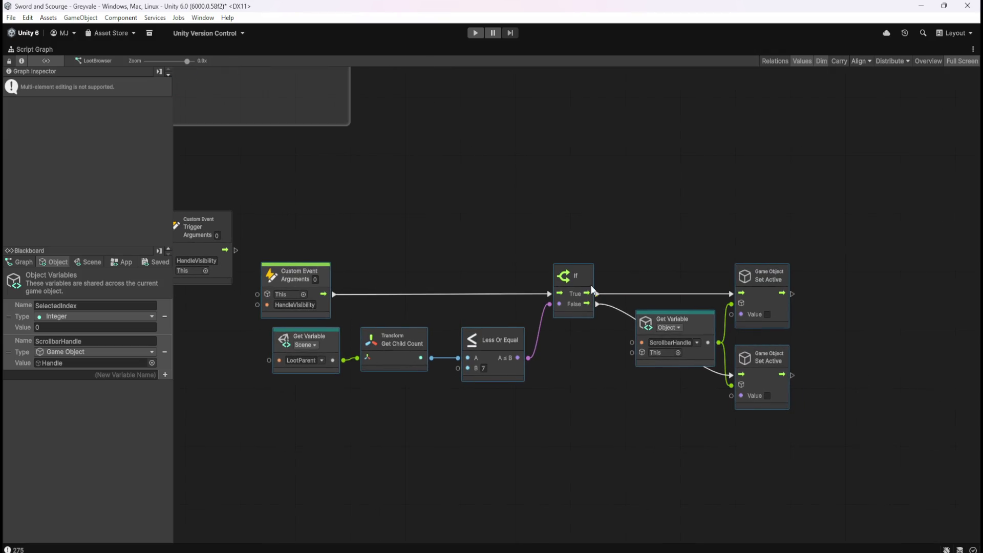
Group the handle visibility nodes and title the group 'HIDES Scrollbar Handle if there are 7 or less Children'
{"action": "mouse_move", "coordinate": [321, 261]}
{"action": "left_mouse_down"}
{"action": "mouse_move", "coordinate": [886, 464]}
{"action": "mouse_move", "coordinate": [889, 451]}
{"action": "left_mouse_up"}
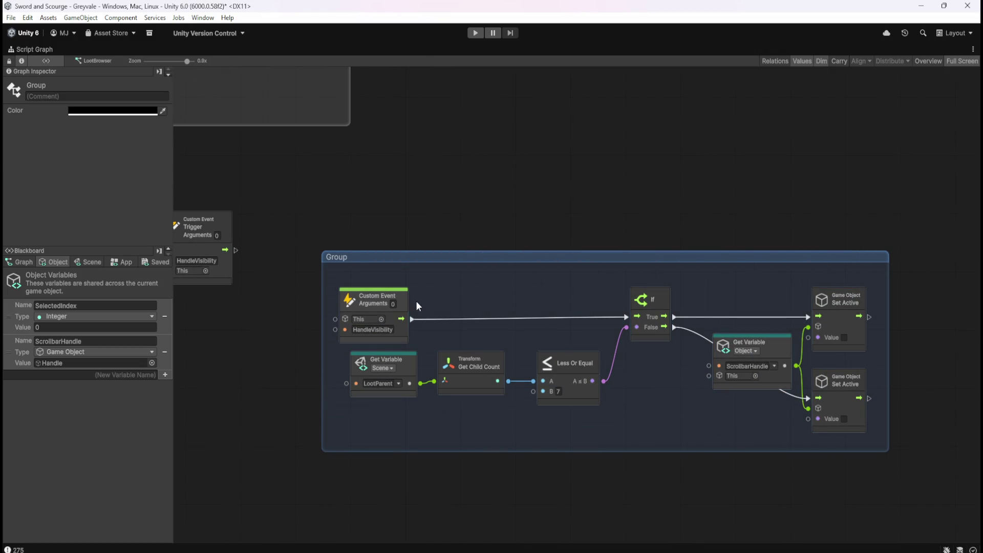
{"action": "type", "text": "HIDES"}
{"action": "type", "text": " Scrollbar"}
{"action": "type", "text": " Handle if"}
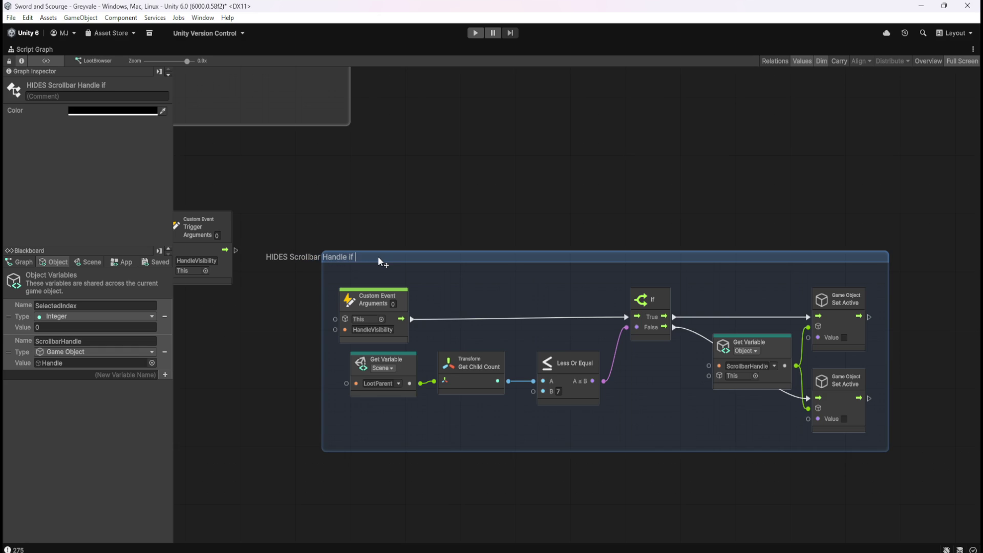
{"action": "type", "text": " th"}
{"action": "type", "text": "er"}
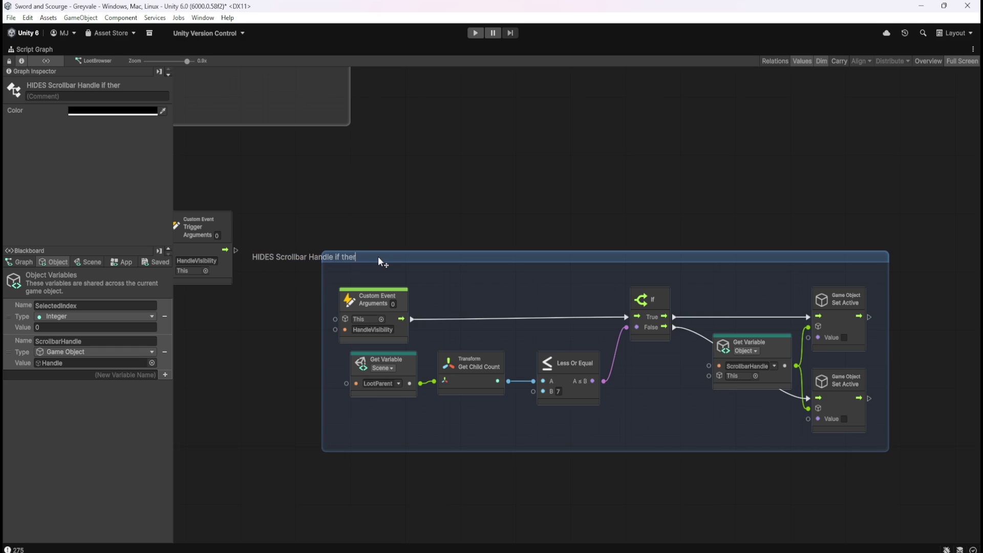
{"action": "type", "text": "e are 7 or less Children "}
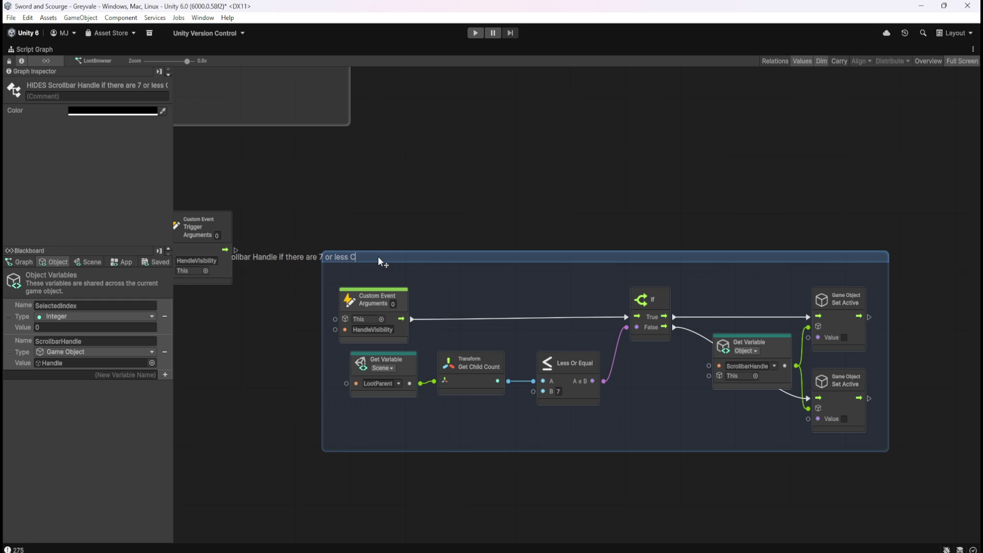
{"action": "type", "text": "game"}
{"action": "key", "text": "BackSpace"}
{"action": "key", "text": "BackSpace"}
{"action": "key", "text": "BackSpace"}
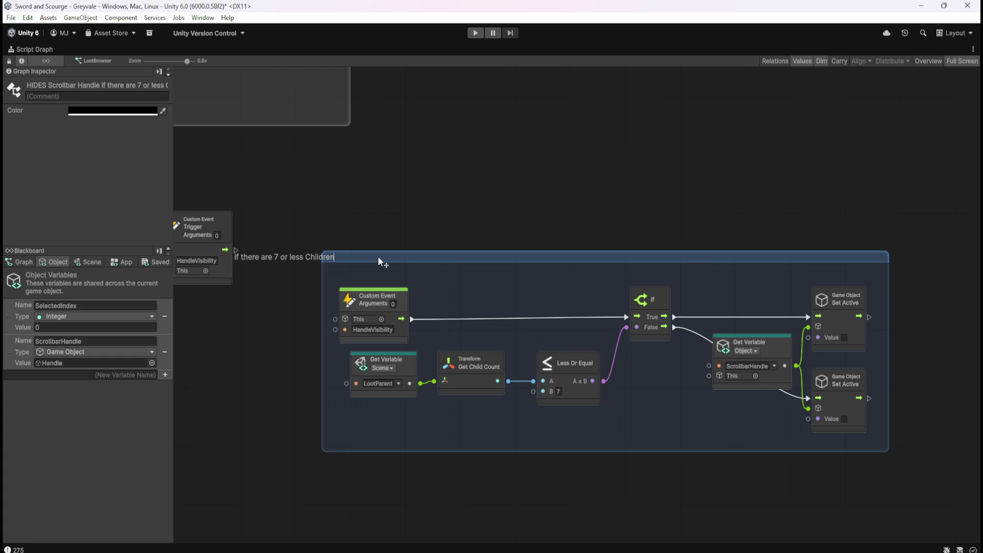
{"action": "key", "text": "Return"}
Set the HIDES group's colour to white
{"action": "left_click", "coordinate": [492, 257]}
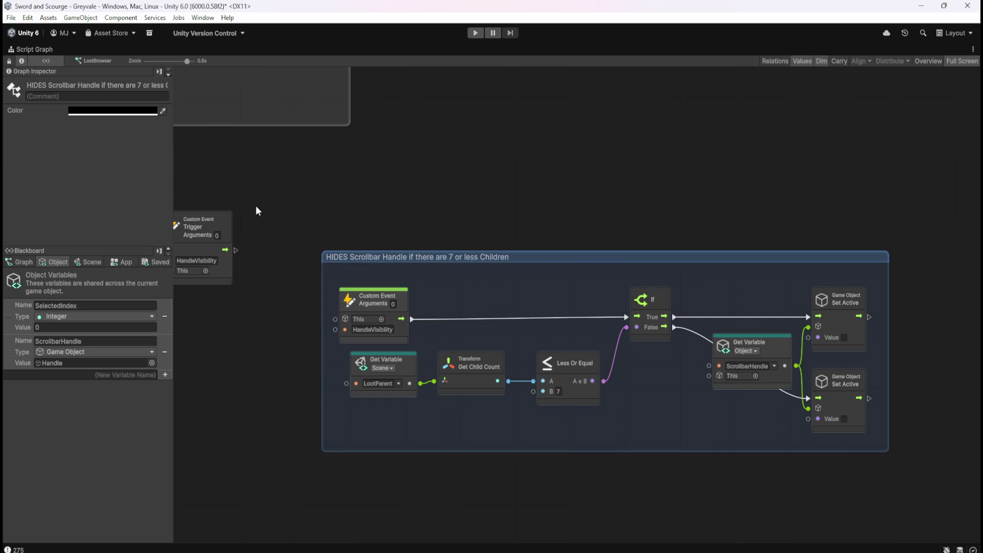
{"action": "left_click", "coordinate": [134, 116]}
{"action": "left_click_drag", "start_coordinate": [177, 206], "coordinate": [110, 109]}
{"action": "left_click", "coordinate": [421, 170]}
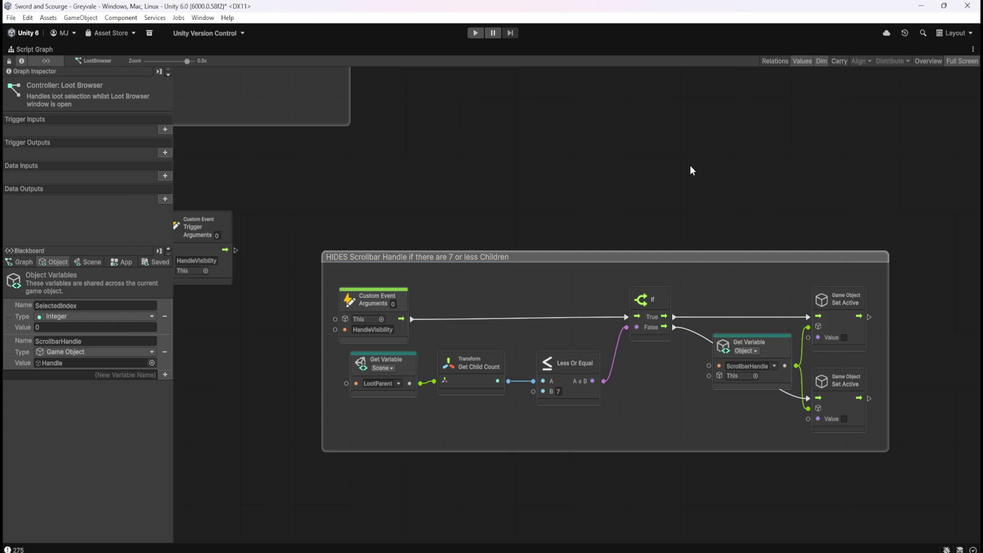
Move the On Update trigger chain further down the graph
{"action": "scroll", "coordinate": [787, 318], "scroll_direction": "down", "scroll_amount": 3}
{"action": "scroll", "coordinate": [726, 200], "scroll_direction": "up", "scroll_amount": 1}
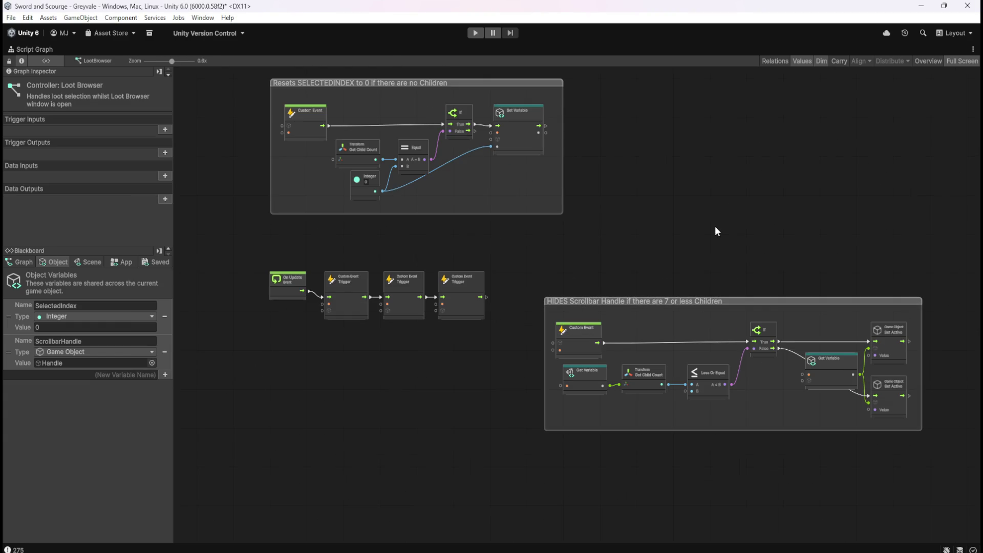
{"action": "mouse_move", "coordinate": [241, 248]}
{"action": "left_mouse_down"}
{"action": "mouse_move", "coordinate": [444, 367]}
{"action": "mouse_move", "coordinate": [496, 371]}
{"action": "left_mouse_up"}
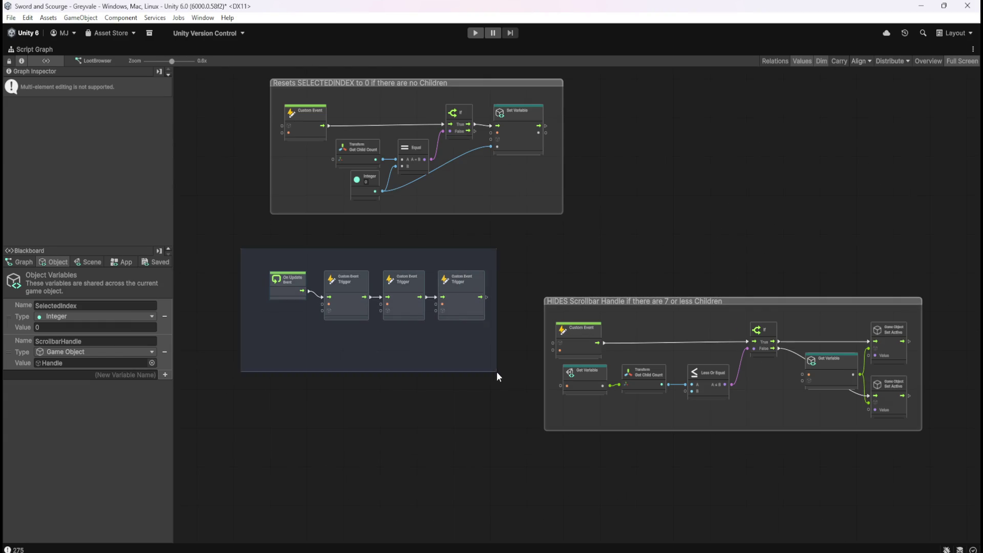
{"action": "left_click_drag", "start_coordinate": [457, 296], "coordinate": [451, 489]}
Place the HIDES group beneath the Resets group, then restore the full editor layout
{"action": "left_click", "coordinate": [472, 390]}
{"action": "left_click_drag", "start_coordinate": [822, 299], "coordinate": [550, 238]}
{"action": "left_click", "coordinate": [507, 376]}
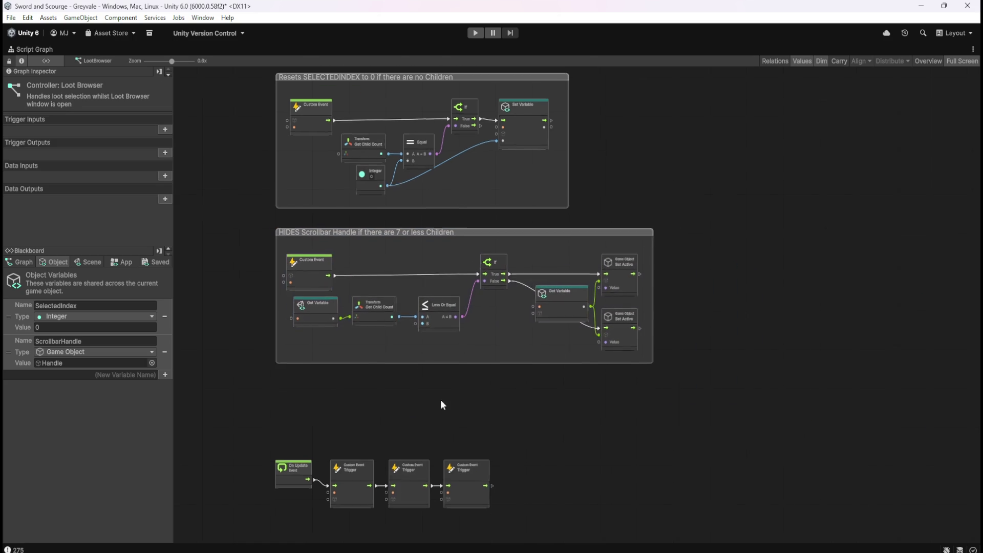
{"action": "scroll", "coordinate": [413, 337], "scroll_direction": "up", "scroll_amount": 3}
{"action": "mouse_move", "coordinate": [343, 338]}
{"action": "left_mouse_down"}
{"action": "mouse_move", "coordinate": [578, 435]}
{"action": "mouse_move", "coordinate": [718, 441]}
{"action": "mouse_move", "coordinate": [677, 346]}
{"action": "mouse_move", "coordinate": [680, 327]}
{"action": "mouse_move", "coordinate": [674, 385]}
{"action": "left_mouse_up"}
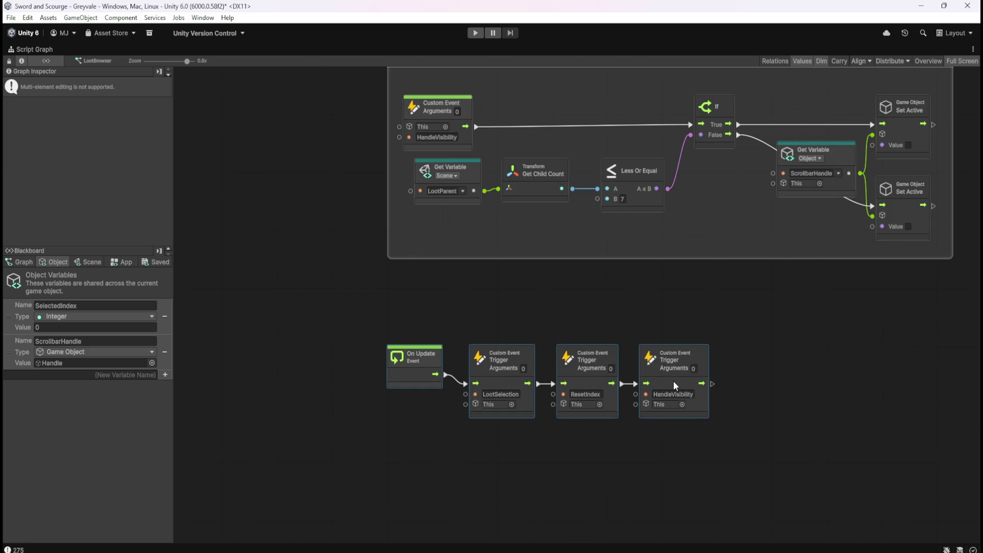
{"action": "left_click", "coordinate": [705, 303]}
{"action": "left_click_drag", "start_coordinate": [791, 305], "coordinate": [682, 397]}
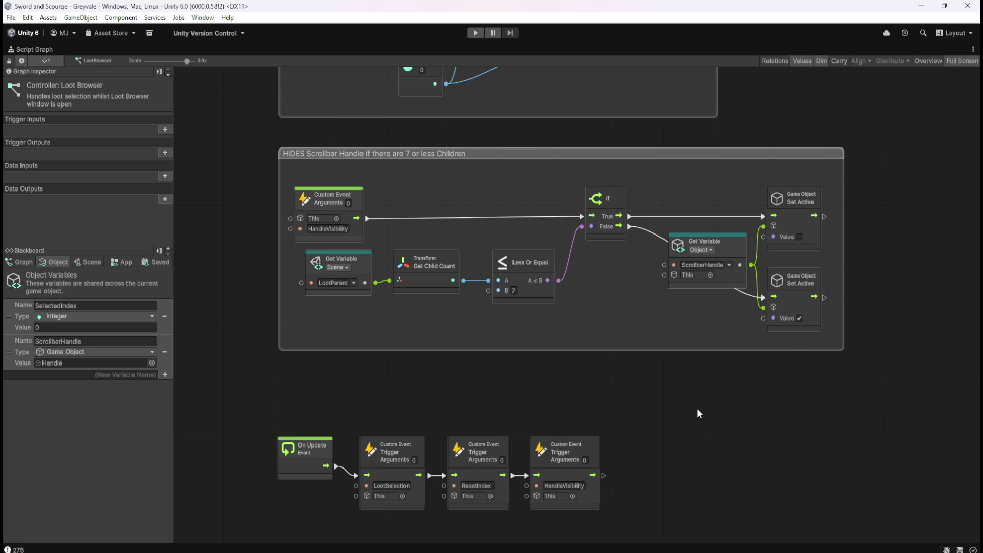
{"action": "key", "text": "shift+space"}
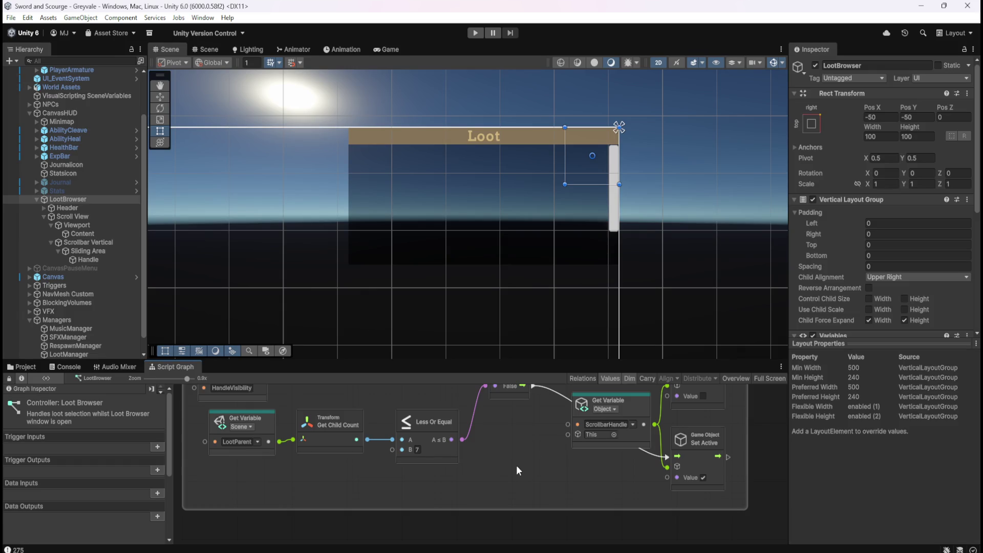
Enter Play mode and run the hero across the bridge, through Greyvale village, into the graveyard
{"action": "left_click", "coordinate": [476, 34]}
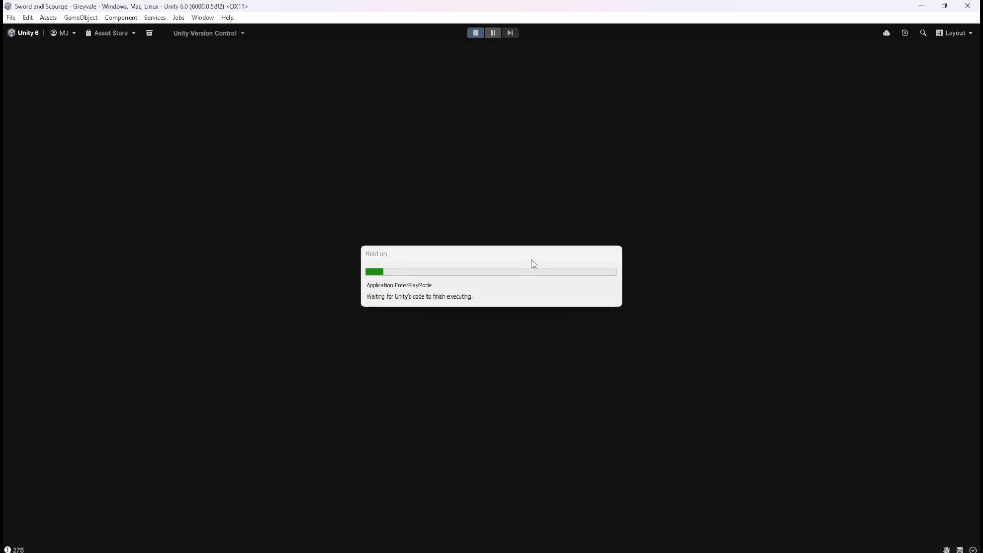
{"action": "key", "text": "w"}
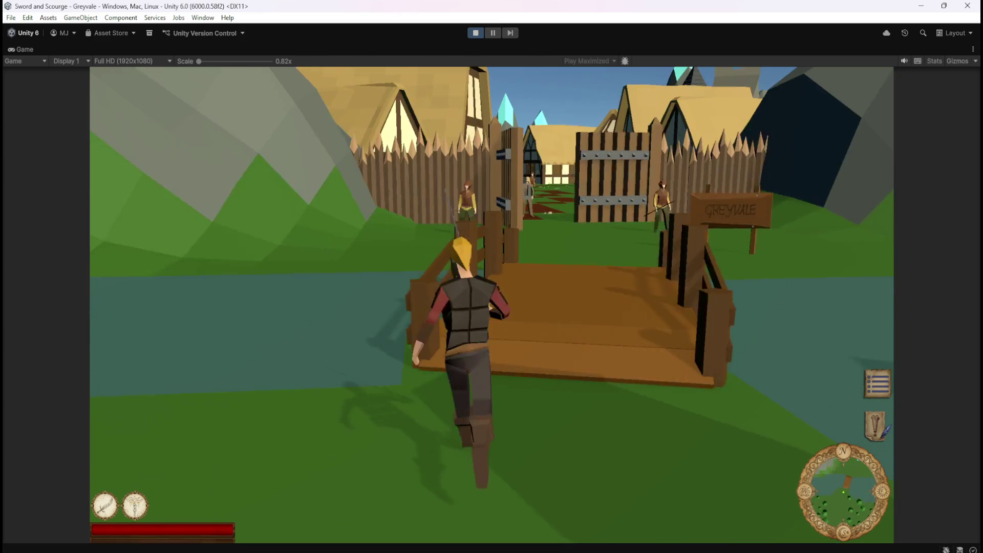
{"action": "key", "text": "w"}
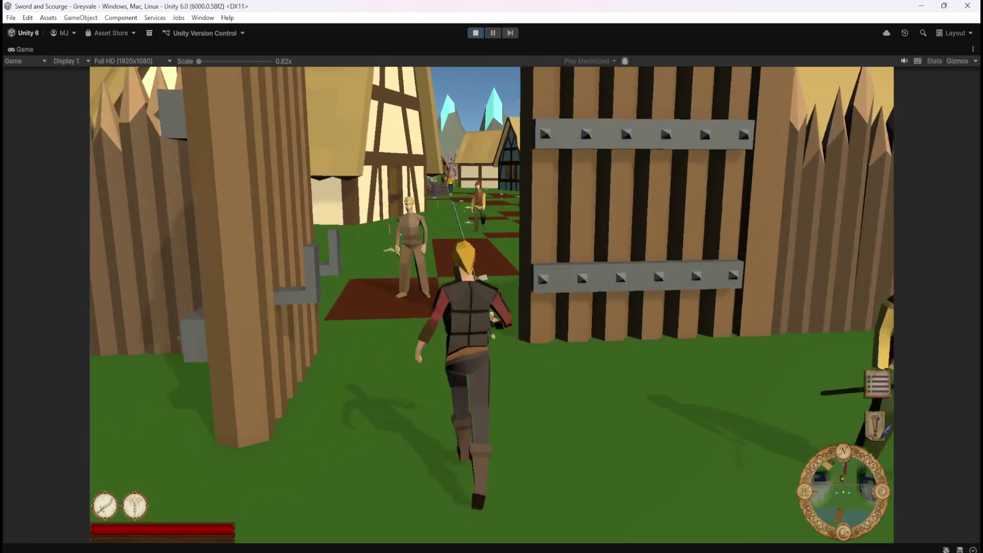
{"action": "key", "text": "w"}
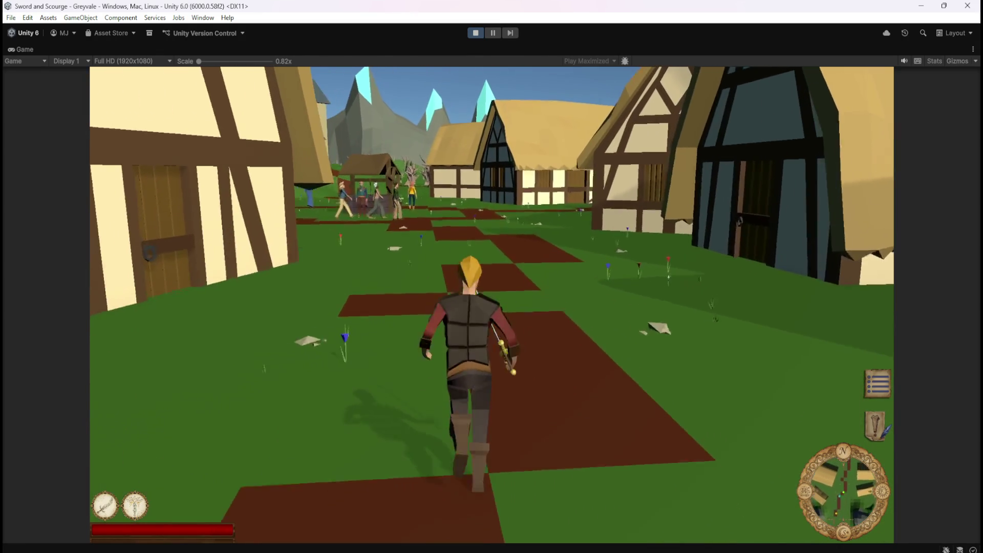
{"action": "key", "text": "w"}
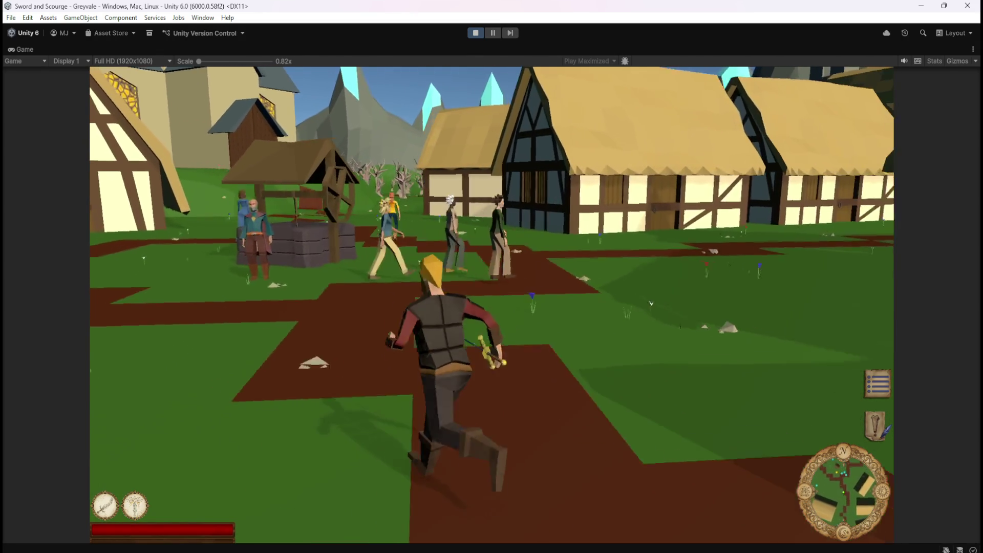
{"action": "key", "text": "w"}
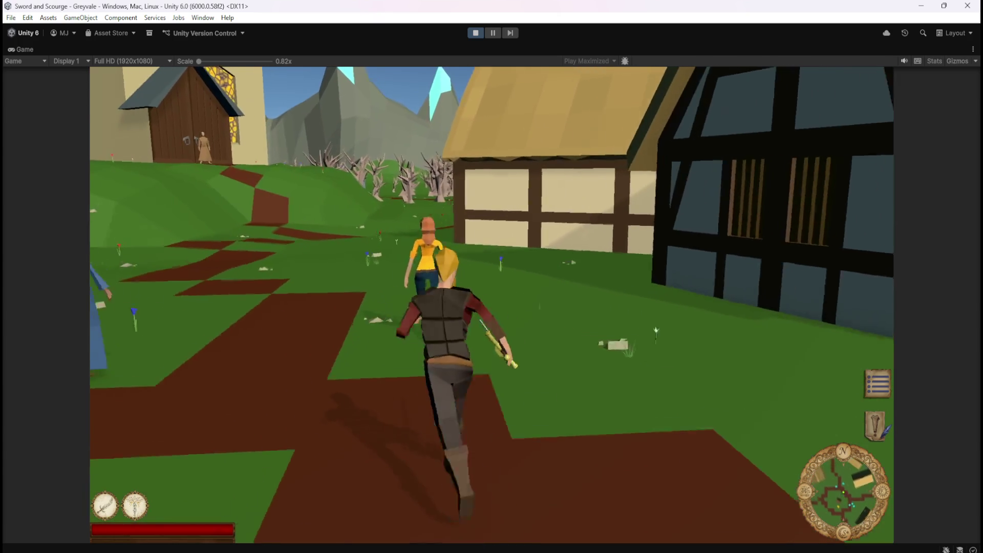
{"action": "key", "text": "w"}
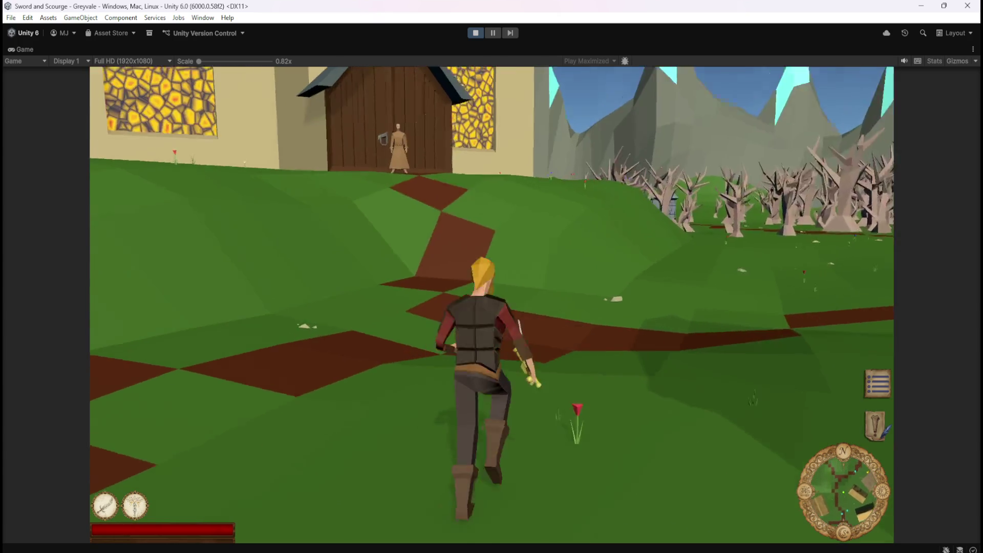
{"action": "key", "text": "w"}
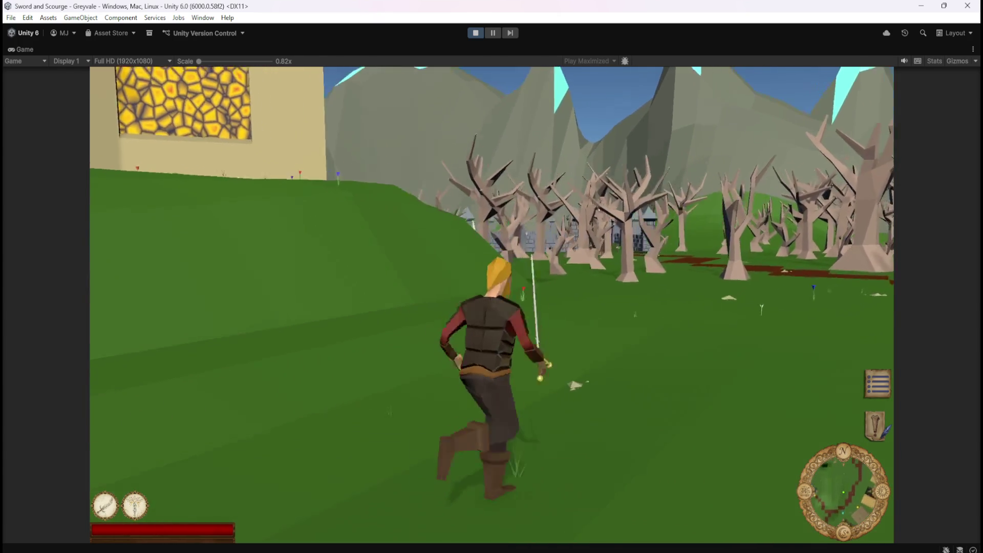
{"action": "key", "text": "w"}
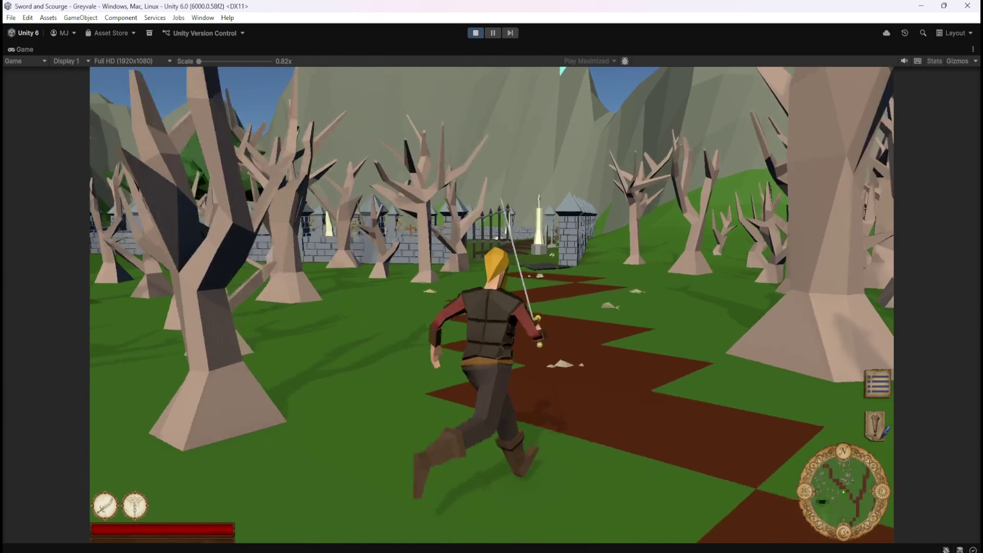
{"action": "key", "text": "w"}
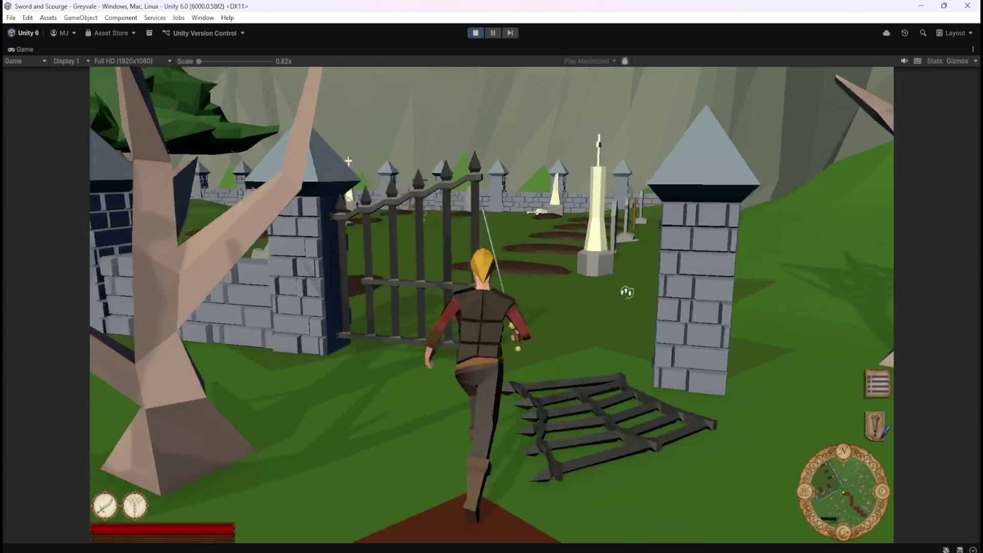
{"action": "key", "text": "w"}
{"action": "key", "text": "w"}
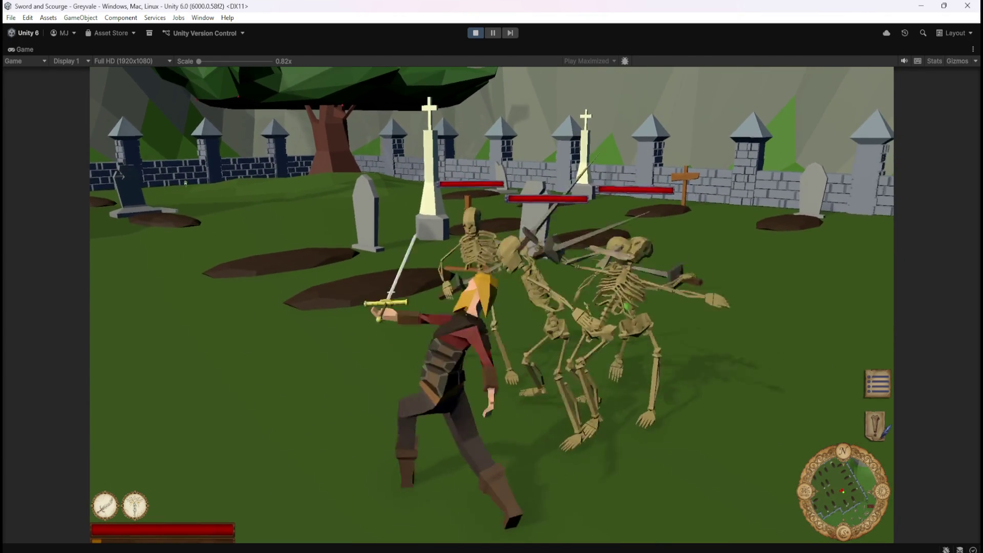
Fight the skeletons, then stand on the bone pile to list all its loot
{"action": "key", "text": "1"}
{"action": "key", "text": "s"}
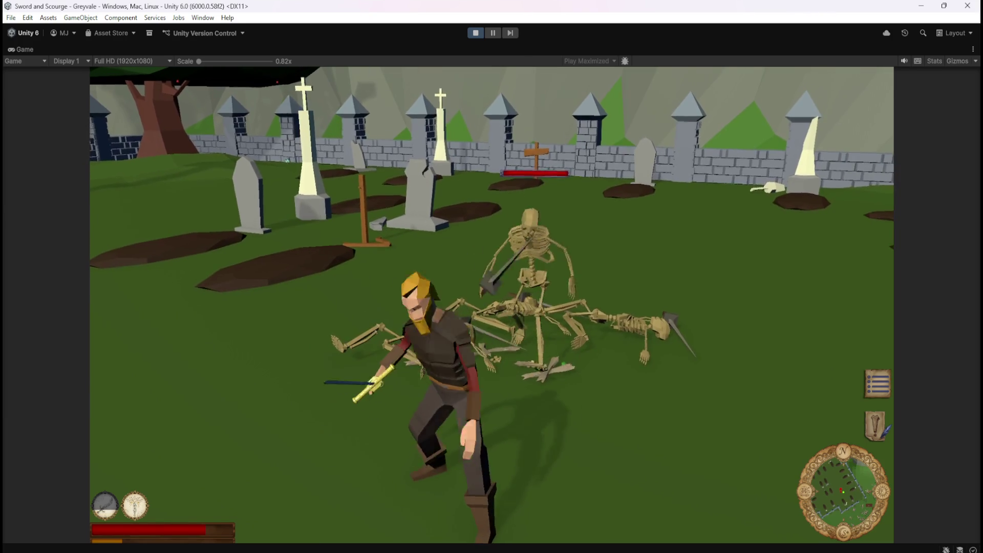
{"action": "key", "text": "a"}
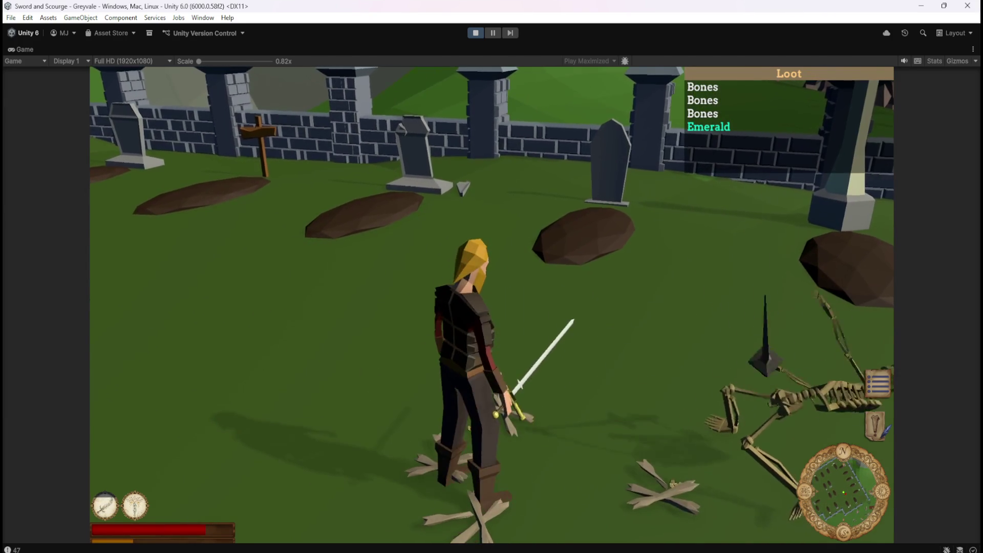
{"action": "key", "text": "w"}
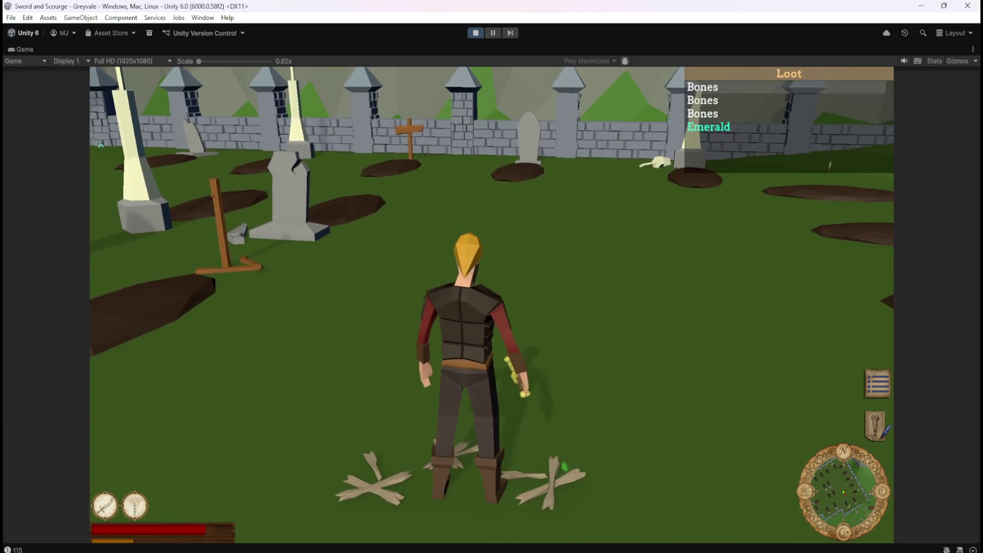
{"action": "key", "text": "s"}
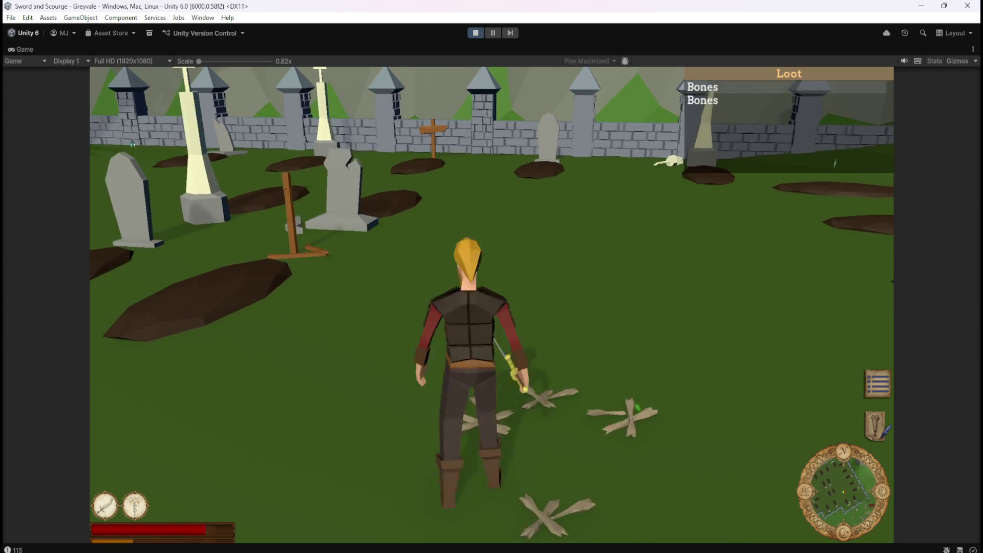
{"action": "key", "text": "s"}
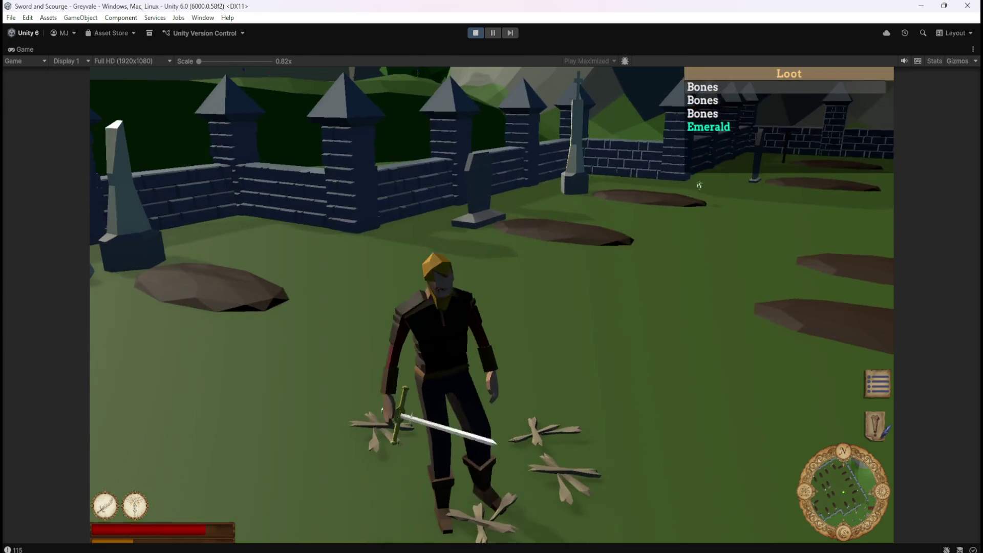
Step through the Bones loot entries, leave and re-enter the pile, and turn to the skeletons
{"action": "key", "text": "Down"}
{"action": "key", "text": "Down"}
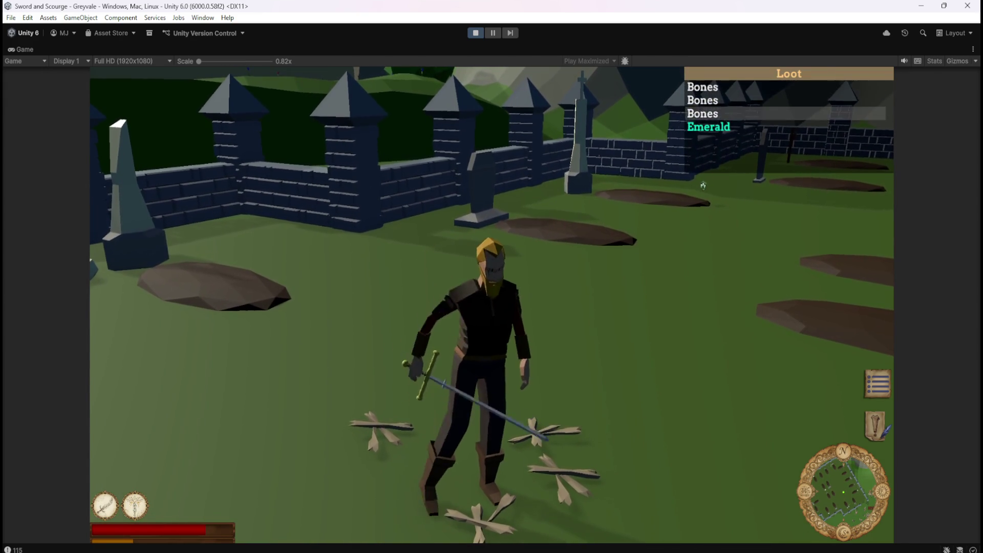
{"action": "key", "text": "Up"}
{"action": "key", "text": "Up"}
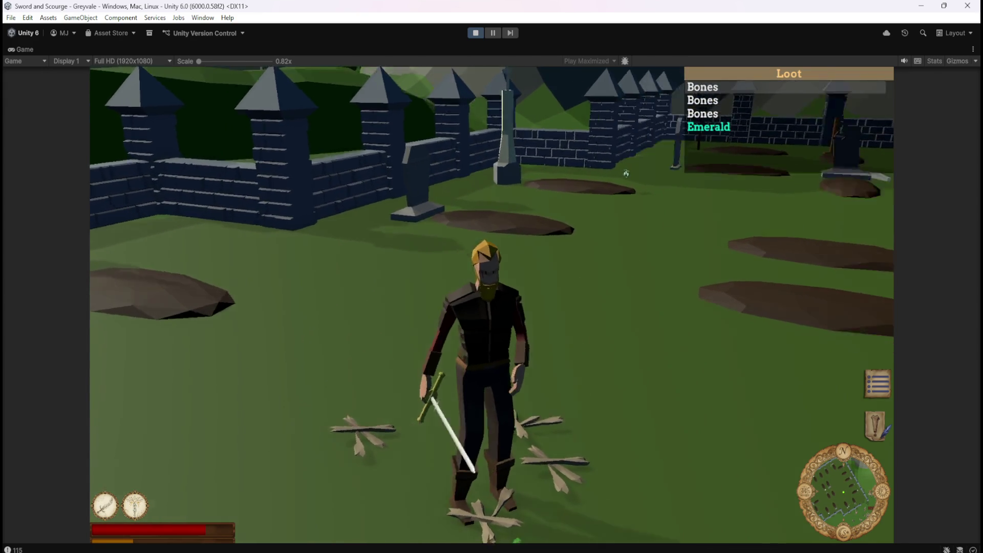
{"action": "key", "text": "s"}
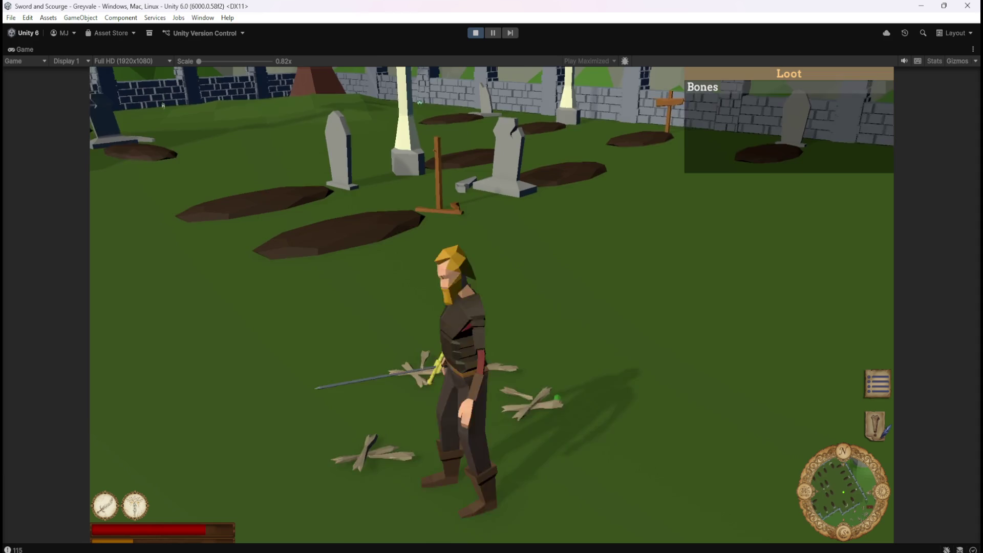
{"action": "key", "text": "w"}
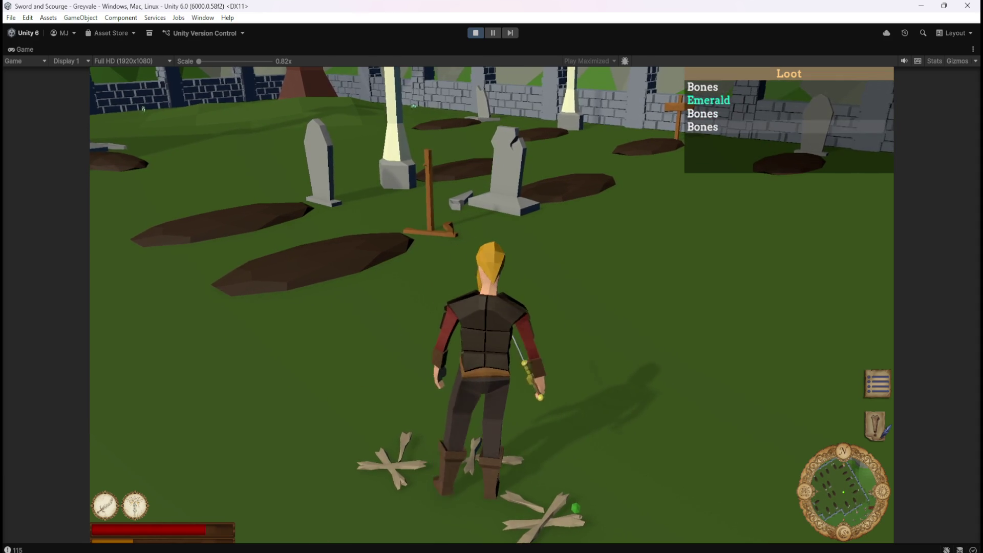
{"action": "key", "text": "a"}
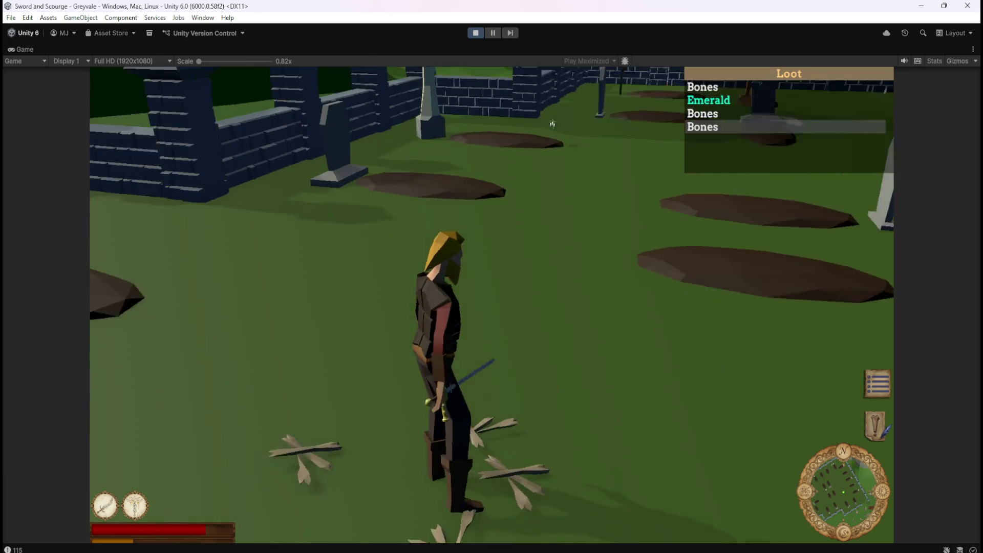
{"action": "key", "text": "a"}
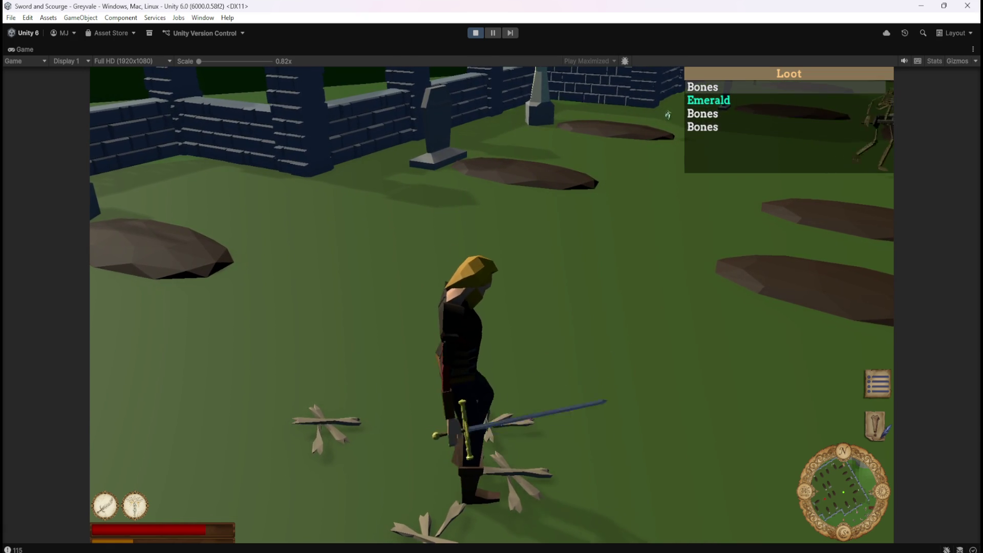
{"action": "left_click_drag", "start_coordinate": [669, 116], "coordinate": [117, 83]}
{"action": "key", "text": "1"}
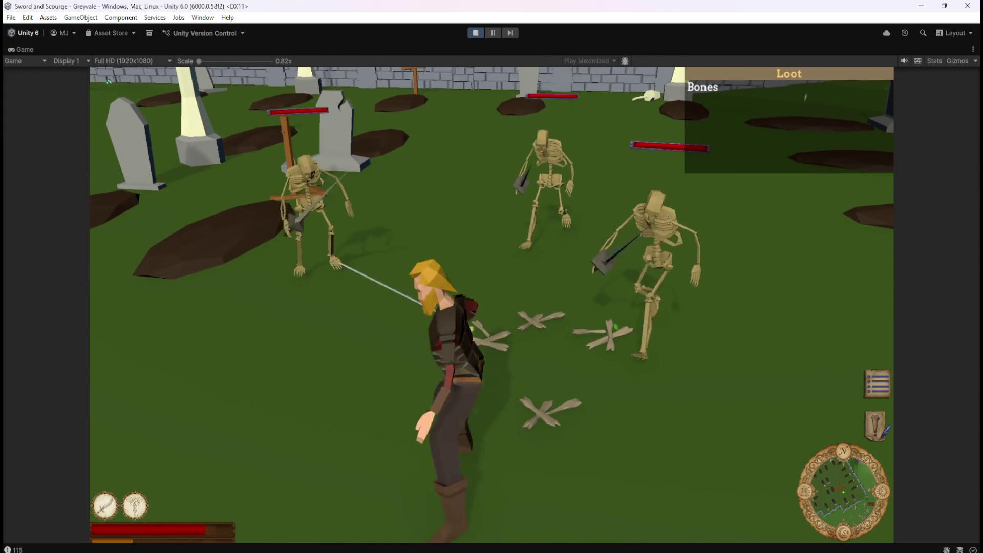
Turn the camera toward the graveyard wall and cast a spell at the skeletons
{"action": "mouse_move", "coordinate": [108, 81]}
{"action": "left_mouse_down"}
{"action": "mouse_move", "coordinate": [190, 102]}
{"action": "mouse_move", "coordinate": [339, 112]}
{"action": "mouse_move", "coordinate": [522, 78]}
{"action": "mouse_move", "coordinate": [490, 114]}
{"action": "mouse_move", "coordinate": [149, 99]}
{"action": "left_mouse_up"}
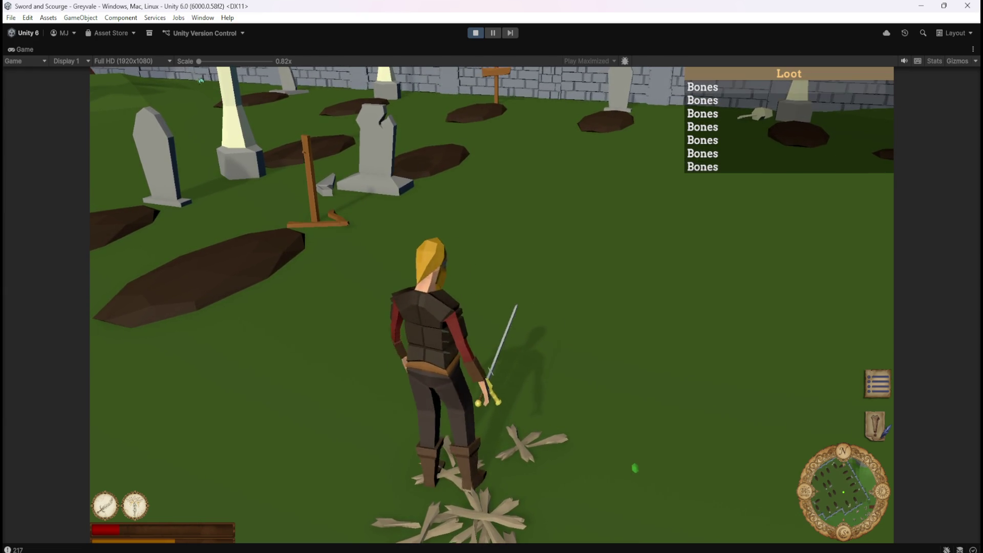
{"action": "key", "text": "2"}
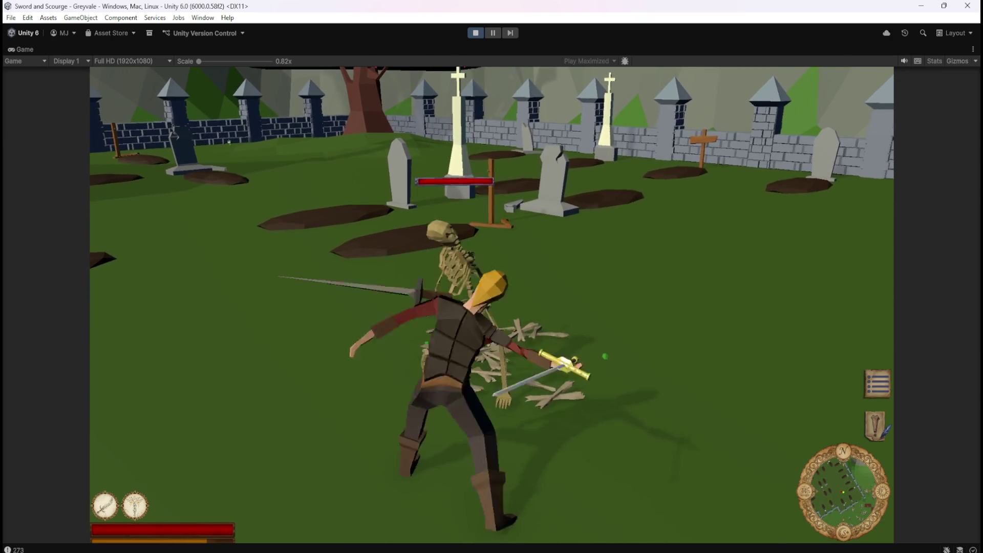
Attack the last skeleton and step onto its remains to open the loot list
{"action": "key", "text": "1"}
{"action": "key", "text": "w"}
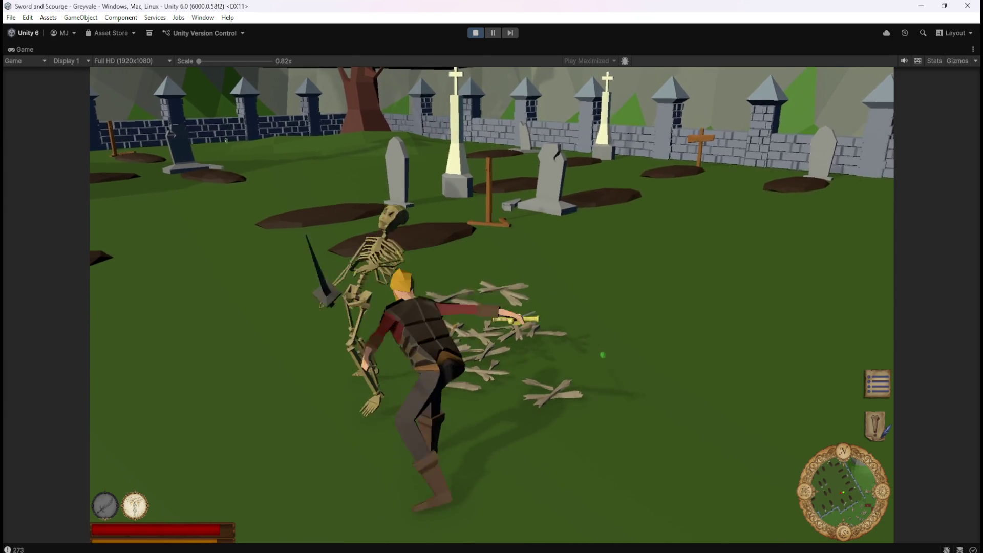
{"action": "key", "text": "e"}
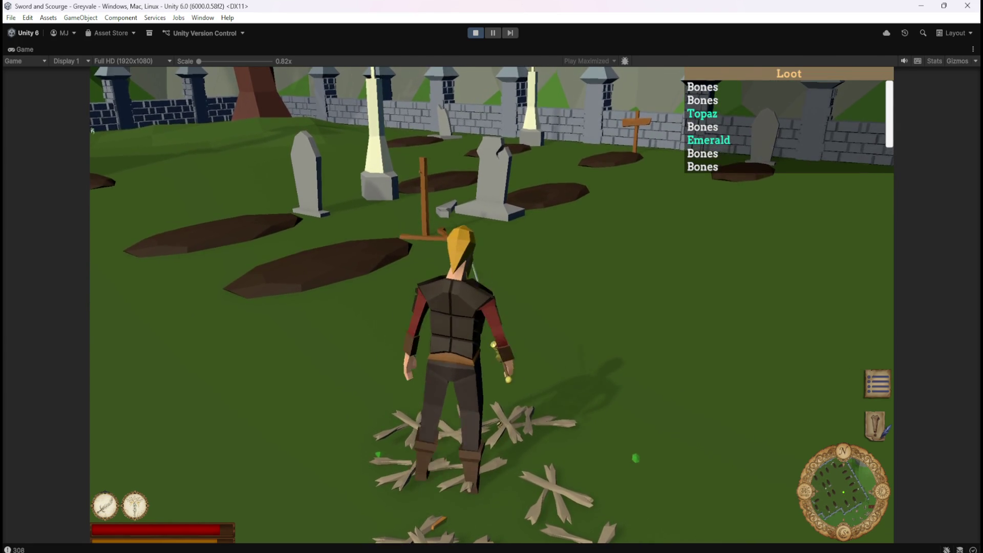
Walk toward the wooden cross, look around, pause the game and stop Play mode
{"action": "key", "text": "a"}
{"action": "key", "text": "w"}
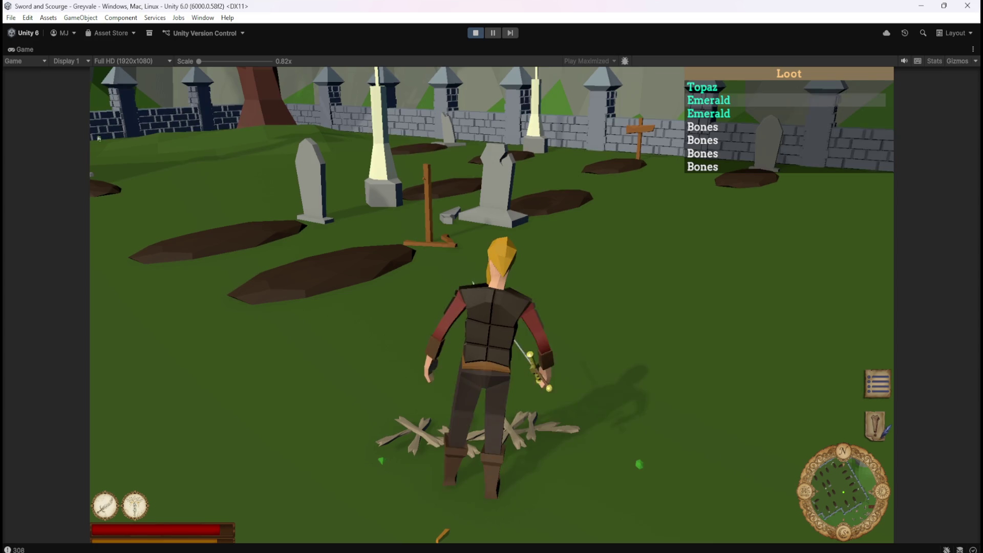
{"action": "key", "text": "d"}
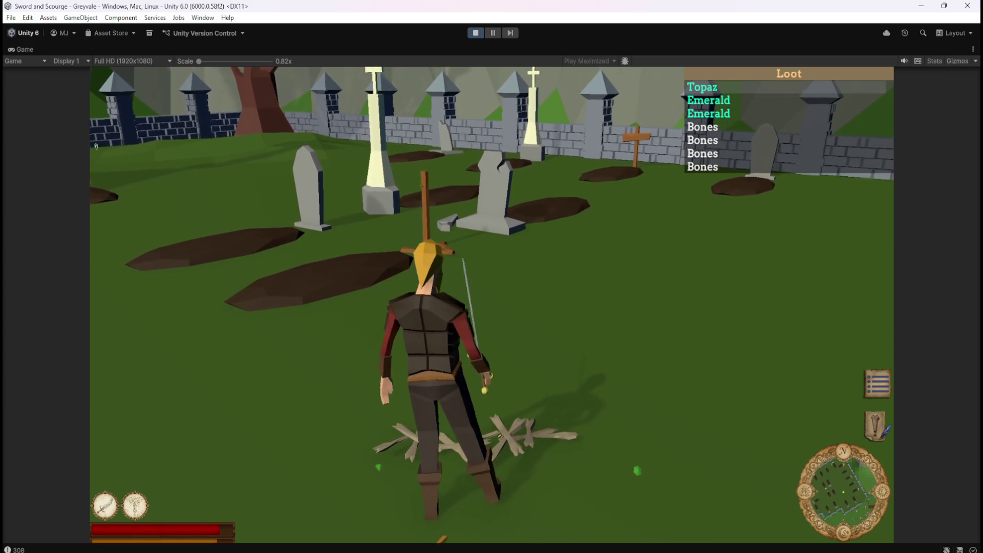
{"action": "key", "text": "d"}
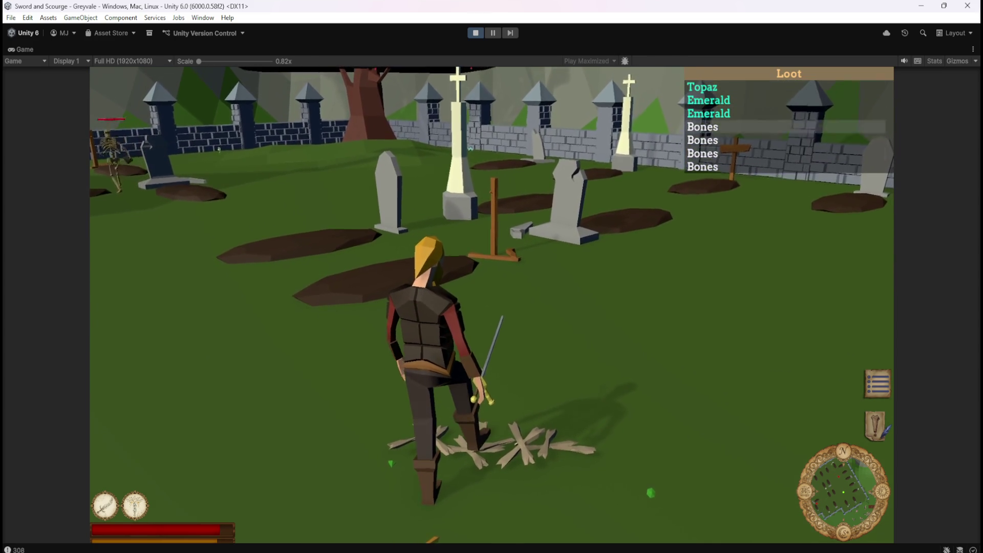
{"action": "key", "text": "Escape"}
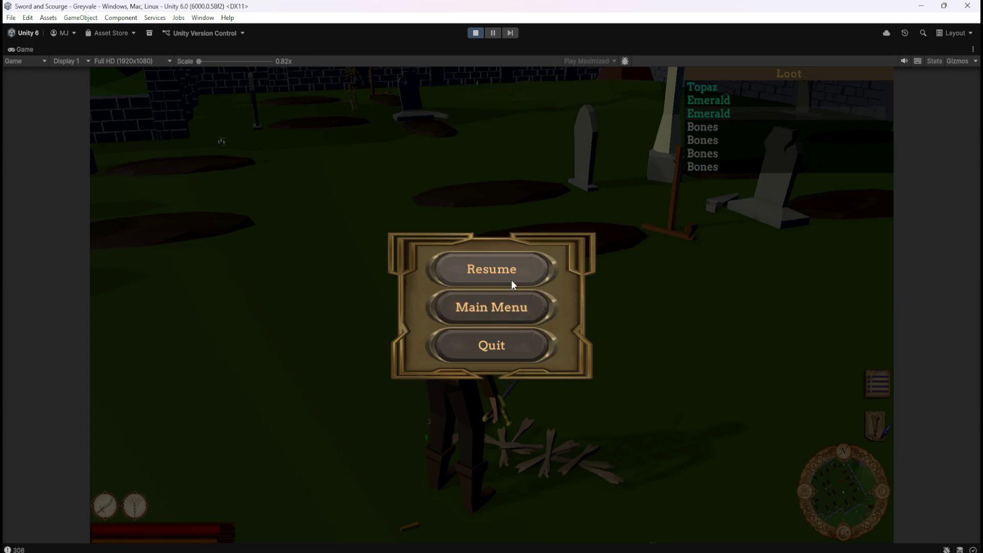
{"action": "left_click", "coordinate": [472, 33]}
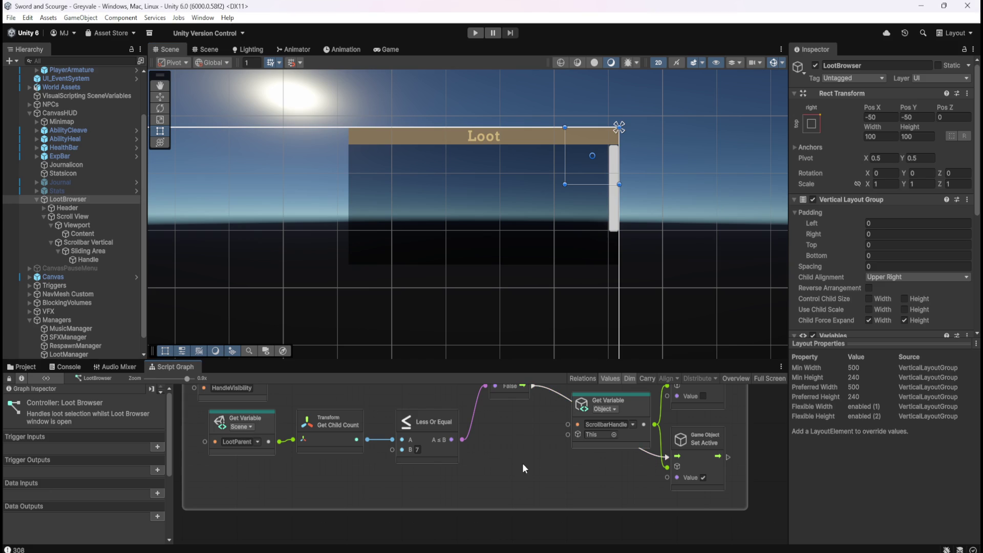
Select the LootBrowser object in the Hierarchy
{"action": "left_click", "coordinate": [66, 210]}
Scroll LootBrowser's Inspector to its Variables component and enter TotalItems as a new variable name
{"action": "left_click", "coordinate": [76, 199]}
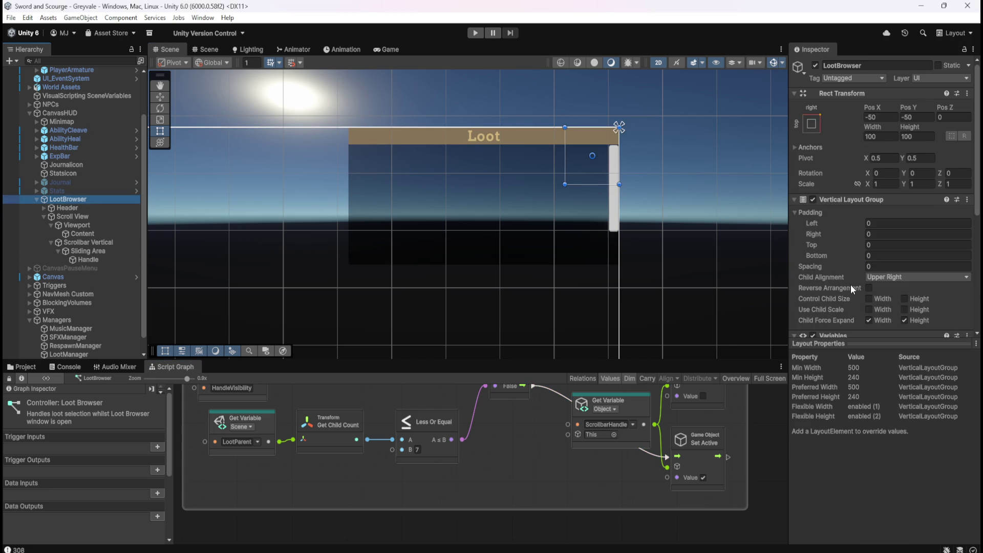
{"action": "scroll", "coordinate": [850, 285], "scroll_direction": "down", "scroll_amount": 5}
{"action": "scroll", "coordinate": [833, 250], "scroll_direction": "up", "scroll_amount": 2}
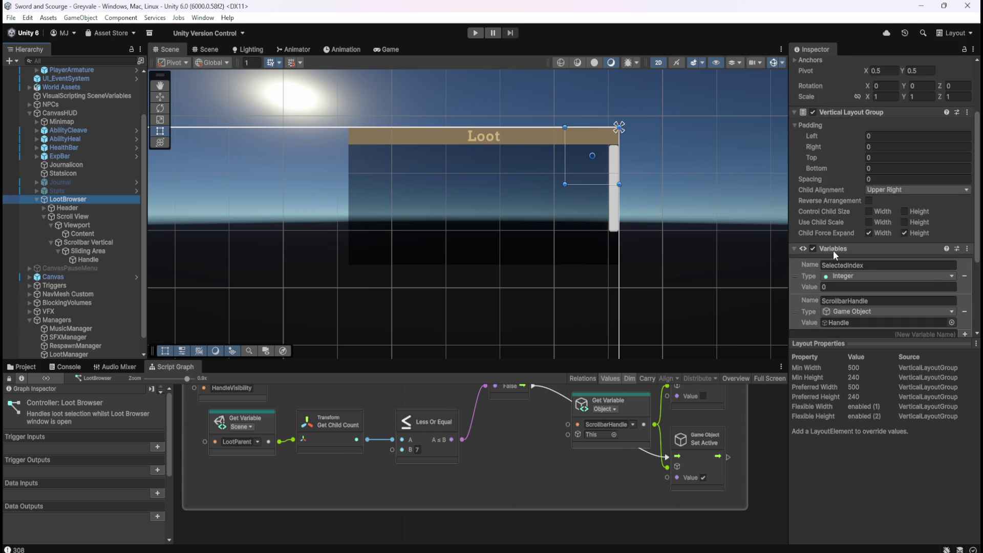
{"action": "scroll", "coordinate": [833, 250], "scroll_direction": "down", "scroll_amount": 5}
{"action": "left_click", "coordinate": [809, 185]}
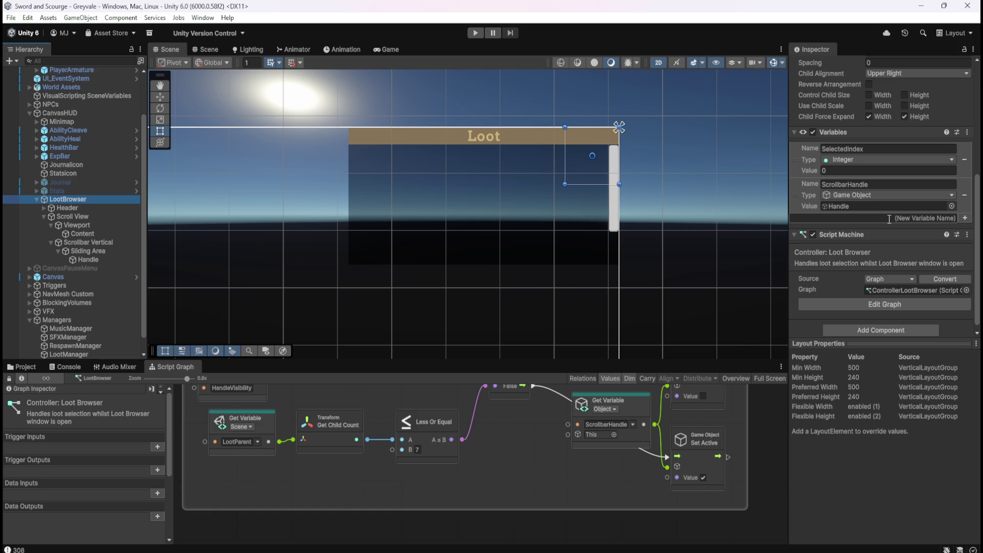
{"action": "left_click", "coordinate": [890, 219]}
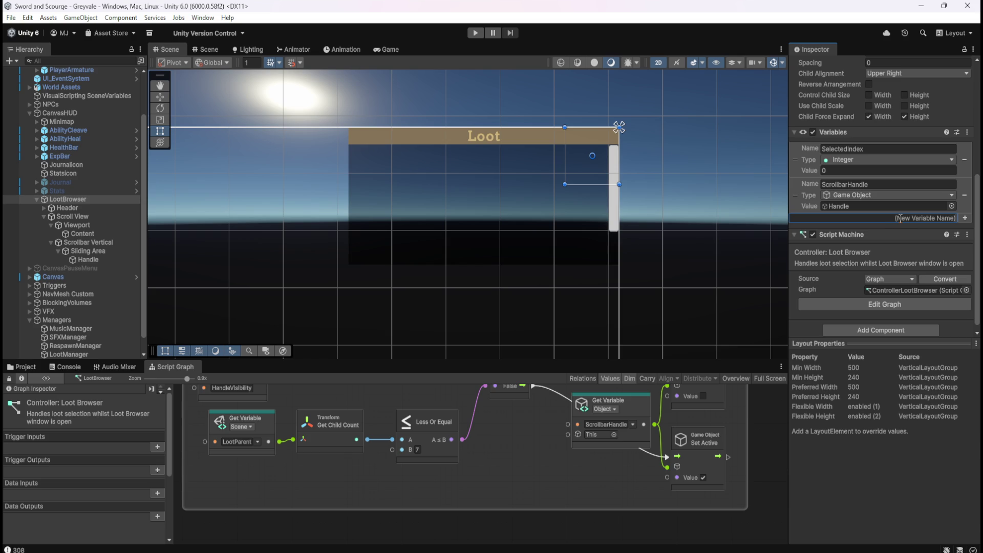
{"action": "type", "text": "TotalItem"}
{"action": "type", "text": "s"}
Add TotalItems as an Integer object variable
{"action": "key", "text": "Return"}
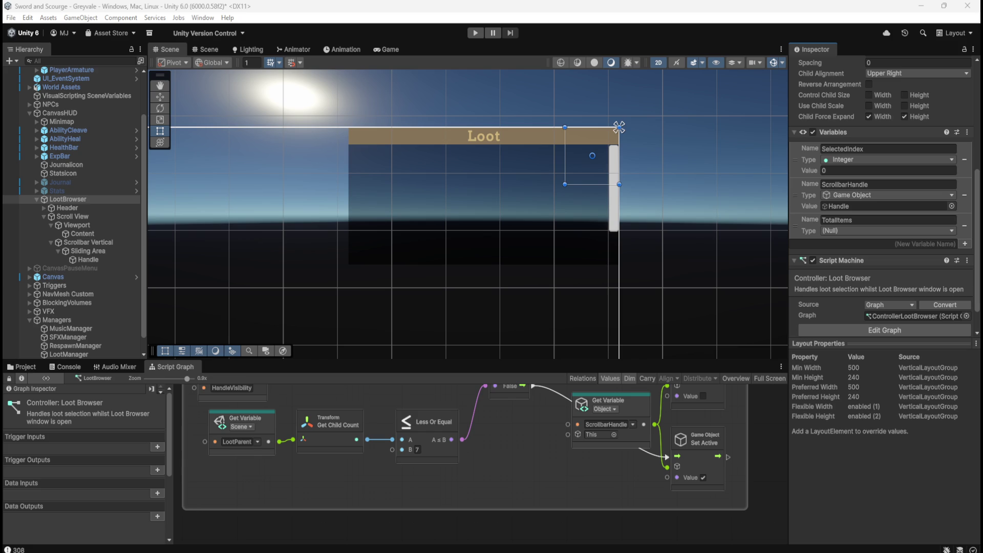
{"action": "left_click", "coordinate": [865, 230]}
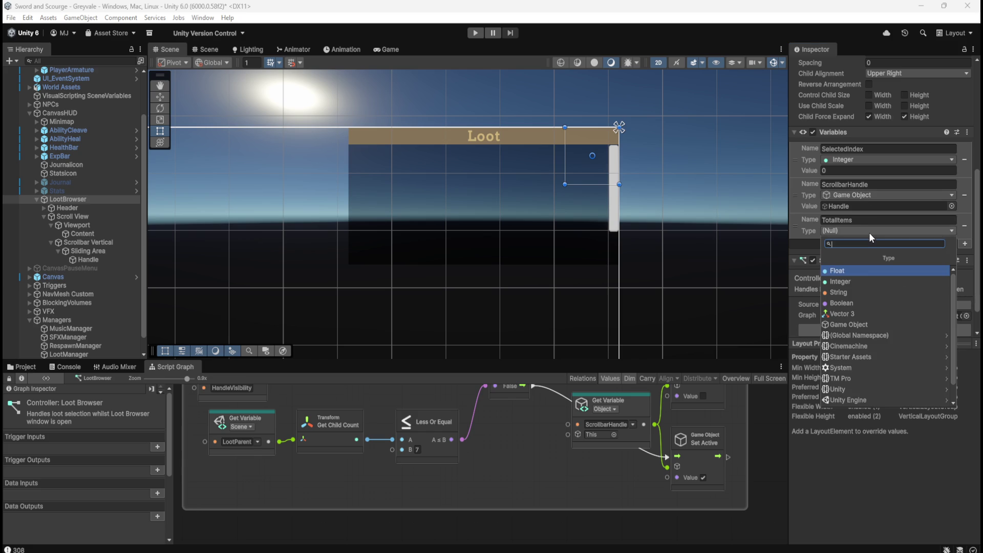
{"action": "left_click", "coordinate": [855, 279]}
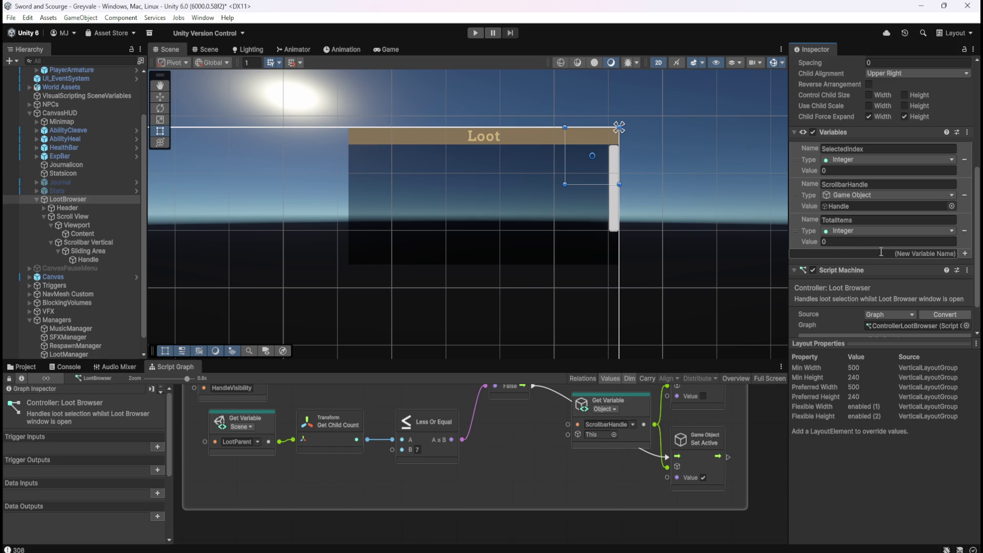
Add an Integer VisibleItems variable with value 7, save the scene, and maximize the Script Graph
{"action": "type", "text": "VisibleItem"}
{"action": "type", "text": "s"}
{"action": "key", "text": "Return"}
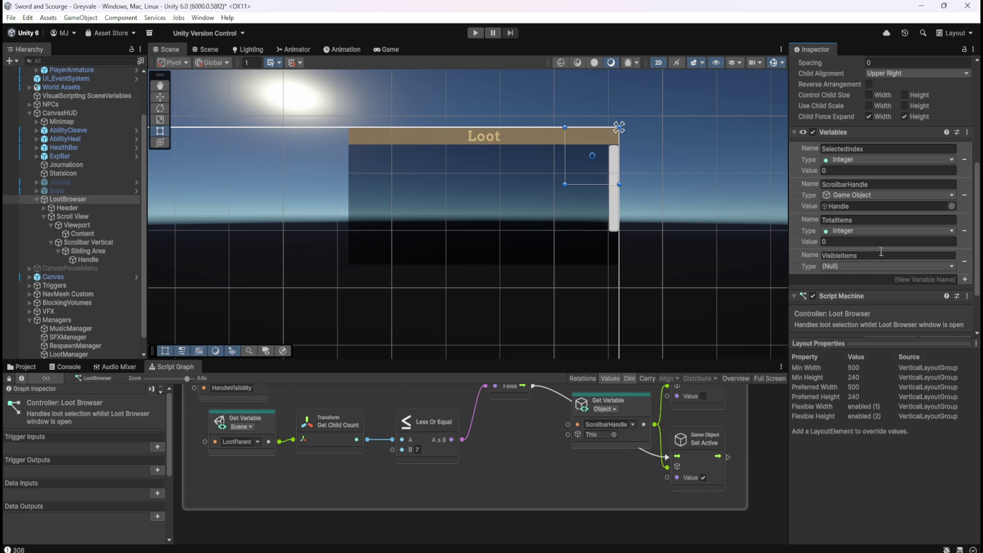
{"action": "left_click", "coordinate": [868, 266]}
{"action": "left_click", "coordinate": [858, 317]}
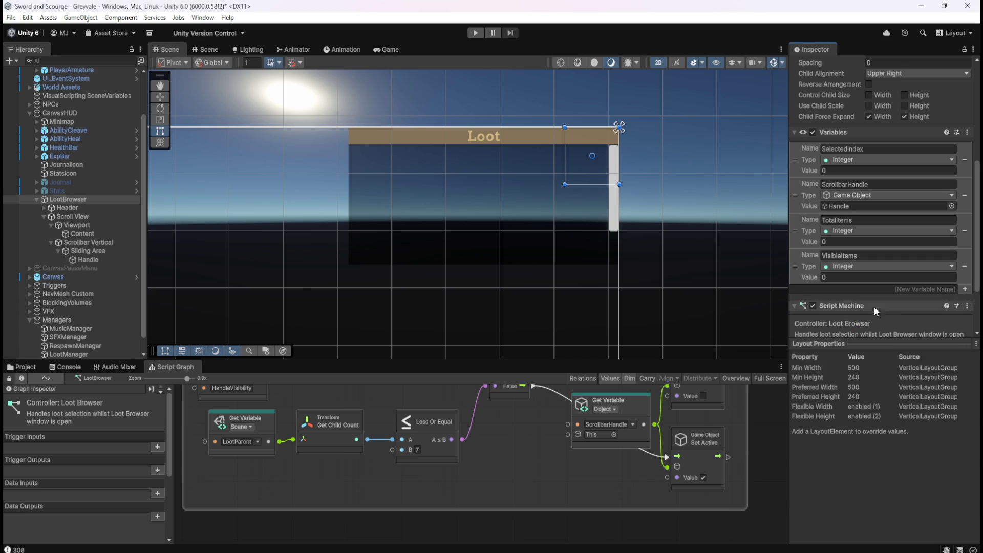
{"action": "left_click", "coordinate": [844, 277]}
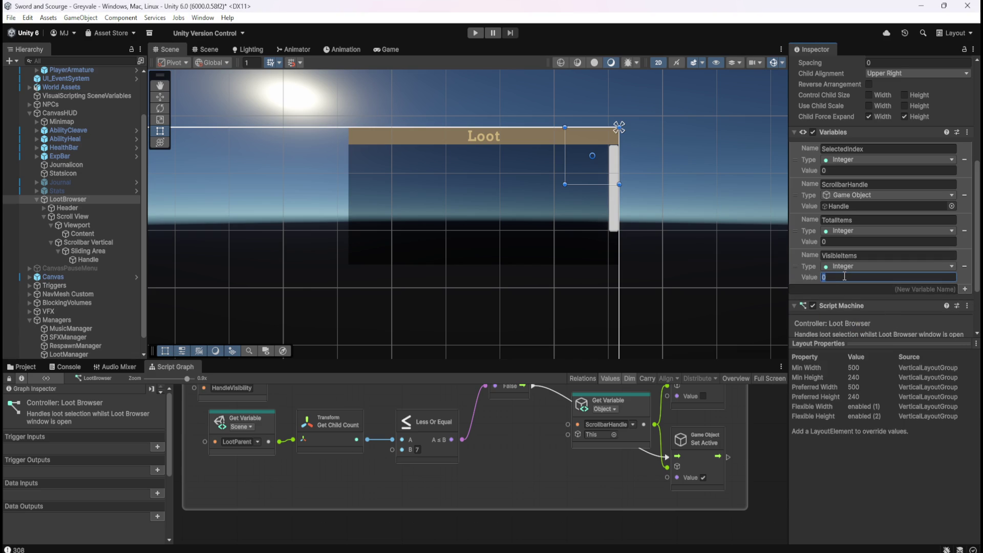
{"action": "type", "text": "7"}
{"action": "key", "text": "ctrl+s"}
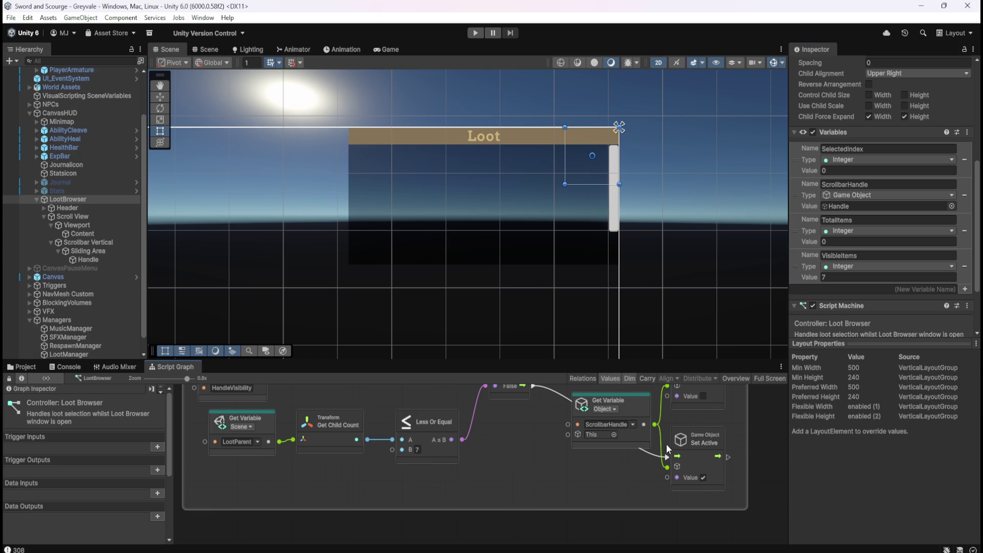
{"action": "scroll", "coordinate": [871, 287], "scroll_direction": "down", "scroll_amount": 3}
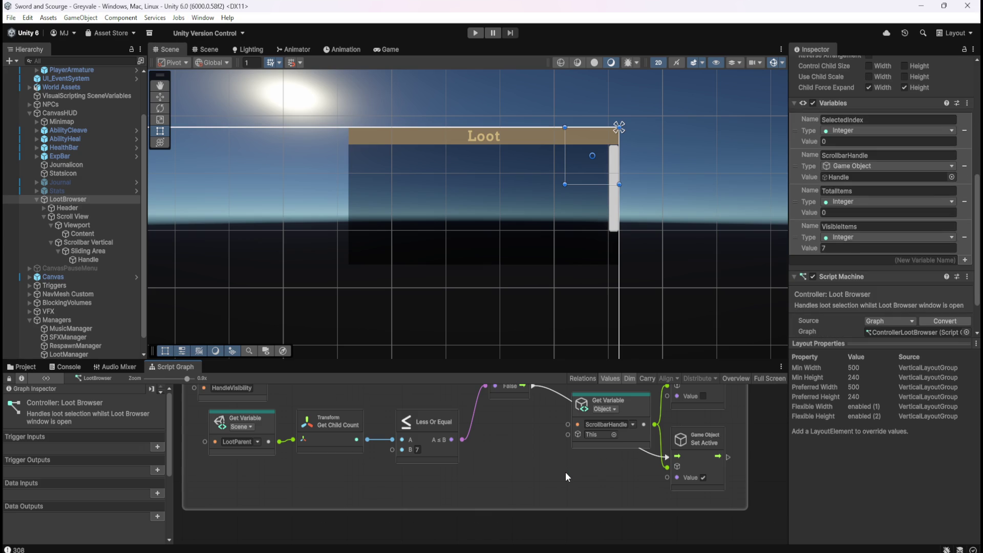
{"action": "key", "text": "shift+space"}
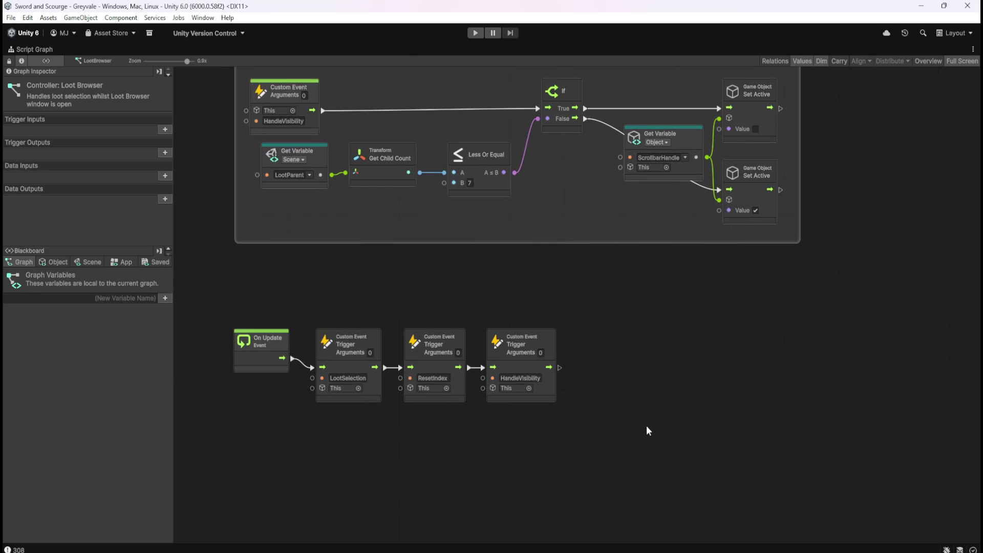
Show the object variables and add a CountItems Custom Event beside the visibility group
{"action": "left_click", "coordinate": [64, 262]}
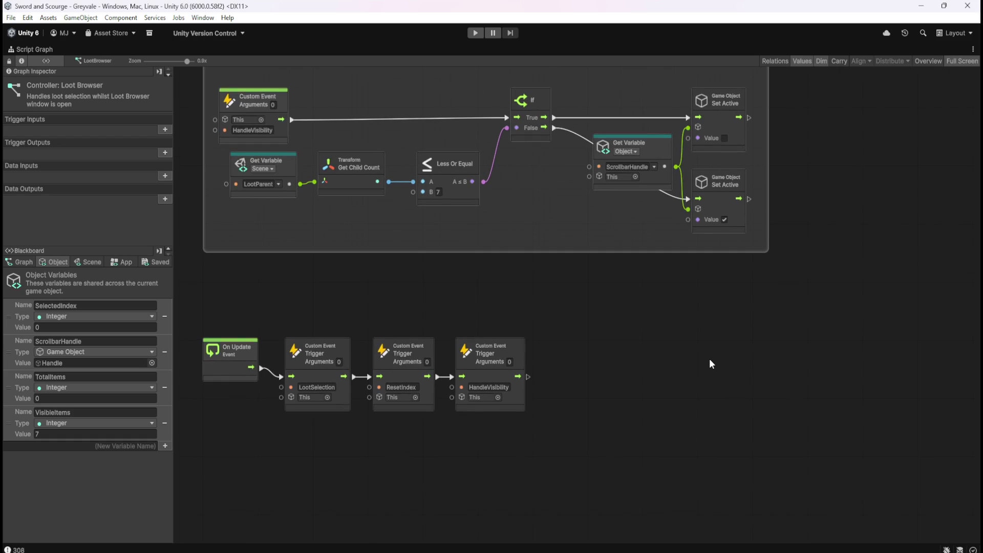
{"action": "right_click", "coordinate": [710, 364]}
{"action": "type", "text": "custom"}
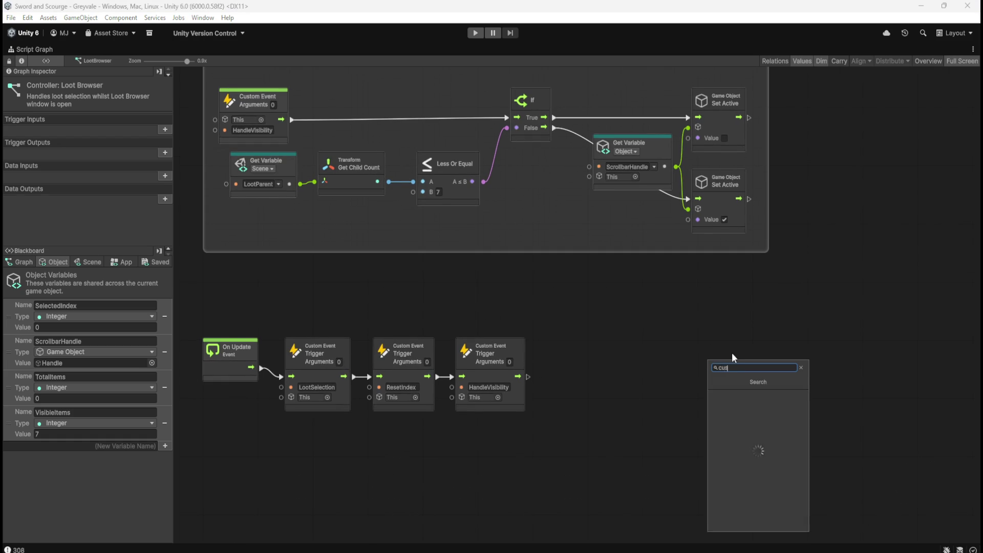
{"action": "key", "text": "Down"}
{"action": "key", "text": "Down"}
{"action": "key", "text": "Down"}
{"action": "key", "text": "Up"}
{"action": "key", "text": "Up"}
{"action": "key", "text": "Up"}
{"action": "key", "text": "Return"}
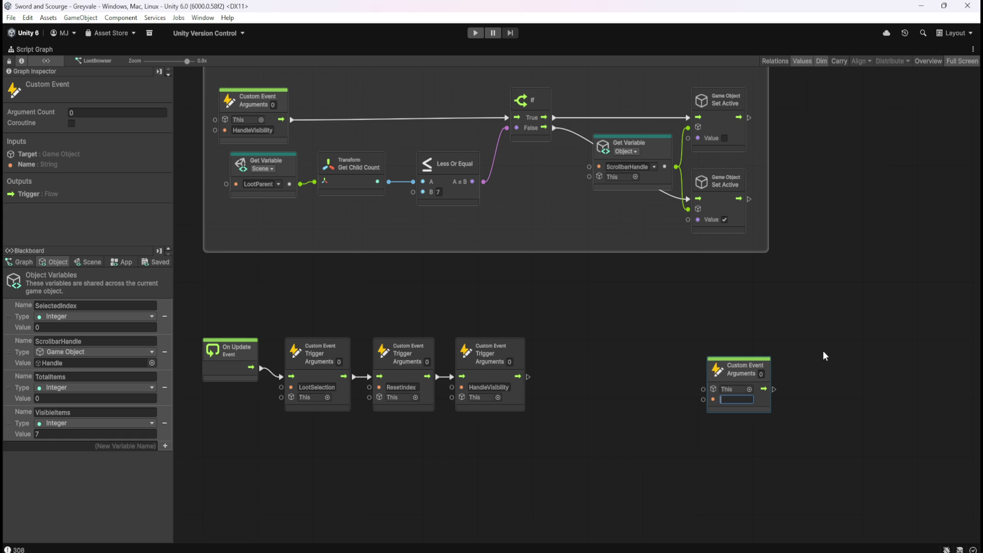
{"action": "type", "text": "CountItems"}
{"action": "left_click_drag", "start_coordinate": [662, 421], "coordinate": [804, 176]}
Duplicate the HandleVisibility trigger node to extend the update chain
{"action": "left_click", "coordinate": [529, 409]}
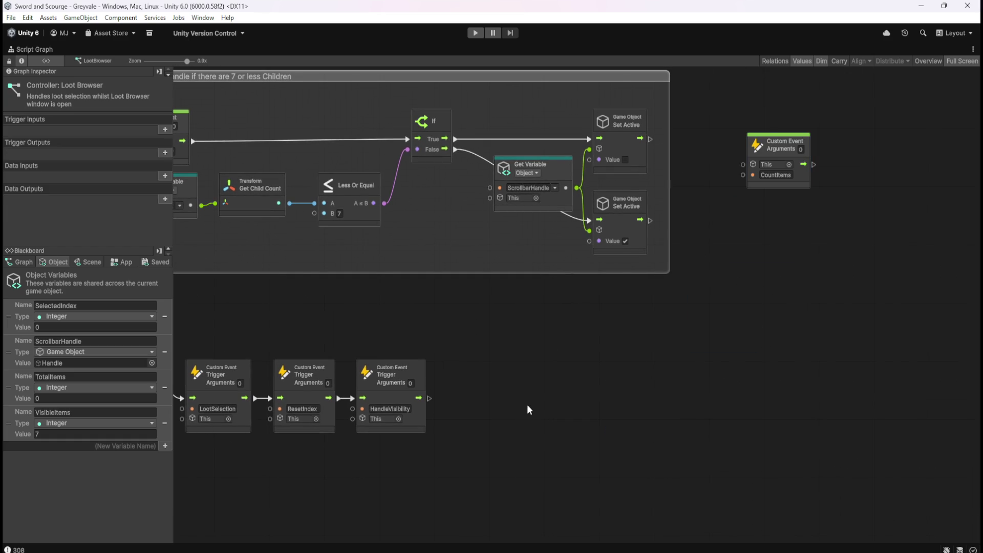
{"action": "left_click", "coordinate": [416, 407]}
{"action": "key", "text": "ctrl+d"}
Chain a copy of the HandleVisibility Trigger node after it and rename its event to CountItems
{"action": "mouse_move", "coordinate": [585, 351]}
{"action": "left_mouse_down"}
{"action": "mouse_move", "coordinate": [515, 425]}
{"action": "mouse_move", "coordinate": [508, 419]}
{"action": "left_mouse_up"}
{"action": "left_click_drag", "start_coordinate": [430, 399], "coordinate": [453, 398]}
{"action": "left_click", "coordinate": [476, 409]}
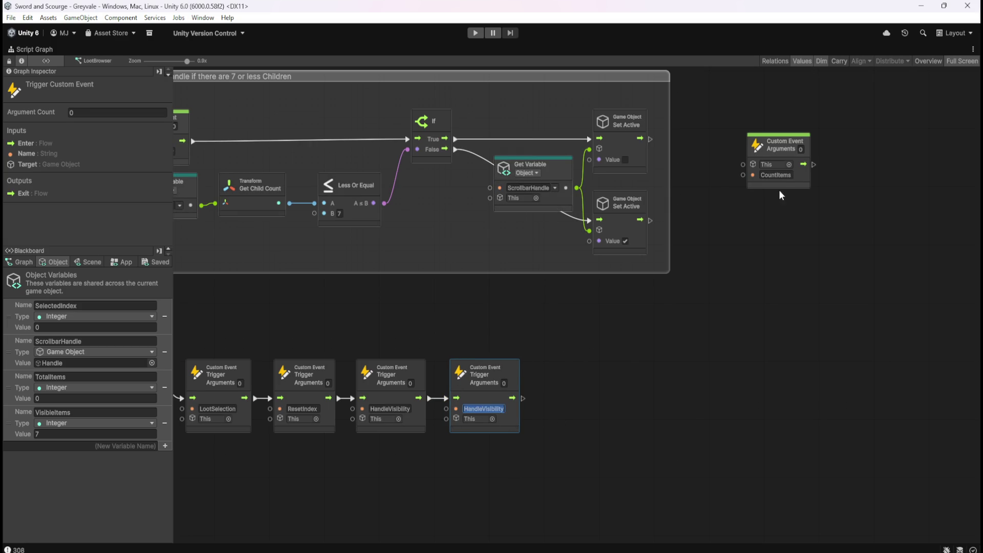
{"action": "left_click", "coordinate": [775, 174]}
{"action": "double_click", "coordinate": [485, 410]}
{"action": "type", "text": "CountItems"}
{"action": "left_click", "coordinate": [670, 379]}
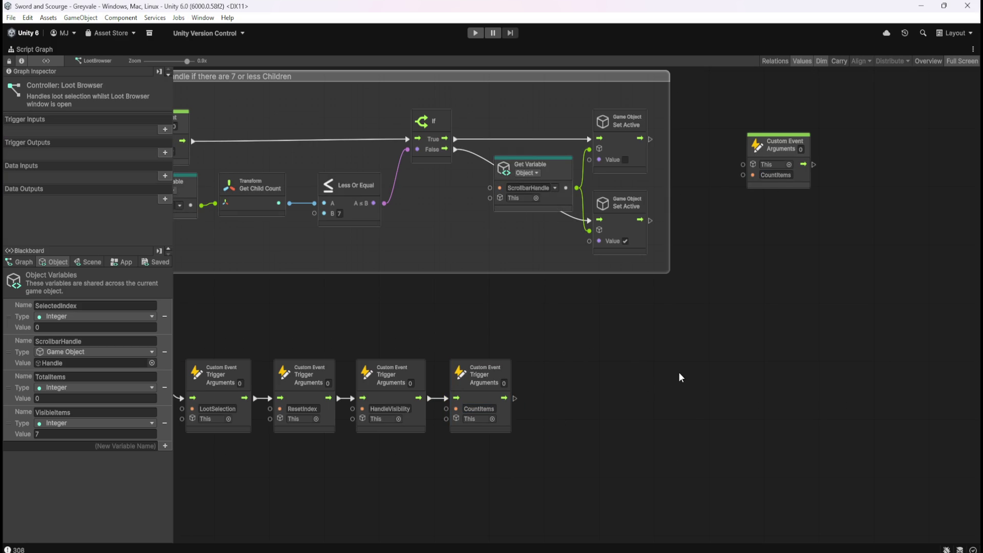
{"action": "mouse_move", "coordinate": [792, 287]}
{"action": "left_mouse_down"}
{"action": "mouse_move", "coordinate": [704, 390]}
{"action": "mouse_move", "coordinate": [707, 310]}
{"action": "mouse_move", "coordinate": [638, 312]}
{"action": "mouse_move", "coordinate": [745, 250]}
{"action": "mouse_move", "coordinate": [765, 250]}
{"action": "left_mouse_up"}
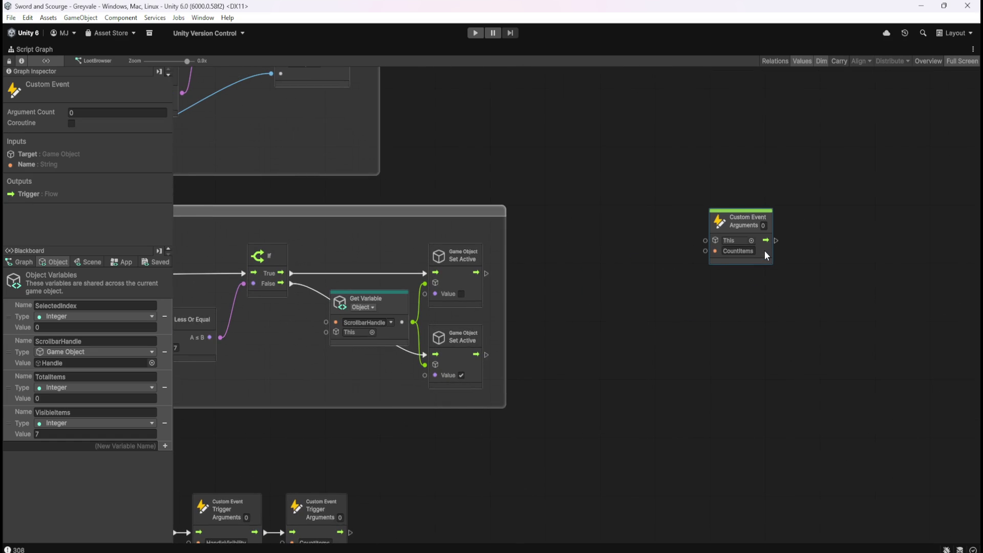
{"action": "left_click", "coordinate": [730, 330]}
Copy the LootParent and Get Child Count nodes and paste them below the CountItems event
{"action": "left_click_drag", "start_coordinate": [729, 330], "coordinate": [861, 420]}
{"action": "mouse_move", "coordinate": [541, 474]}
{"action": "left_mouse_down"}
{"action": "mouse_move", "coordinate": [567, 437]}
{"action": "mouse_move", "coordinate": [516, 405]}
{"action": "left_mouse_up"}
{"action": "left_click_drag", "start_coordinate": [226, 399], "coordinate": [302, 365]}
{"action": "key", "text": "ctrl+c"}
{"action": "mouse_move", "coordinate": [828, 364]}
{"action": "left_mouse_down"}
{"action": "mouse_move", "coordinate": [662, 370]}
{"action": "mouse_move", "coordinate": [674, 356]}
{"action": "left_mouse_up"}
{"action": "key", "text": "ctrl+v"}
{"action": "left_click_drag", "start_coordinate": [628, 324], "coordinate": [726, 353]}
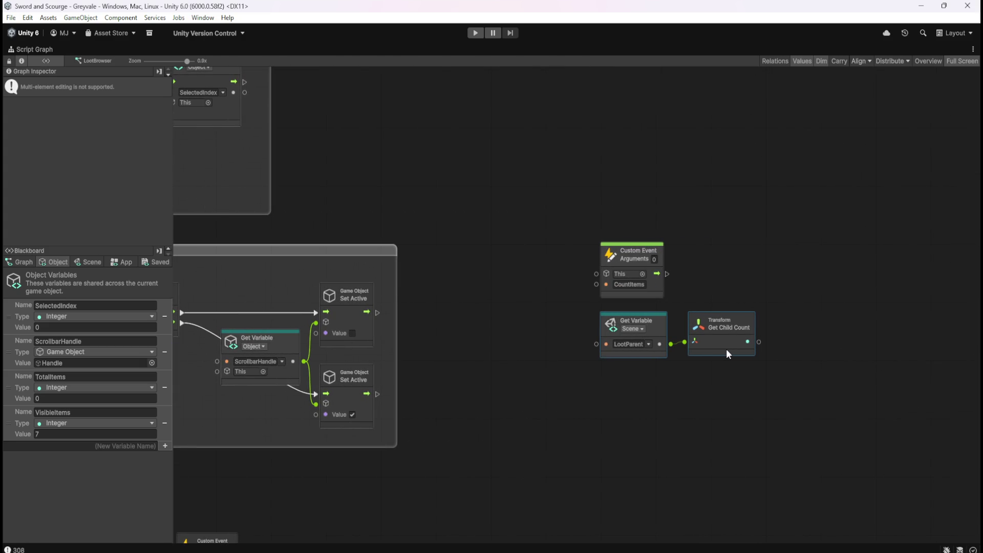
{"action": "left_click", "coordinate": [654, 397]}
{"action": "left_click_drag", "start_coordinate": [712, 400], "coordinate": [646, 404]}
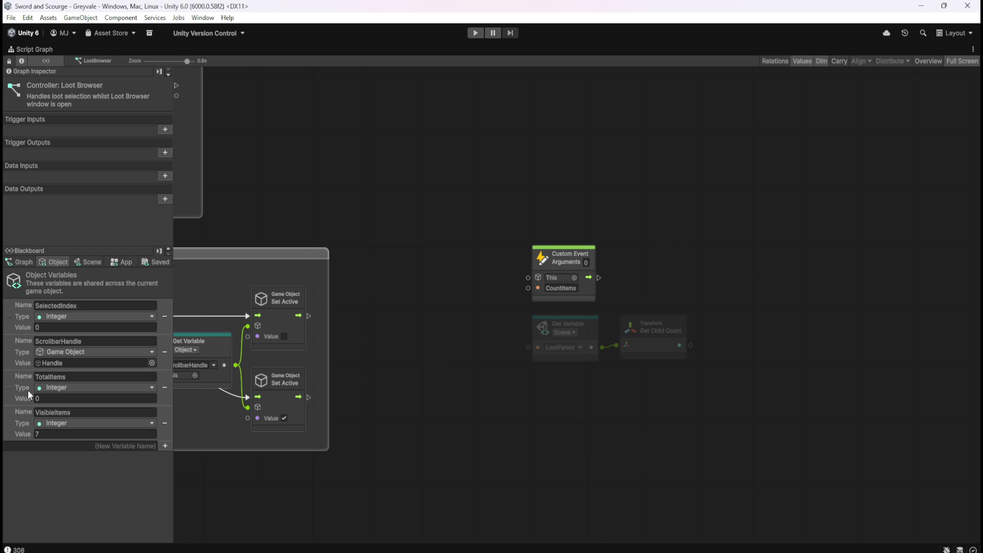
Add Set and Get TotalItems variable nodes and arrange them beside the CountItems event
{"action": "mouse_move", "coordinate": [11, 392]}
{"action": "left_mouse_down"}
{"action": "mouse_move", "coordinate": [687, 323]}
{"action": "mouse_move", "coordinate": [751, 297]}
{"action": "mouse_move", "coordinate": [860, 281]}
{"action": "mouse_move", "coordinate": [862, 265]}
{"action": "left_mouse_up"}
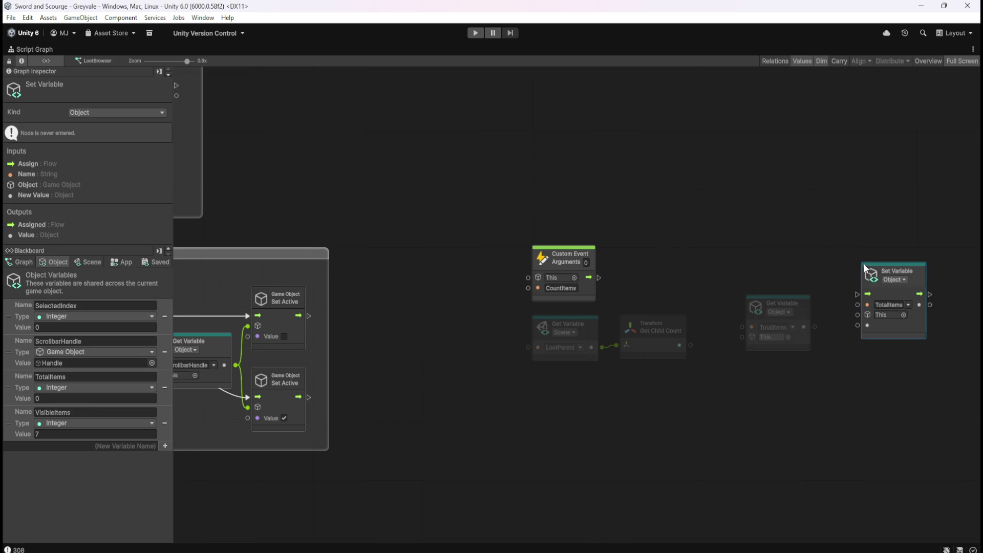
{"action": "left_click_drag", "start_coordinate": [797, 388], "coordinate": [709, 394]}
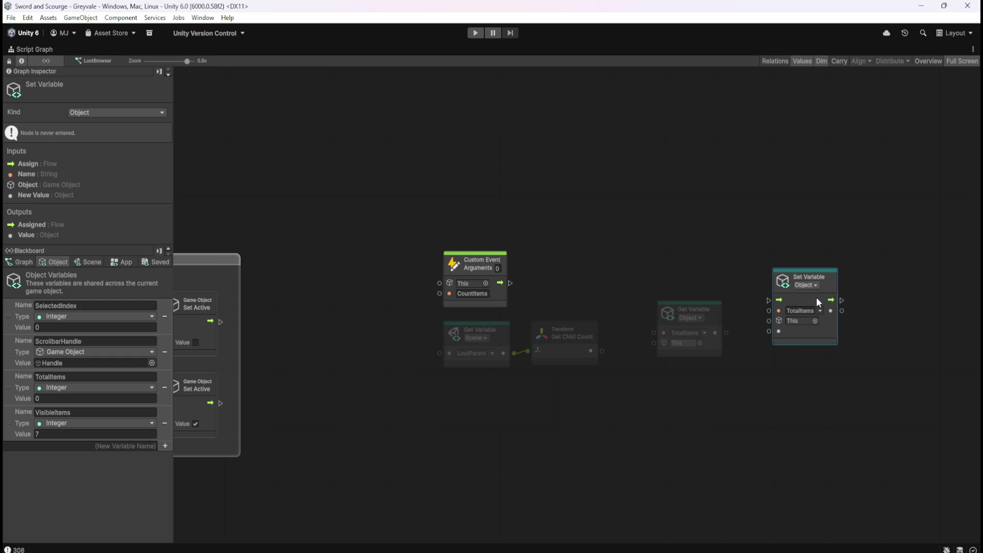
{"action": "mouse_move", "coordinate": [815, 301]}
{"action": "left_mouse_down"}
{"action": "mouse_move", "coordinate": [588, 265]}
{"action": "mouse_move", "coordinate": [573, 278]}
{"action": "mouse_move", "coordinate": [783, 283]}
{"action": "left_mouse_up"}
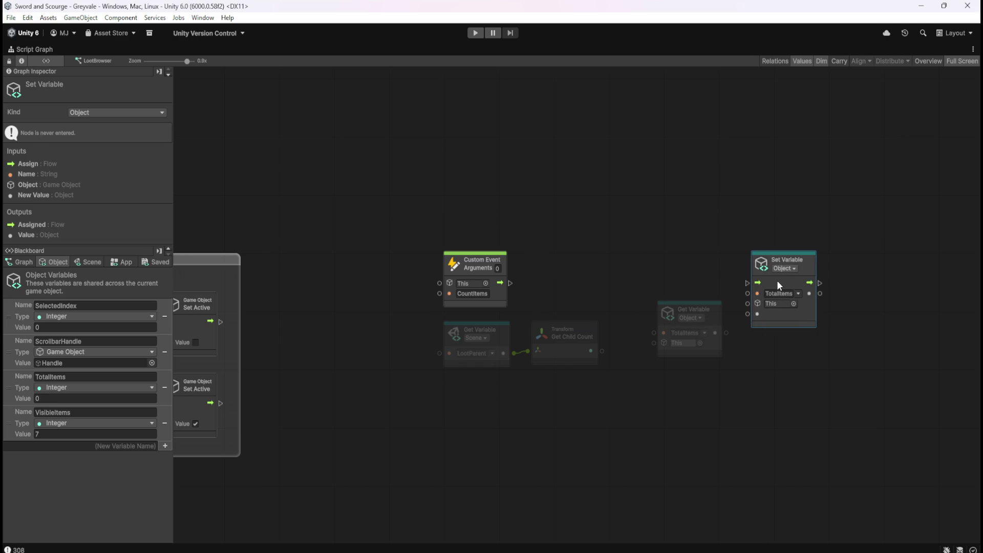
{"action": "left_click", "coordinate": [693, 278]}
{"action": "mouse_move", "coordinate": [496, 398]}
{"action": "left_mouse_down"}
{"action": "mouse_move", "coordinate": [570, 350]}
{"action": "mouse_move", "coordinate": [564, 416]}
{"action": "left_mouse_up"}
{"action": "left_click", "coordinate": [635, 382]}
{"action": "mouse_move", "coordinate": [706, 345]}
{"action": "left_mouse_down"}
{"action": "mouse_move", "coordinate": [612, 363]}
{"action": "mouse_move", "coordinate": [499, 358]}
{"action": "mouse_move", "coordinate": [563, 356]}
{"action": "left_mouse_up"}
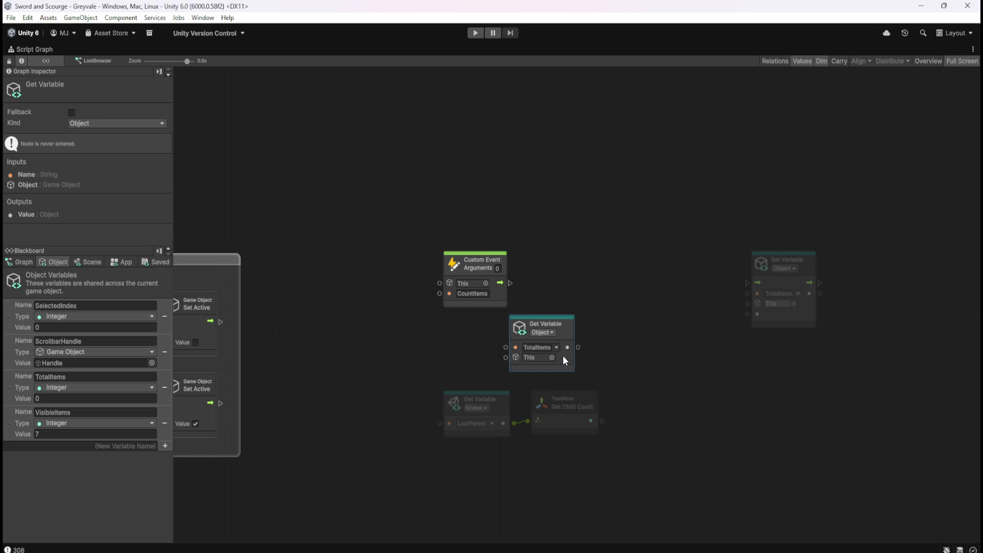
{"action": "left_click", "coordinate": [613, 360]}
{"action": "mouse_move", "coordinate": [570, 329]}
{"action": "left_mouse_down"}
{"action": "mouse_move", "coordinate": [587, 326]}
{"action": "mouse_move", "coordinate": [584, 349]}
{"action": "mouse_move", "coordinate": [629, 358]}
{"action": "left_mouse_up"}
{"action": "left_click", "coordinate": [611, 359]}
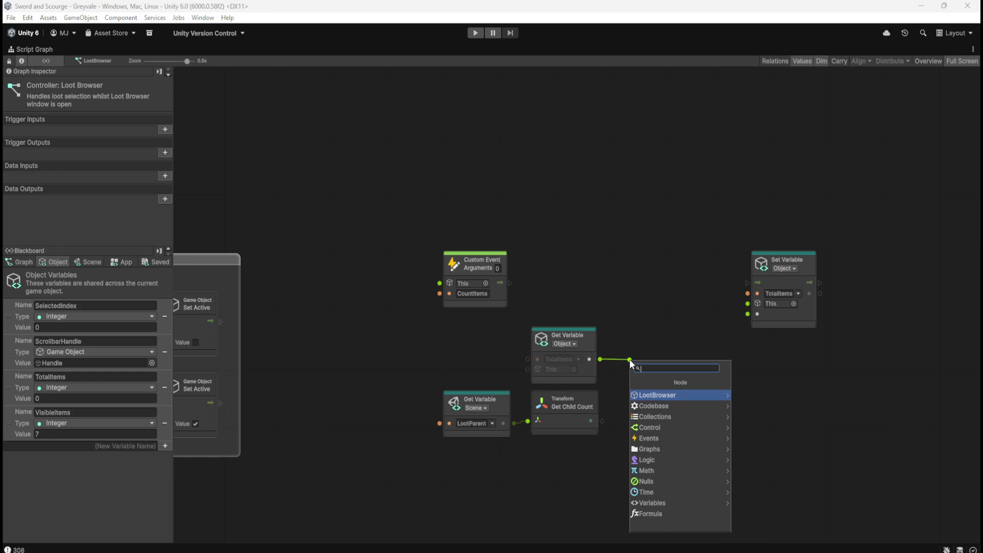
{"action": "left_click", "coordinate": [634, 350]}
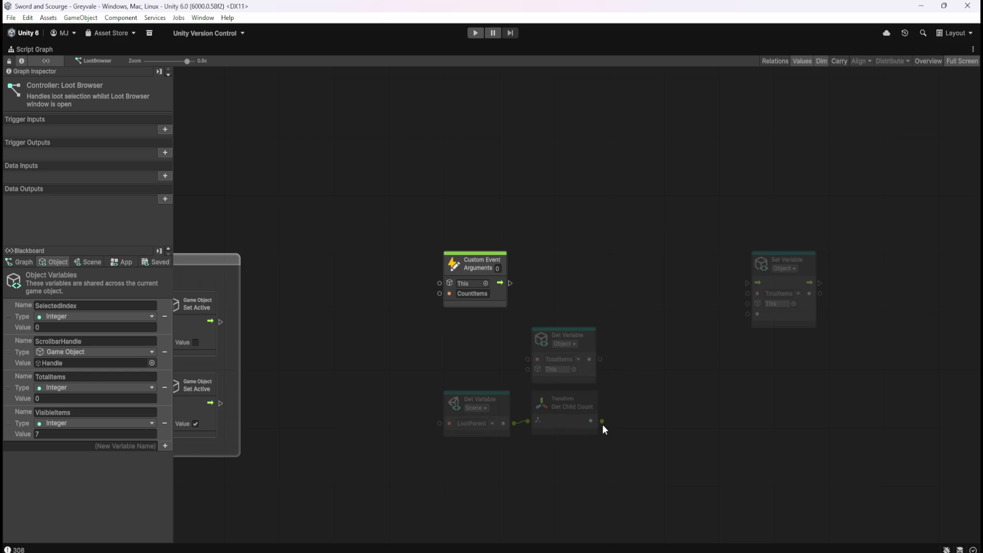
Feed Get Child Count into Set TotalItems' value and delete the extra TotalItems getter
{"action": "mouse_move", "coordinate": [602, 424]}
{"action": "left_mouse_down"}
{"action": "mouse_move", "coordinate": [671, 403]}
{"action": "mouse_move", "coordinate": [750, 336]}
{"action": "left_mouse_up"}
{"action": "mouse_move", "coordinate": [603, 421]}
{"action": "left_mouse_down"}
{"action": "mouse_move", "coordinate": [731, 340]}
{"action": "mouse_move", "coordinate": [746, 318]}
{"action": "left_mouse_up"}
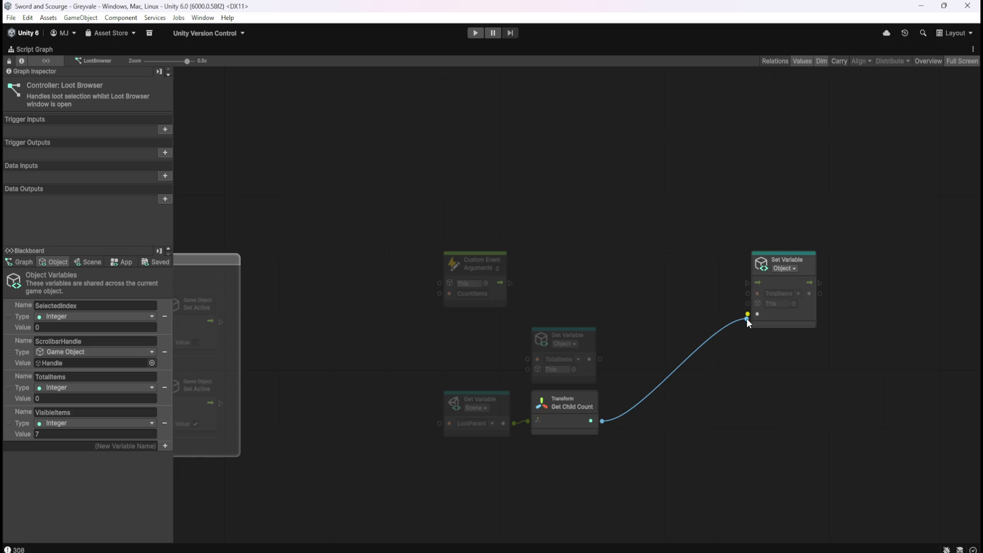
{"action": "left_click_drag", "start_coordinate": [746, 318], "coordinate": [746, 318]}
{"action": "left_click_drag", "start_coordinate": [664, 330], "coordinate": [566, 373]}
{"action": "key", "text": "Delete"}
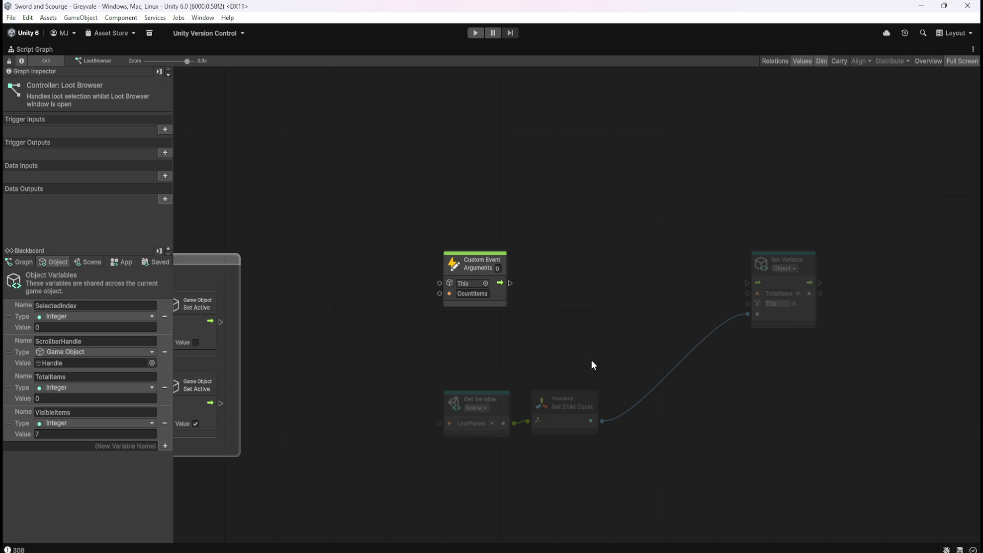
Align the nodes, wire CountItems' flow into Set TotalItems, and box them in a group
{"action": "left_click_drag", "start_coordinate": [782, 314], "coordinate": [660, 322]}
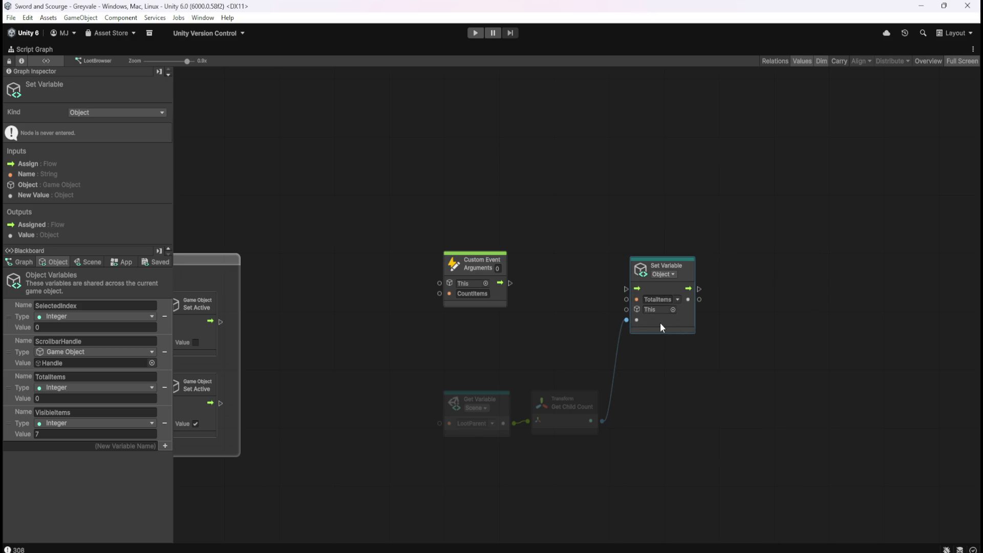
{"action": "left_click_drag", "start_coordinate": [612, 382], "coordinate": [437, 441]}
{"action": "left_click_drag", "start_coordinate": [583, 417], "coordinate": [567, 354]}
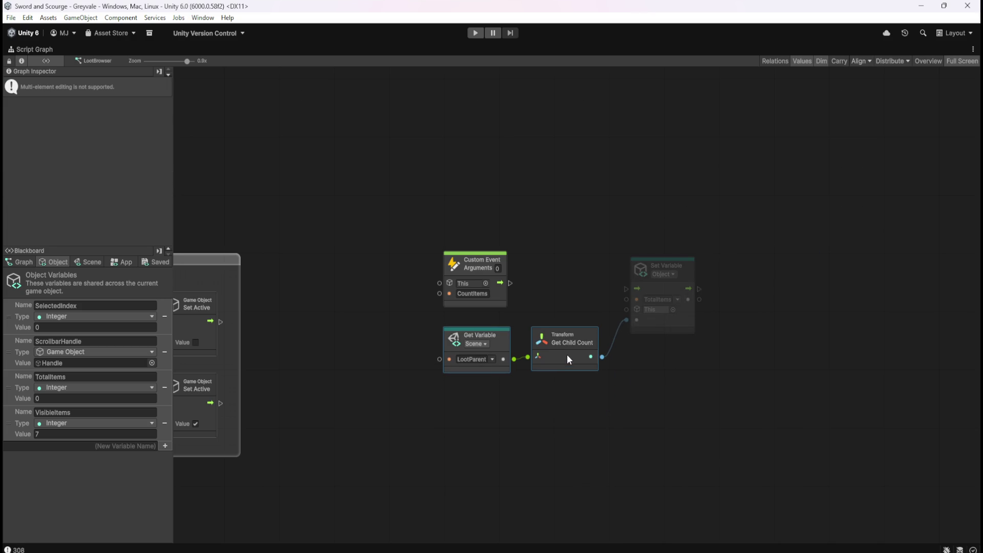
{"action": "left_click", "coordinate": [585, 300]}
{"action": "left_click_drag", "start_coordinate": [676, 318], "coordinate": [677, 317]}
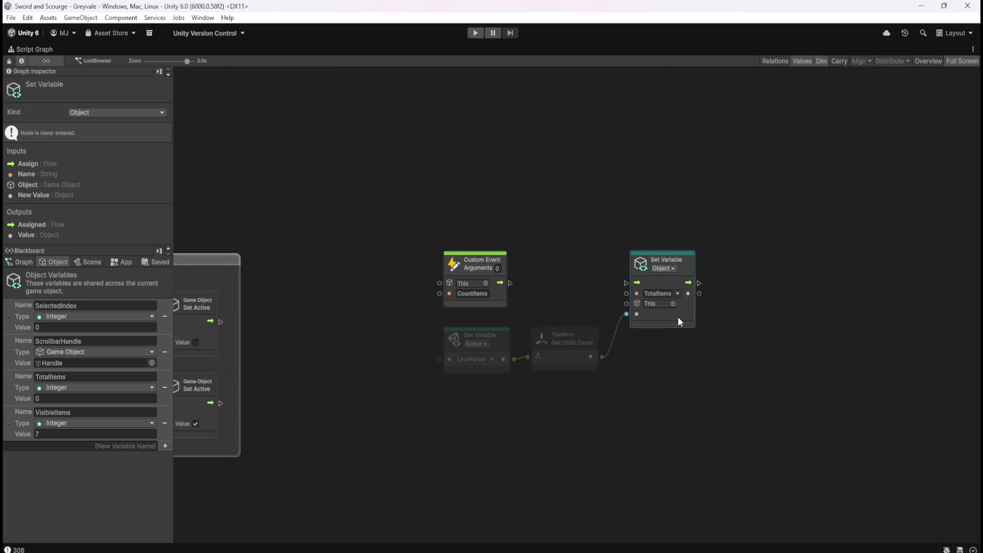
{"action": "left_click", "coordinate": [545, 303]}
{"action": "mouse_move", "coordinate": [510, 283]}
{"action": "left_mouse_down"}
{"action": "mouse_move", "coordinate": [638, 286]}
{"action": "mouse_move", "coordinate": [628, 283]}
{"action": "left_mouse_up"}
{"action": "left_click_drag", "start_coordinate": [423, 243], "coordinate": [744, 385]}
Title the group 'Actively keeps track of the total UI Loot Items in the browser', keeping its colour
{"action": "double_click", "coordinate": [484, 231]}
{"action": "type", "text": "Actively"}
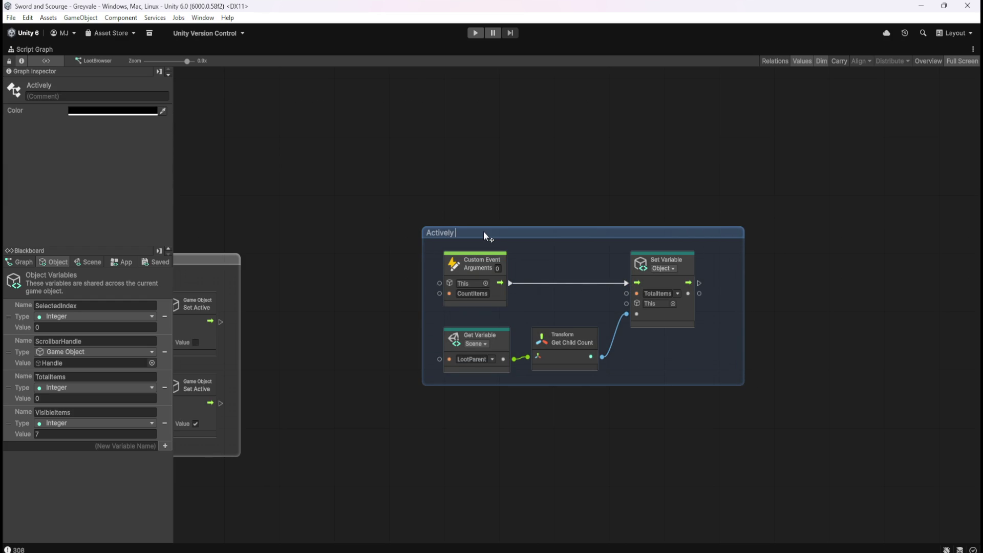
{"action": "type", "text": " keeps track of the total UI L"}
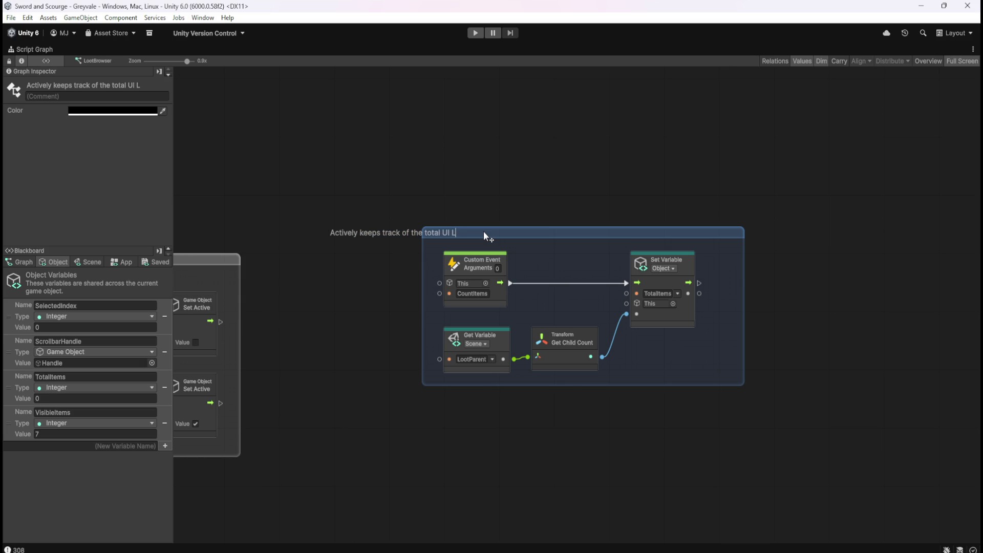
{"action": "type", "text": "oot Items"}
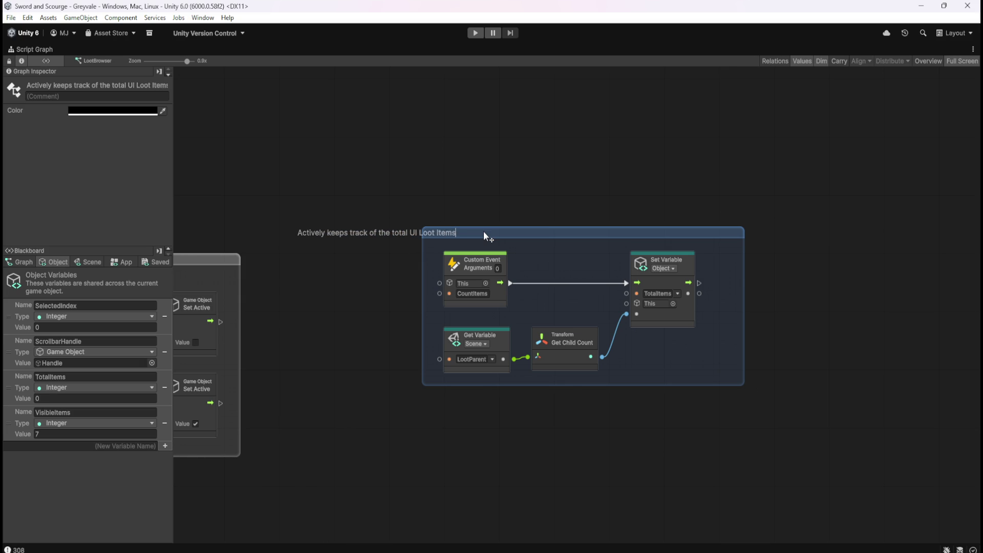
{"action": "type", "text": " in the browser"}
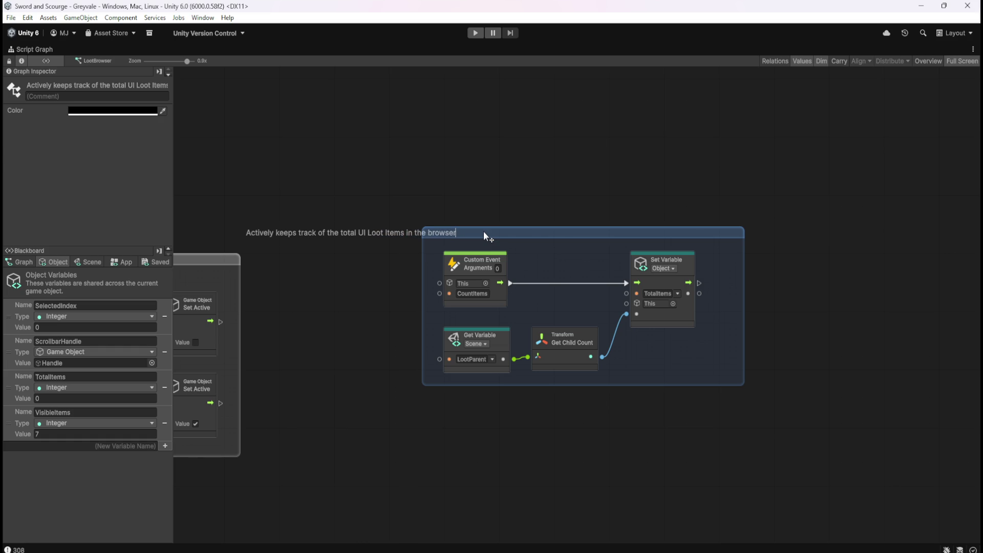
{"action": "left_click", "coordinate": [563, 171]}
{"action": "left_click", "coordinate": [689, 244]}
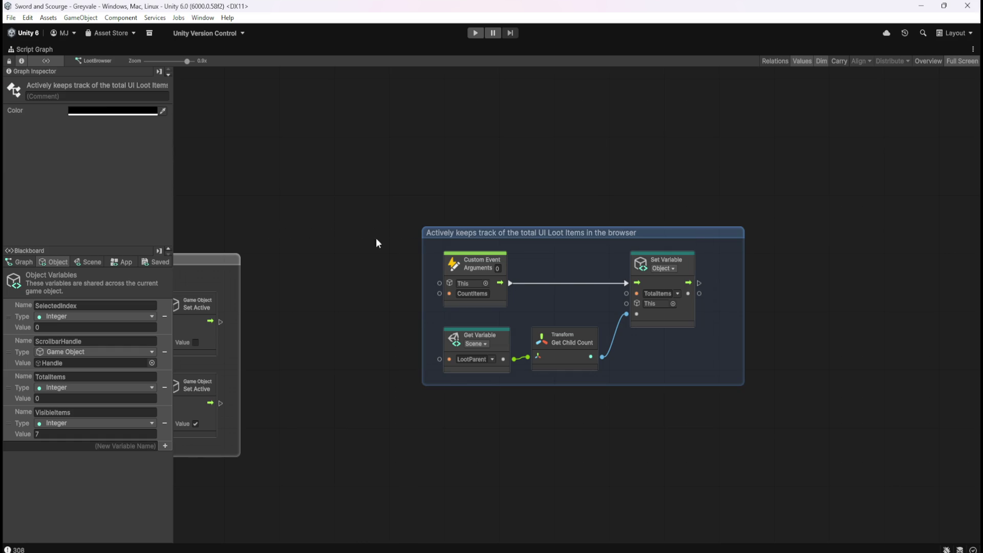
{"action": "left_click", "coordinate": [105, 112]}
{"action": "left_click", "coordinate": [520, 145]}
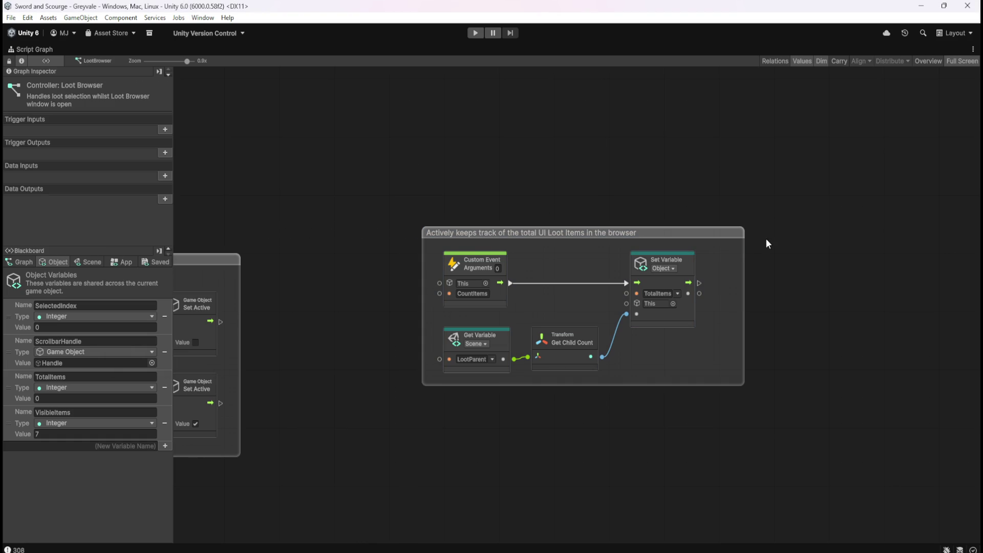
Select the whole On Update trigger chain and move it further down the graph
{"action": "scroll", "coordinate": [708, 281], "scroll_direction": "up", "scroll_amount": 4}
{"action": "mouse_move", "coordinate": [532, 432]}
{"action": "left_mouse_down"}
{"action": "mouse_move", "coordinate": [570, 428]}
{"action": "mouse_move", "coordinate": [683, 366]}
{"action": "left_mouse_up"}
{"action": "scroll", "coordinate": [330, 404], "scroll_direction": "down", "scroll_amount": 3}
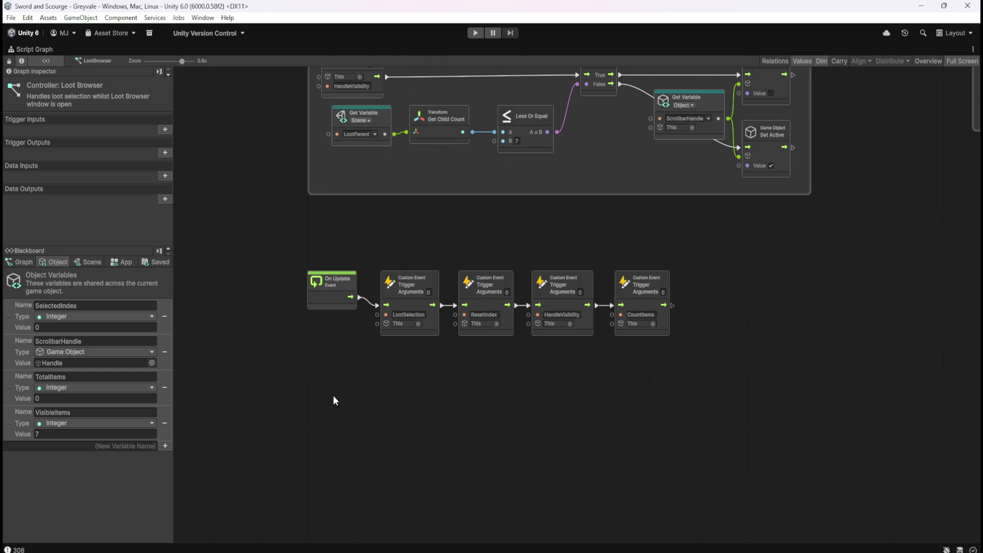
{"action": "left_click_drag", "start_coordinate": [305, 257], "coordinate": [819, 428]}
{"action": "left_click_drag", "start_coordinate": [432, 277], "coordinate": [422, 440]}
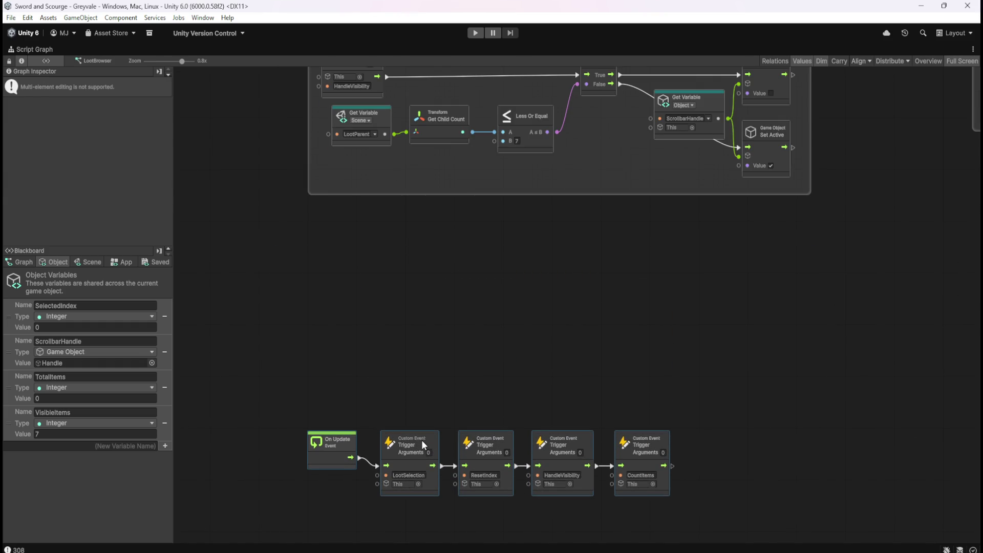
{"action": "left_click", "coordinate": [785, 308]}
Place the CountItems group in the gap between the HIDES group and the trigger chain
{"action": "scroll", "coordinate": [717, 289], "scroll_direction": "down", "scroll_amount": 2}
{"action": "scroll", "coordinate": [830, 180], "scroll_direction": "up", "scroll_amount": 2}
{"action": "mouse_move", "coordinate": [830, 181]}
{"action": "left_mouse_down"}
{"action": "mouse_move", "coordinate": [761, 243]}
{"action": "mouse_move", "coordinate": [444, 438]}
{"action": "left_mouse_up"}
{"action": "left_click_drag", "start_coordinate": [495, 331], "coordinate": [865, 181]}
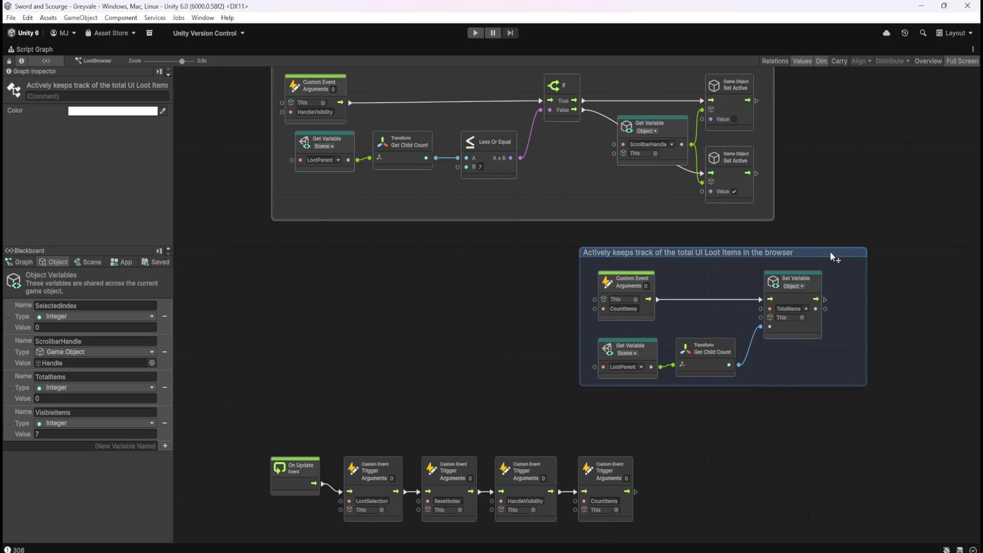
{"action": "left_click_drag", "start_coordinate": [831, 246], "coordinate": [522, 247]}
{"action": "left_click", "coordinate": [658, 356]}
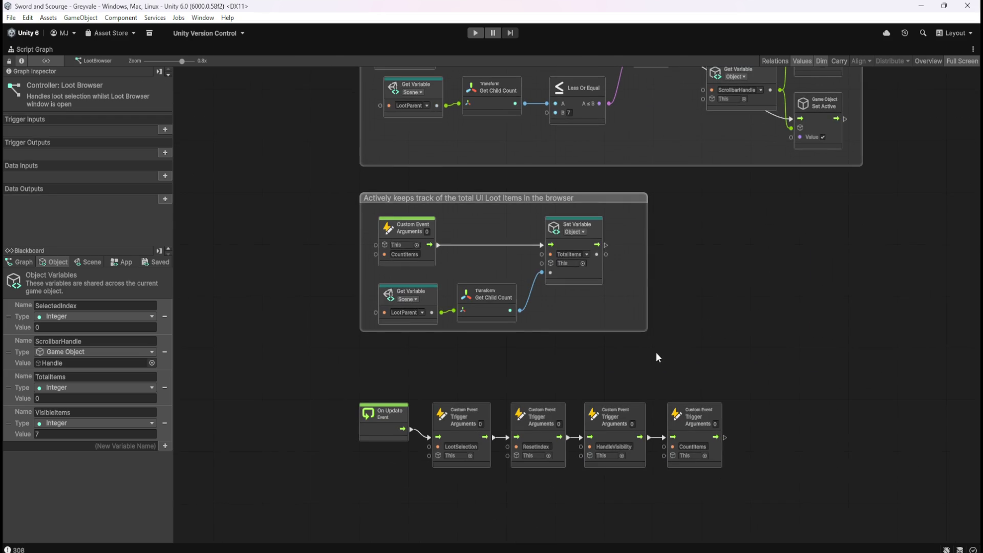
{"action": "scroll", "coordinate": [429, 231], "scroll_direction": "up", "scroll_amount": 2}
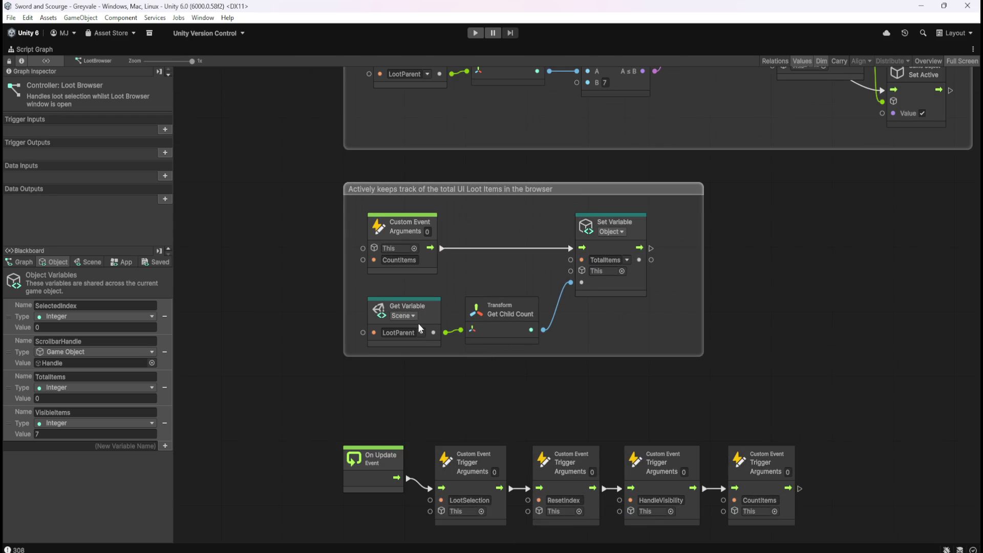
{"action": "left_click", "coordinate": [90, 262]}
{"action": "mouse_move", "coordinate": [170, 289]}
{"action": "left_mouse_down"}
{"action": "mouse_move", "coordinate": [188, 417]}
{"action": "mouse_move", "coordinate": [188, 536]}
{"action": "left_mouse_up"}
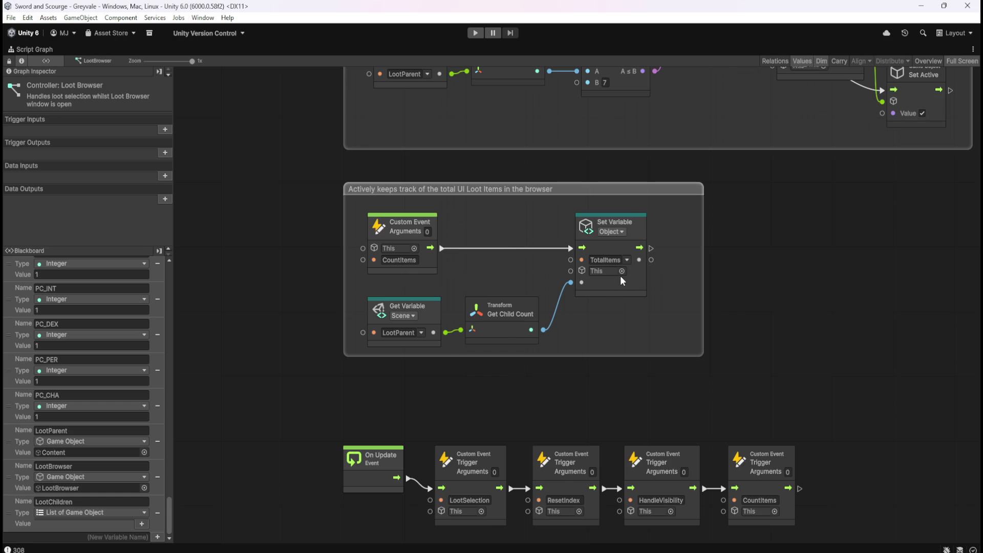
{"action": "mouse_move", "coordinate": [170, 507]}
{"action": "left_mouse_down"}
{"action": "mouse_move", "coordinate": [186, 366]}
{"action": "mouse_move", "coordinate": [231, 263]}
{"action": "left_mouse_up"}
{"action": "left_click", "coordinate": [49, 263]}
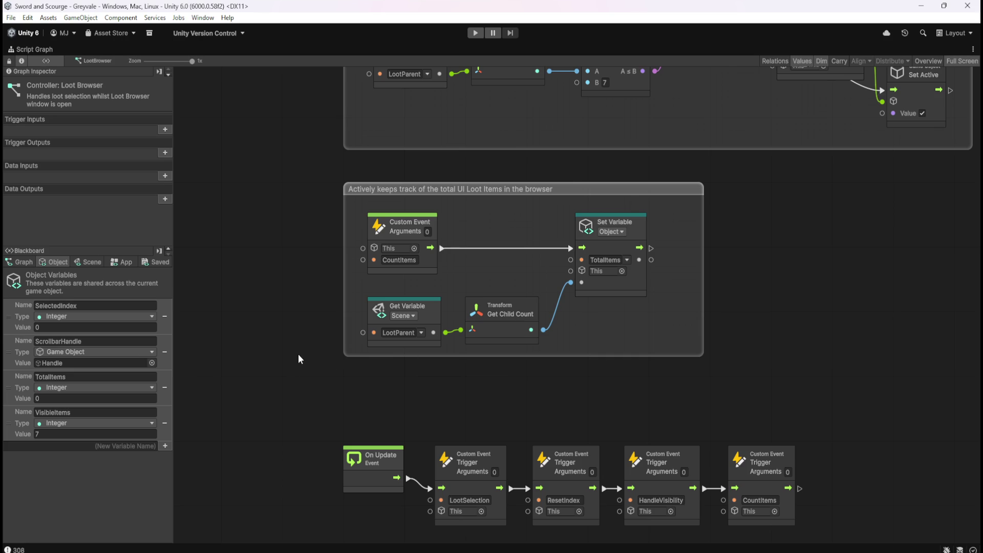
{"action": "scroll", "coordinate": [299, 354], "scroll_direction": "down", "scroll_amount": 3}
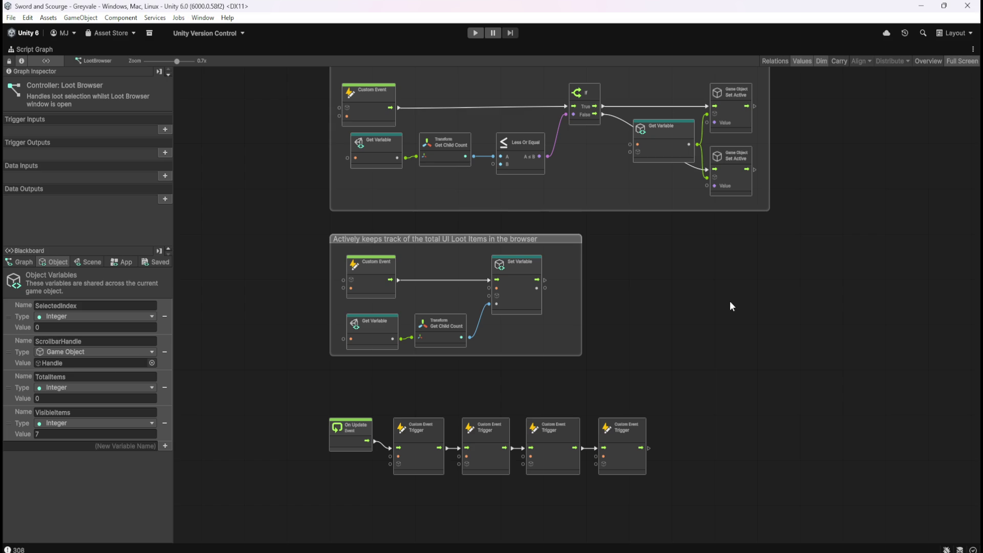
Restore the full editor layout and inspect Scrollbar Vertical, Sliding Area, Handle, Content and Viewport
{"action": "key", "text": "shift+space"}
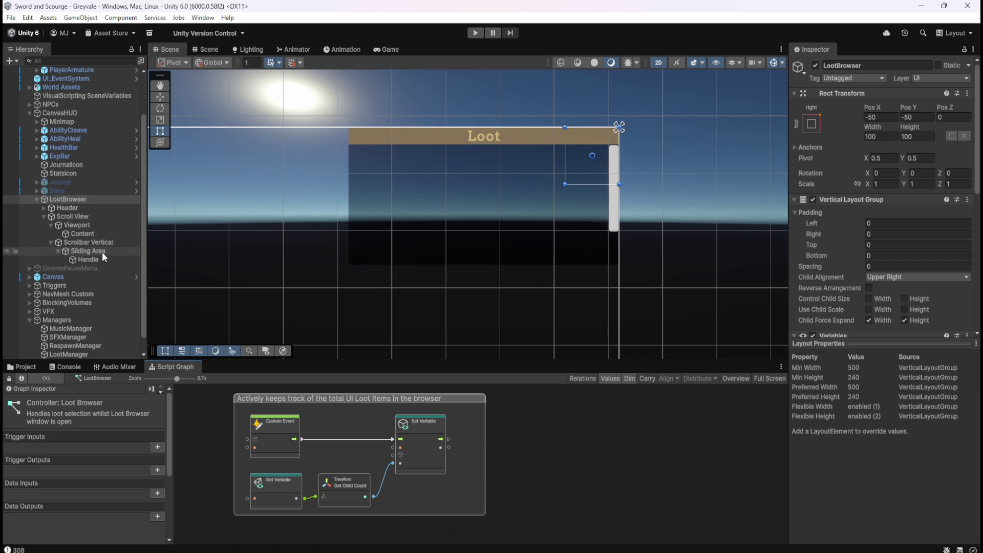
{"action": "left_click", "coordinate": [107, 241]}
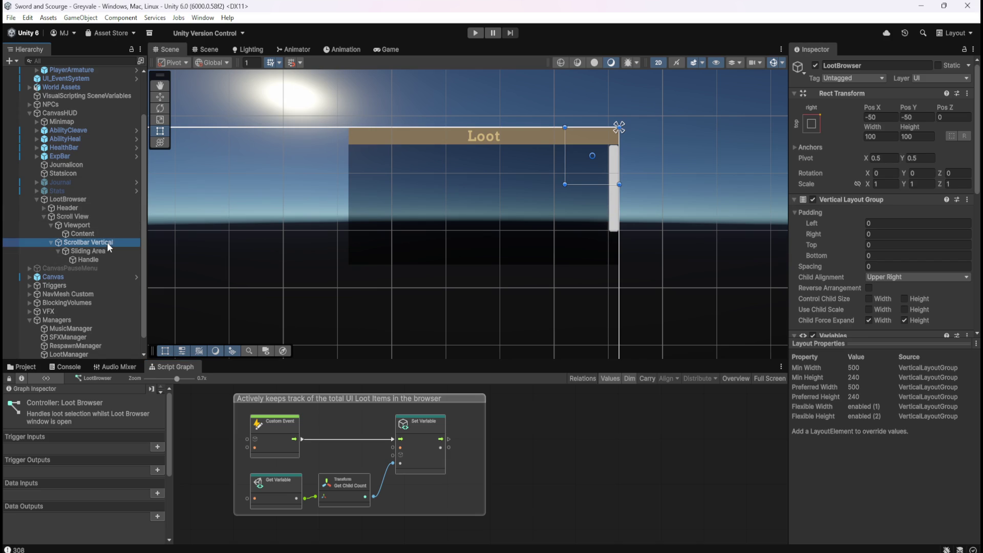
{"action": "left_click", "coordinate": [103, 252]}
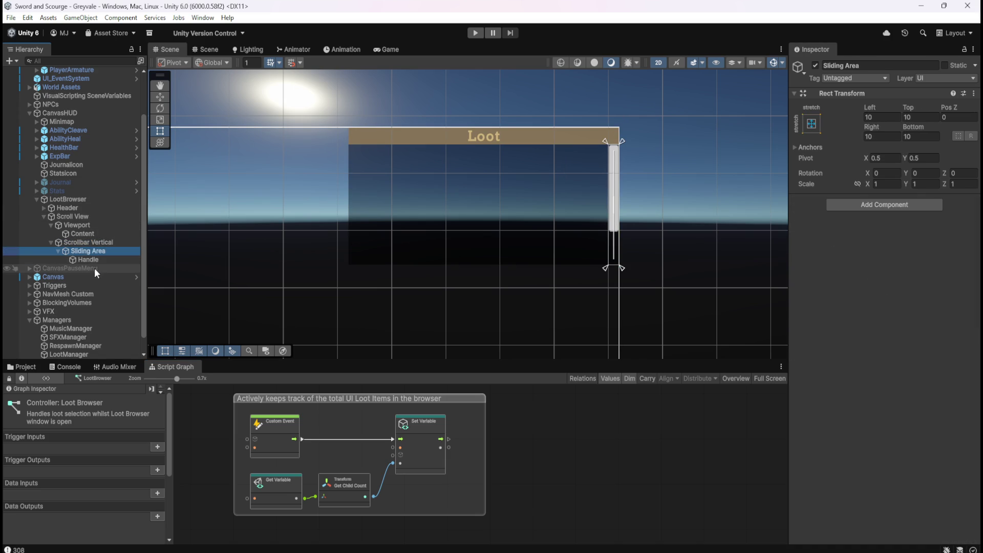
{"action": "left_click", "coordinate": [97, 260]}
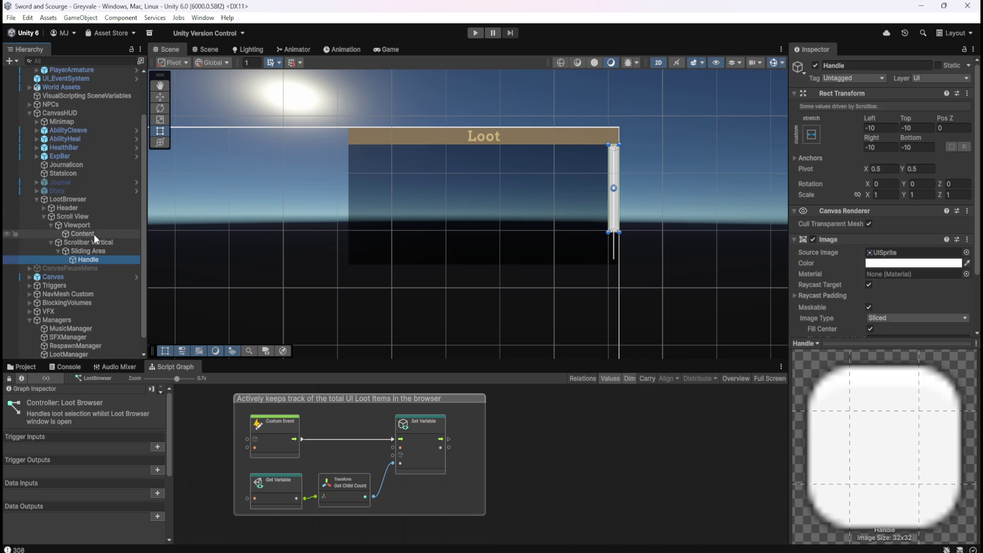
{"action": "left_click", "coordinate": [93, 235]}
{"action": "left_click", "coordinate": [97, 225]}
Compare the Content object's layout settings with the Viewport and Scroll View objects
{"action": "left_click", "coordinate": [96, 233]}
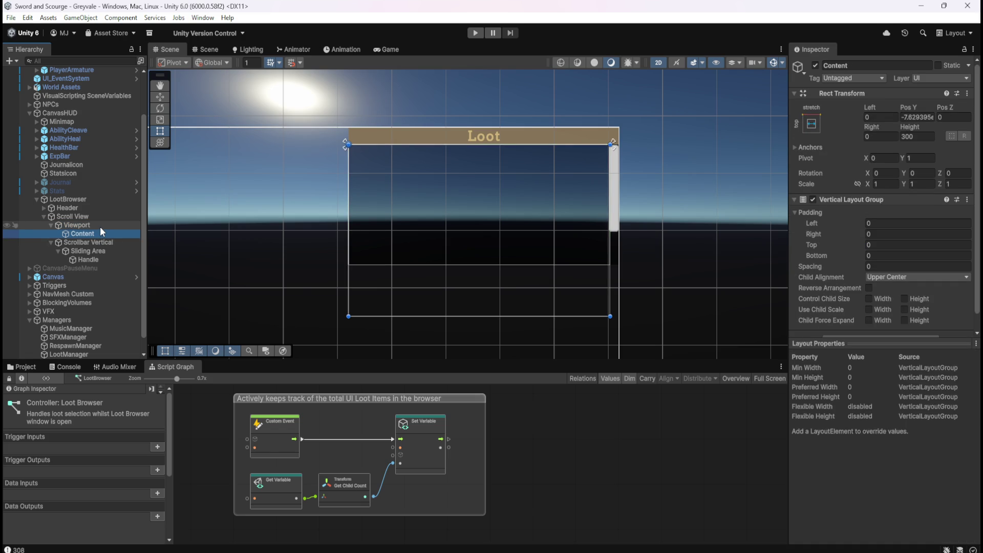
{"action": "left_click", "coordinate": [100, 226]}
{"action": "left_click", "coordinate": [95, 235]}
{"action": "scroll", "coordinate": [843, 281], "scroll_direction": "down", "scroll_amount": 2}
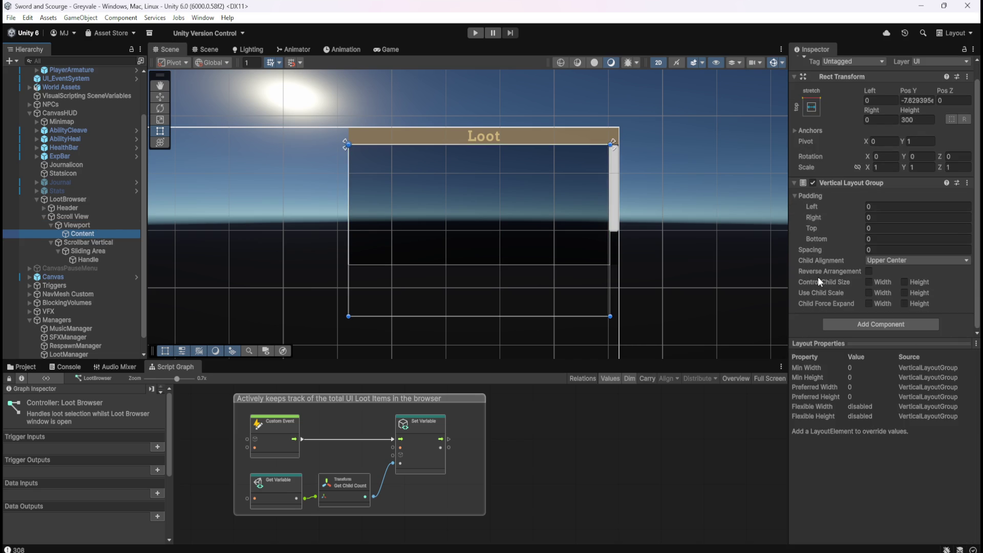
{"action": "left_click", "coordinate": [95, 225]}
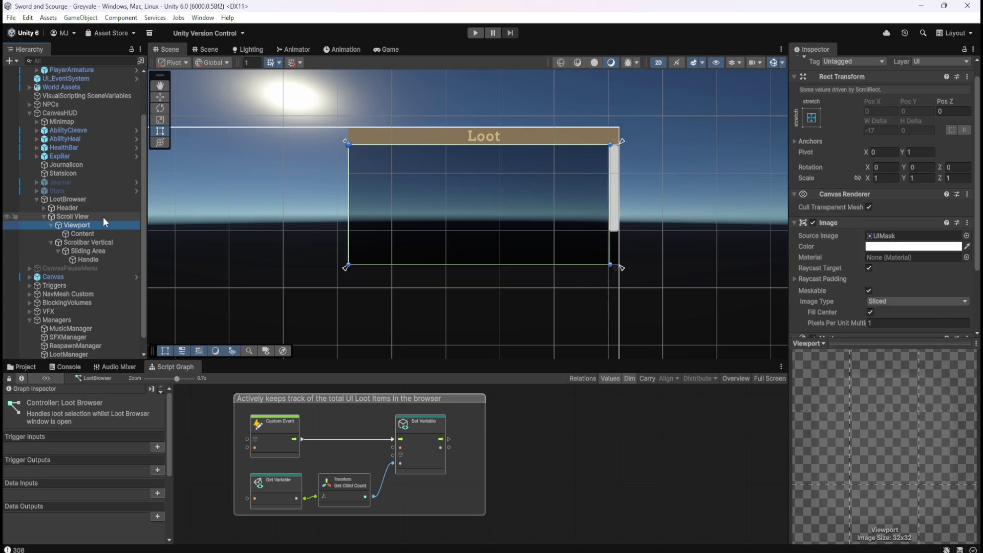
{"action": "left_click", "coordinate": [103, 217]}
{"action": "left_click", "coordinate": [98, 224]}
{"action": "left_click", "coordinate": [95, 233]}
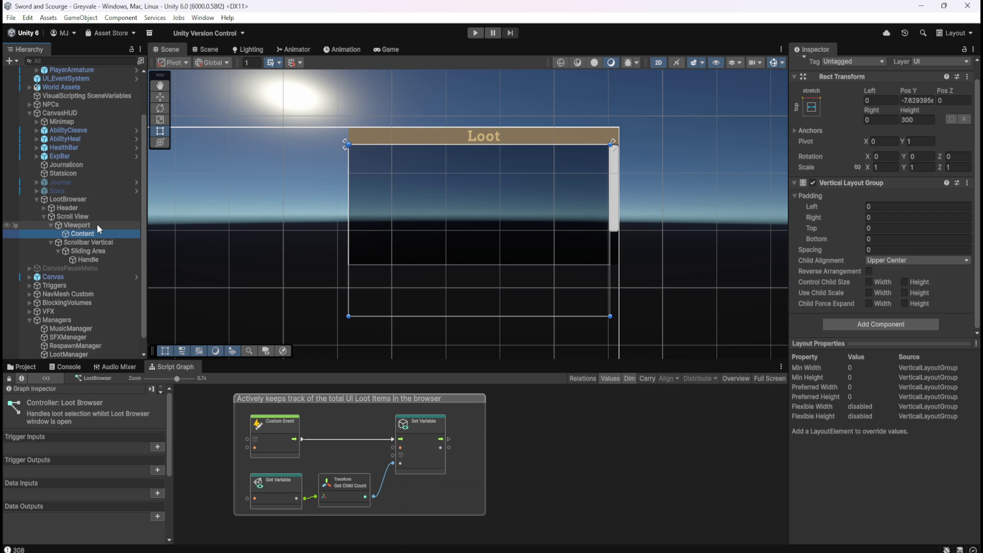
Recheck Viewport, Scroll View and Scrollbar Vertical, ending on the Content object's settings
{"action": "left_click", "coordinate": [97, 224]}
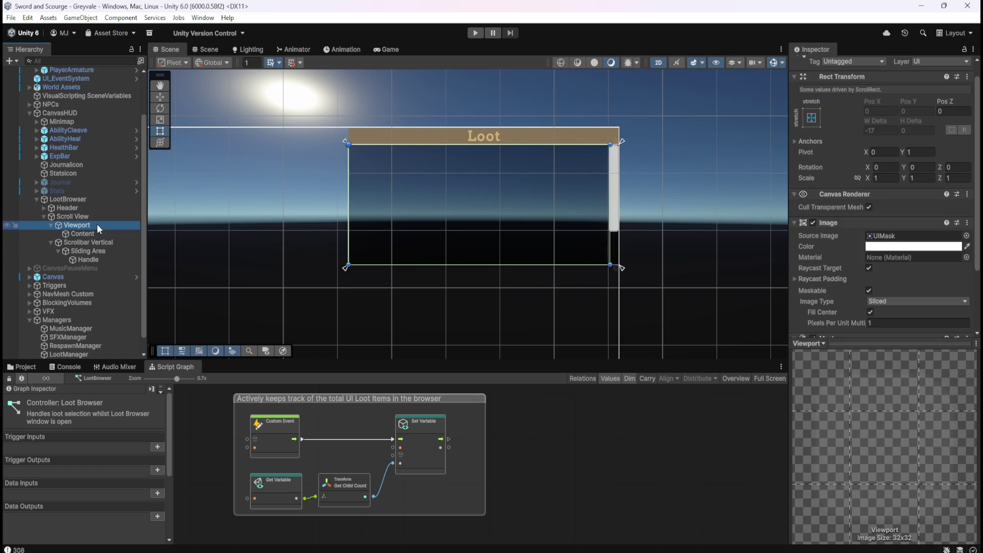
{"action": "left_click", "coordinate": [93, 233]}
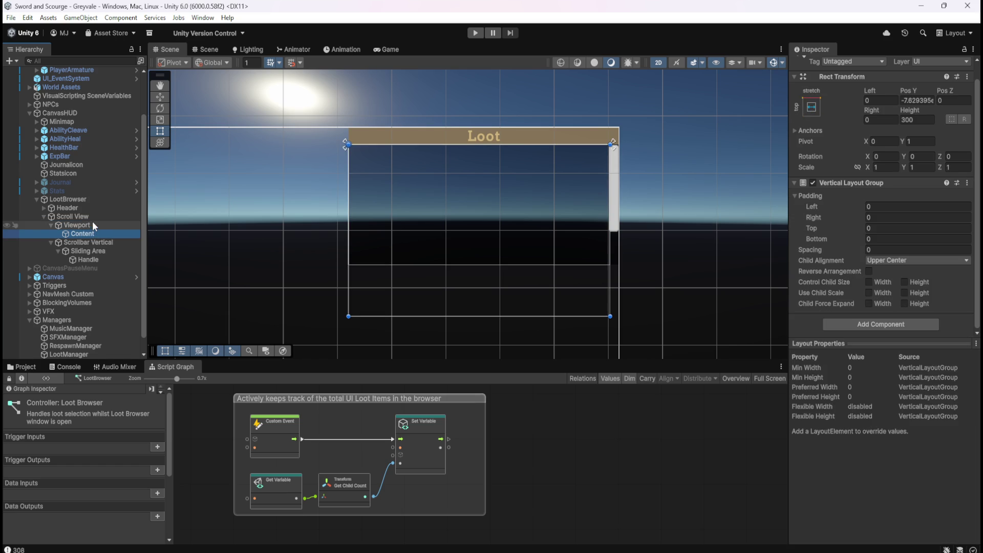
{"action": "left_click", "coordinate": [94, 217]}
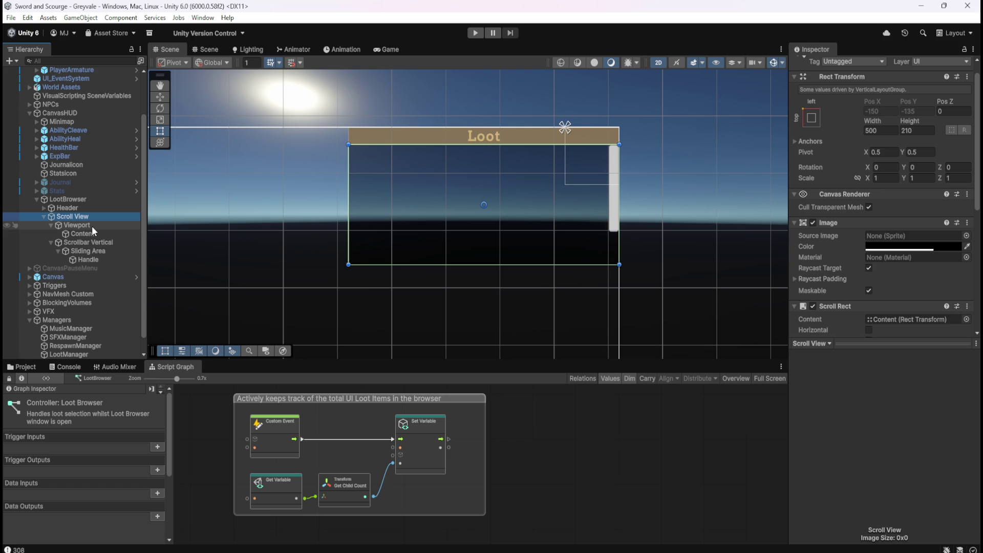
{"action": "left_click", "coordinate": [91, 226]}
{"action": "left_click", "coordinate": [89, 234]}
{"action": "left_click", "coordinate": [85, 243]}
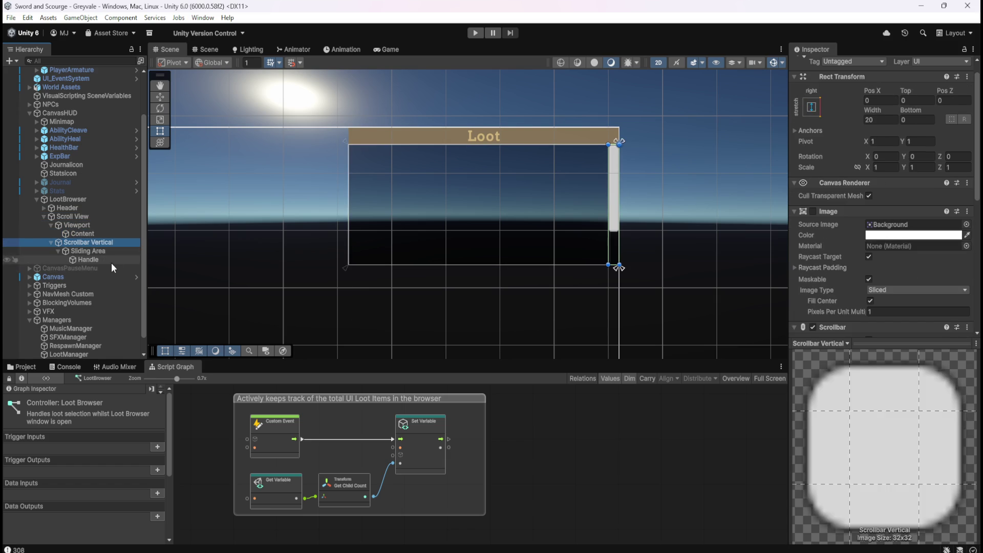
{"action": "left_click", "coordinate": [97, 234]}
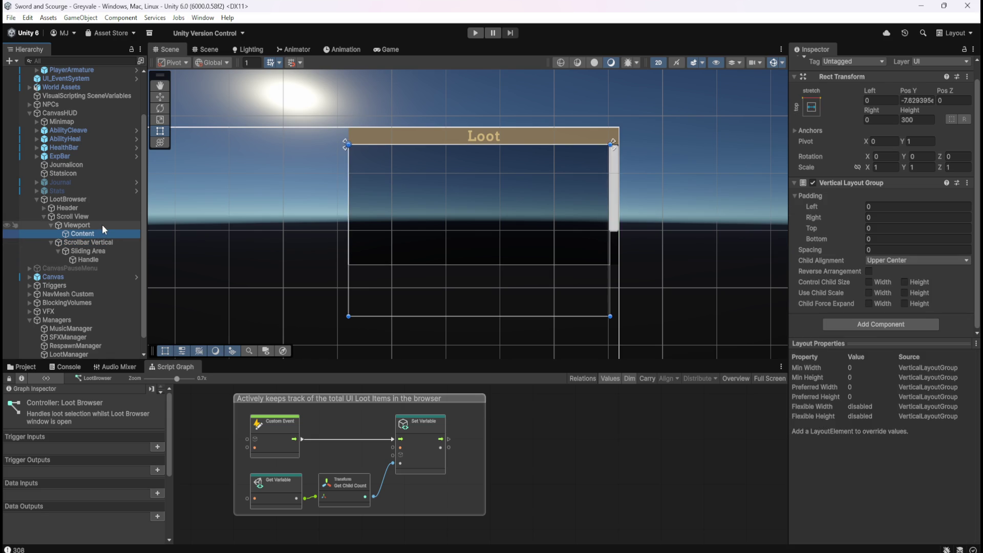
Drag the Content rect's bottom edge up in the Scene view until its Height reads 210
{"action": "mouse_move", "coordinate": [544, 317]}
{"action": "left_mouse_down"}
{"action": "mouse_move", "coordinate": [542, 288]}
{"action": "mouse_move", "coordinate": [562, 256]}
{"action": "mouse_move", "coordinate": [546, 287]}
{"action": "mouse_move", "coordinate": [557, 258]}
{"action": "mouse_move", "coordinate": [556, 269]}
{"action": "left_mouse_up"}
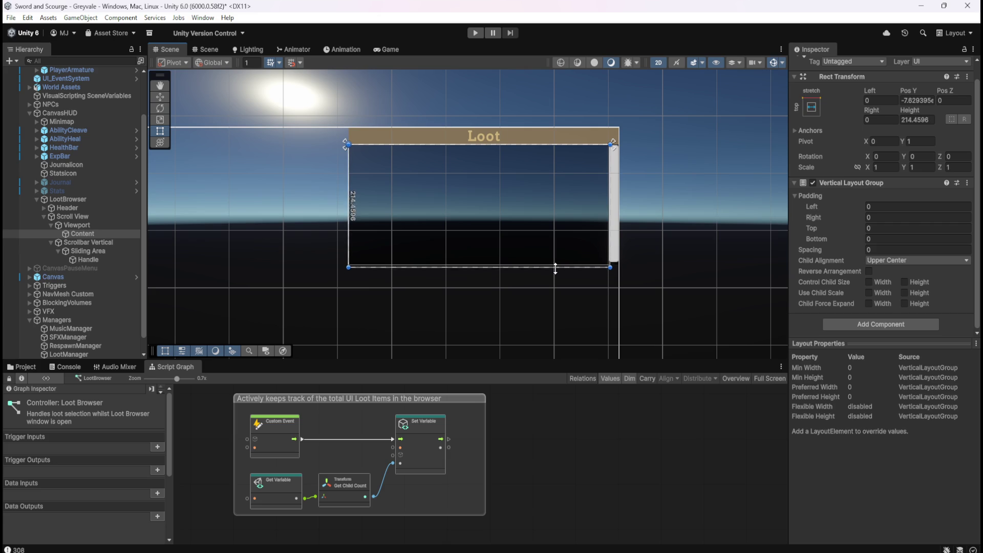
{"action": "mouse_move", "coordinate": [538, 330]}
{"action": "left_mouse_down"}
{"action": "mouse_move", "coordinate": [536, 338]}
{"action": "mouse_move", "coordinate": [540, 274]}
{"action": "left_mouse_up"}
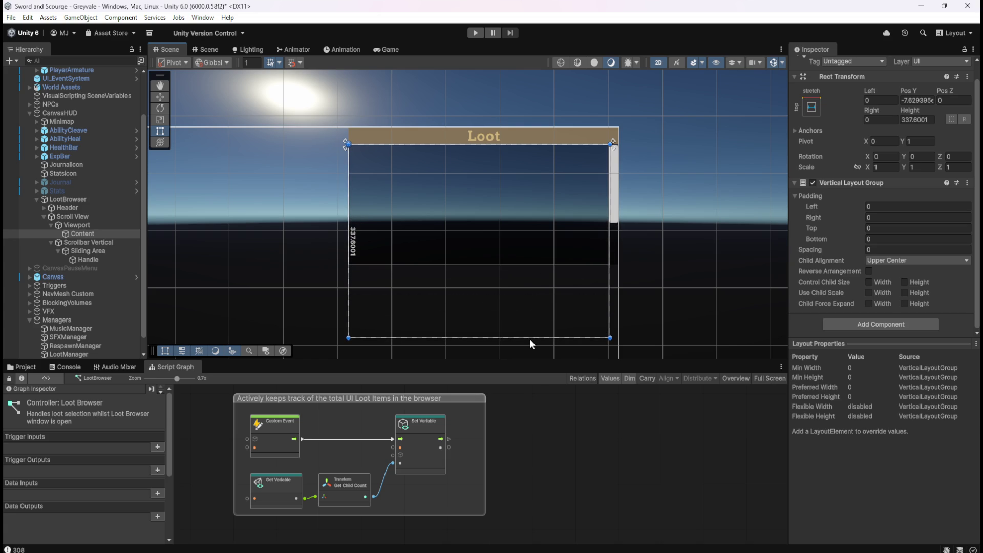
{"action": "left_click_drag", "start_coordinate": [529, 339], "coordinate": [542, 264]}
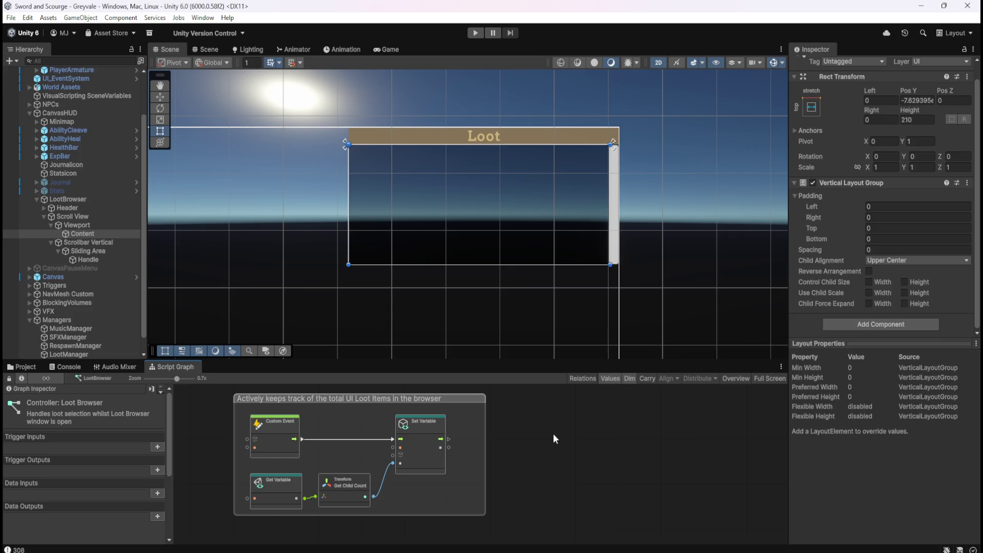
{"action": "key", "text": "shift+space"}
{"action": "key", "text": "shift+space"}
Enter Play mode and run the hero through the village and forest into the graveyard
{"action": "left_click", "coordinate": [475, 33]}
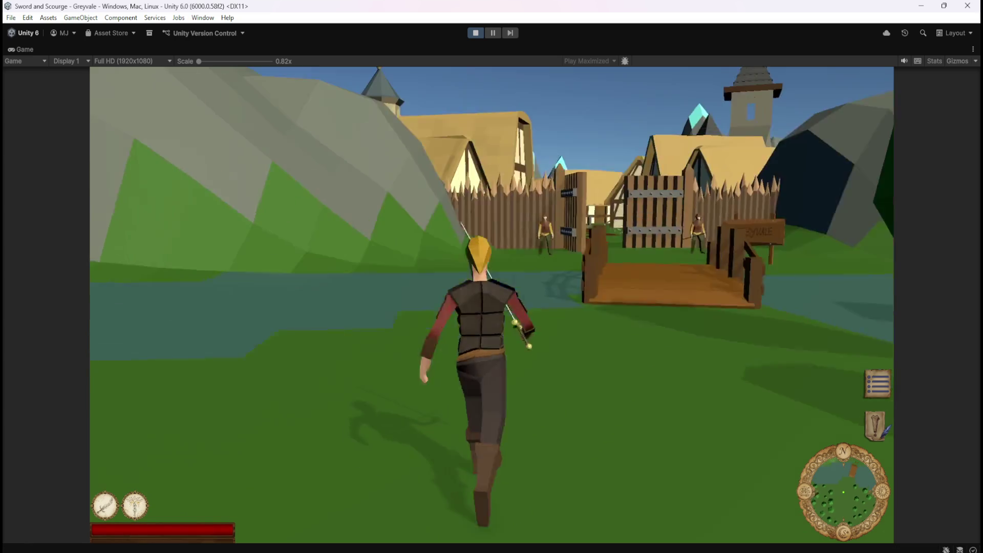
{"action": "key", "text": "w"}
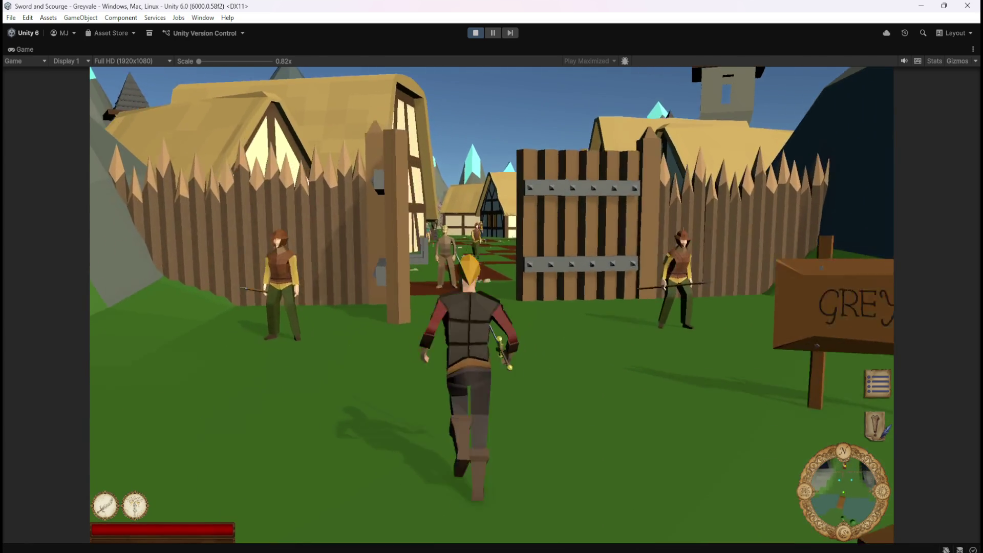
{"action": "key", "text": "w"}
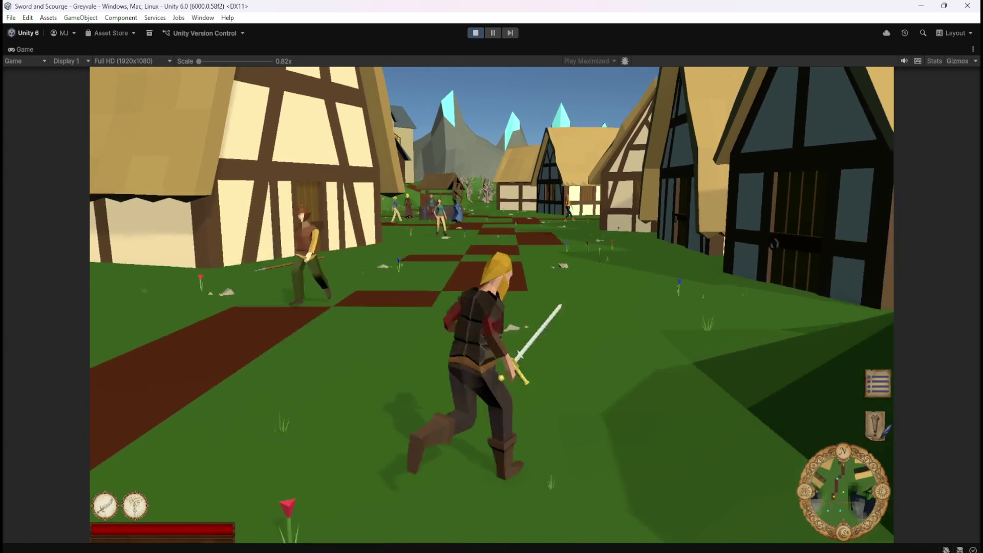
{"action": "key", "text": "w"}
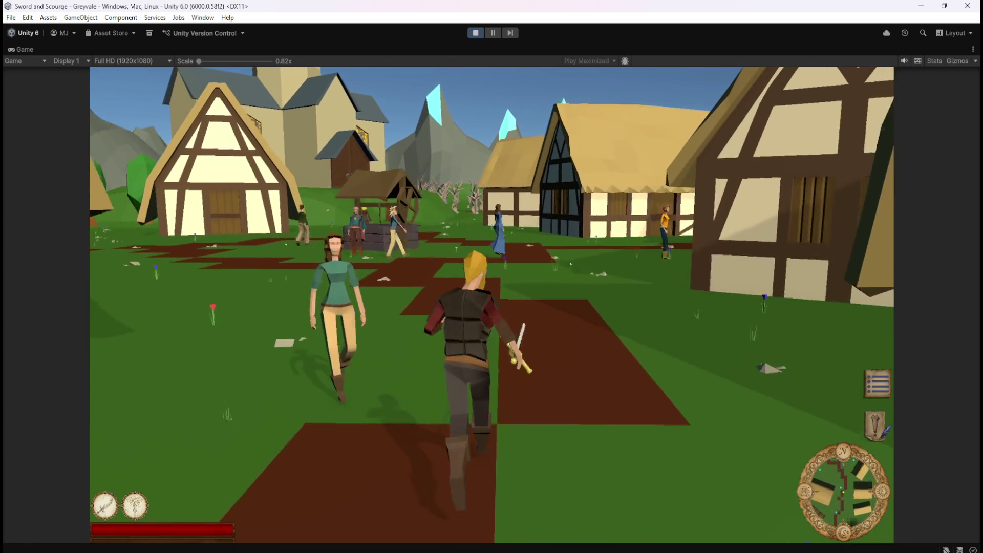
{"action": "key", "text": "w"}
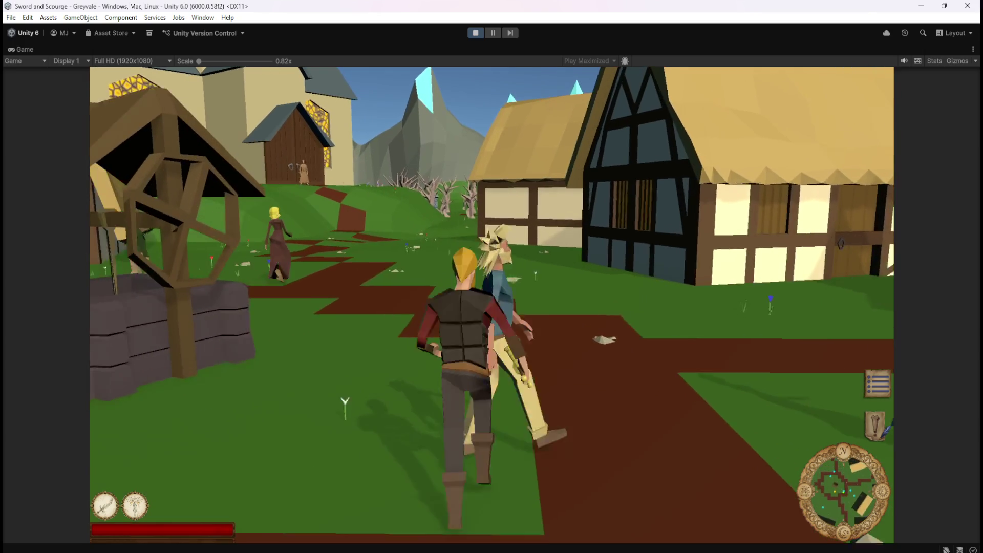
{"action": "key", "text": "w"}
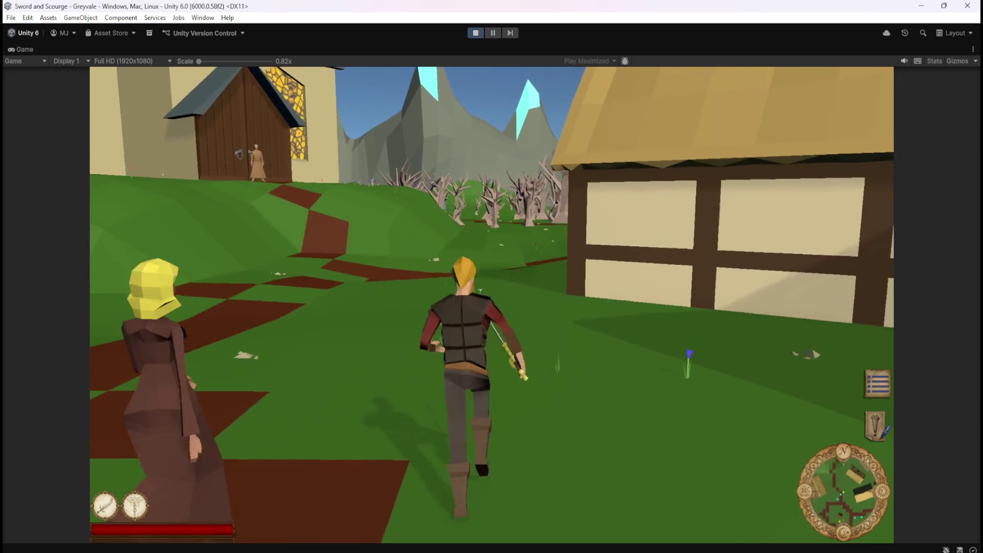
{"action": "key", "text": "w"}
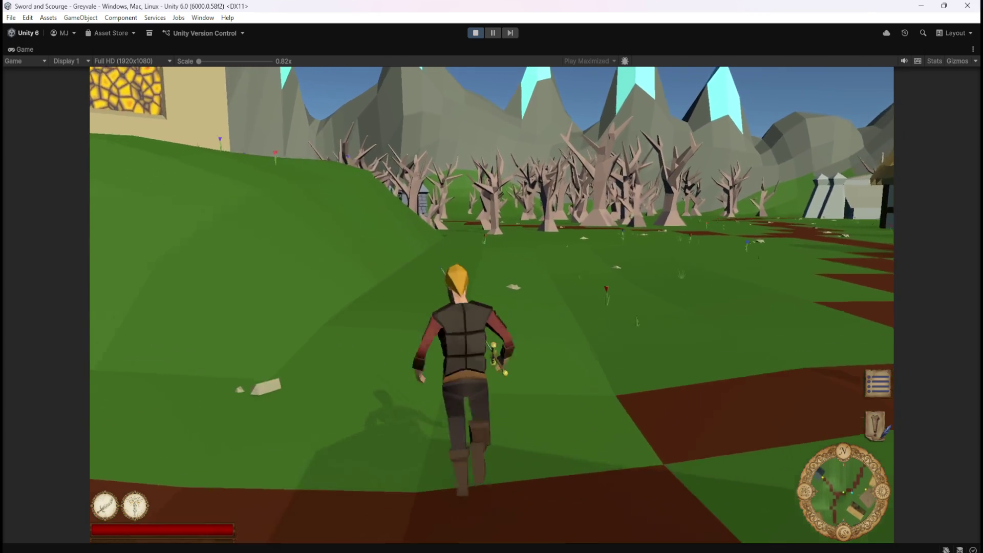
{"action": "key", "text": "w"}
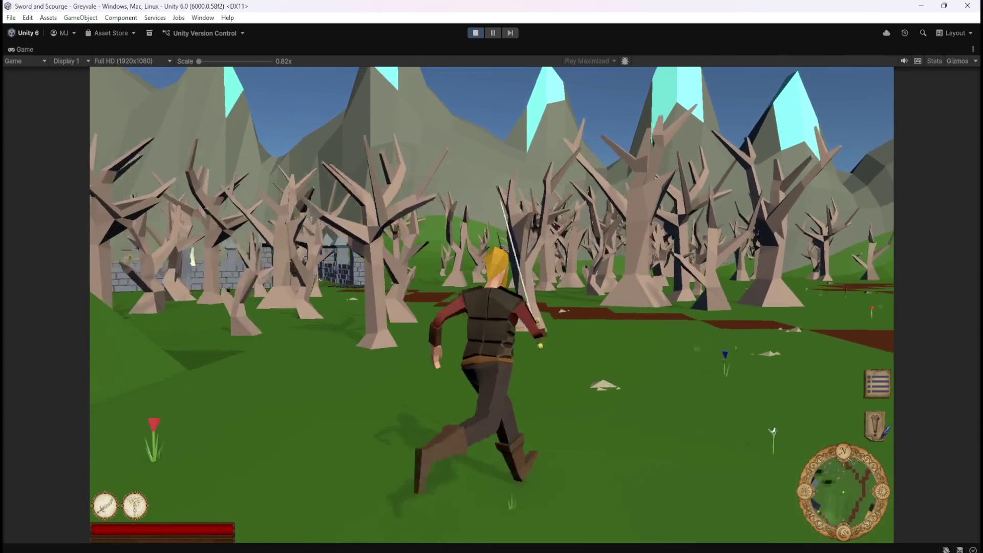
{"action": "key", "text": "w"}
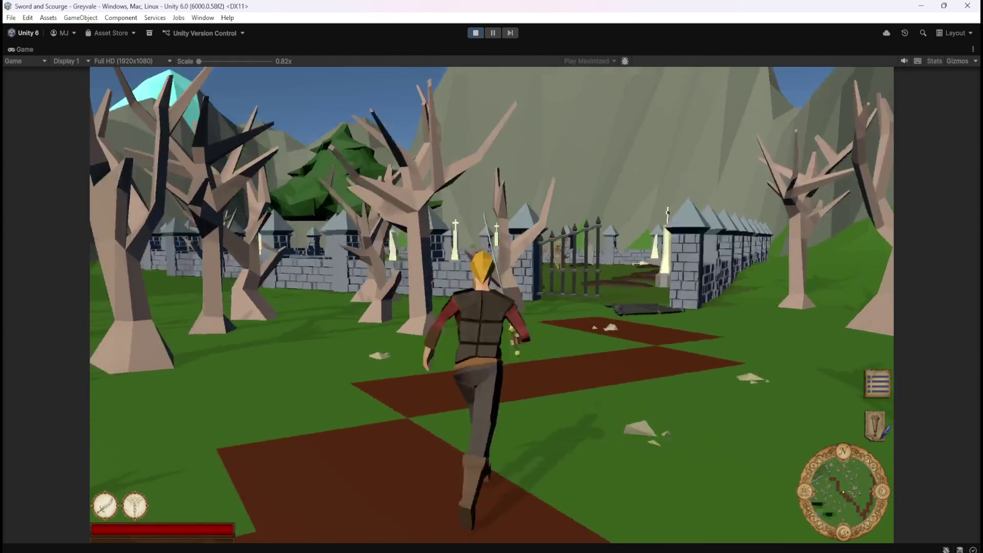
{"action": "key", "text": "w"}
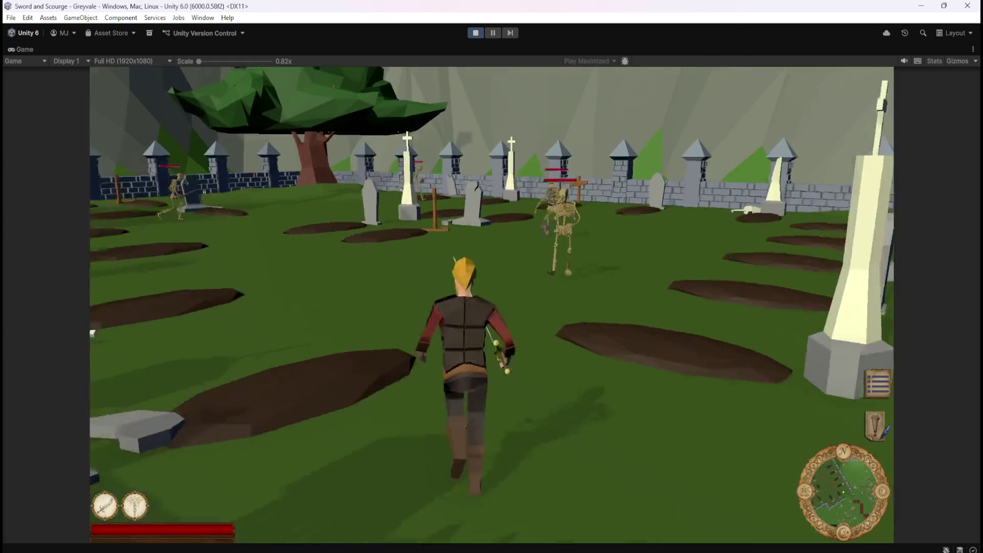
Fight the graveyard skeletons, finishing two off with the sword skill on key 1
{"action": "key", "text": "w"}
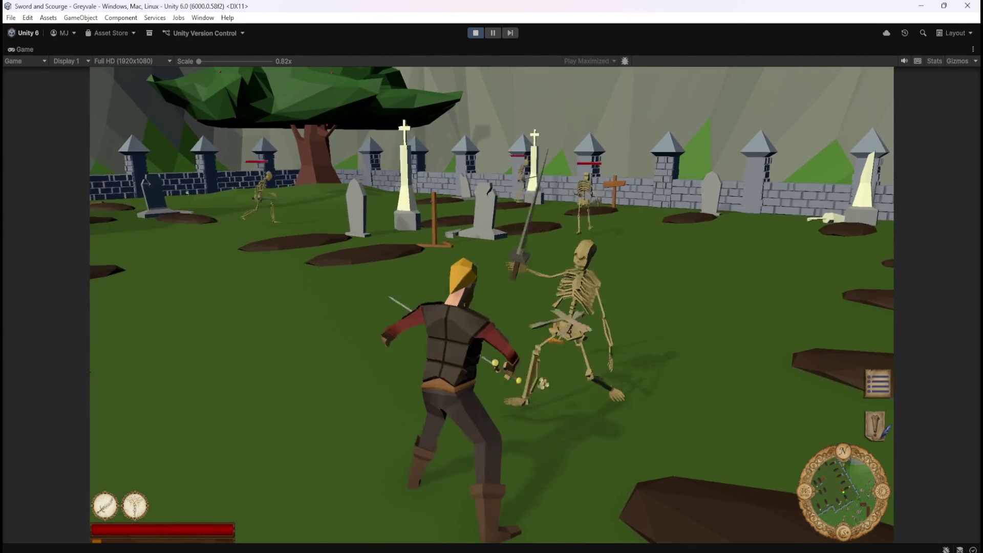
{"action": "key", "text": "w"}
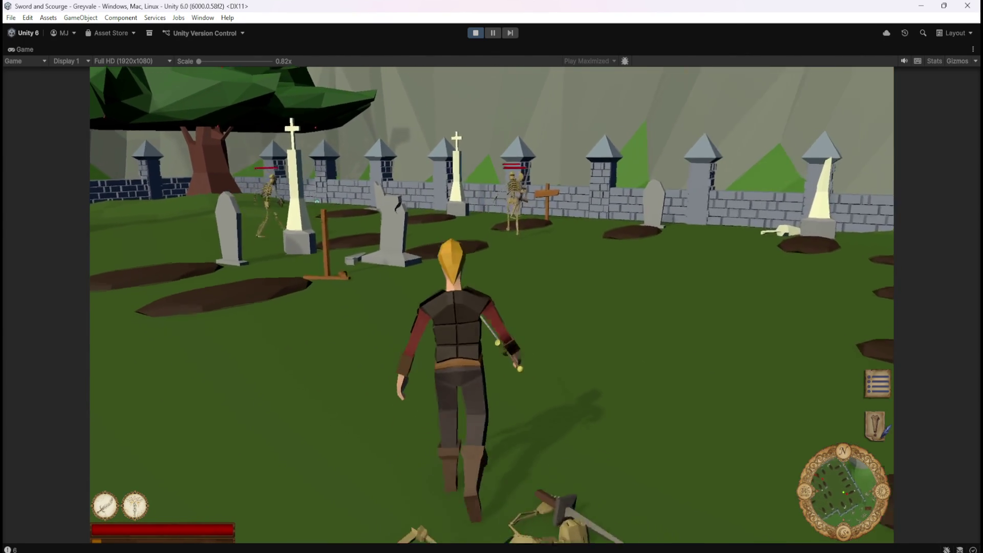
{"action": "key", "text": "w"}
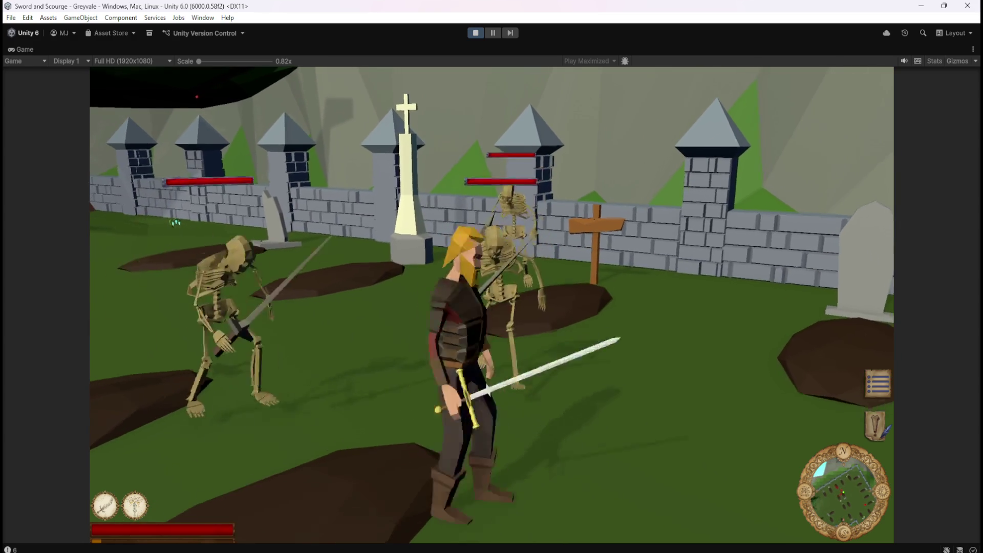
{"action": "key", "text": "w"}
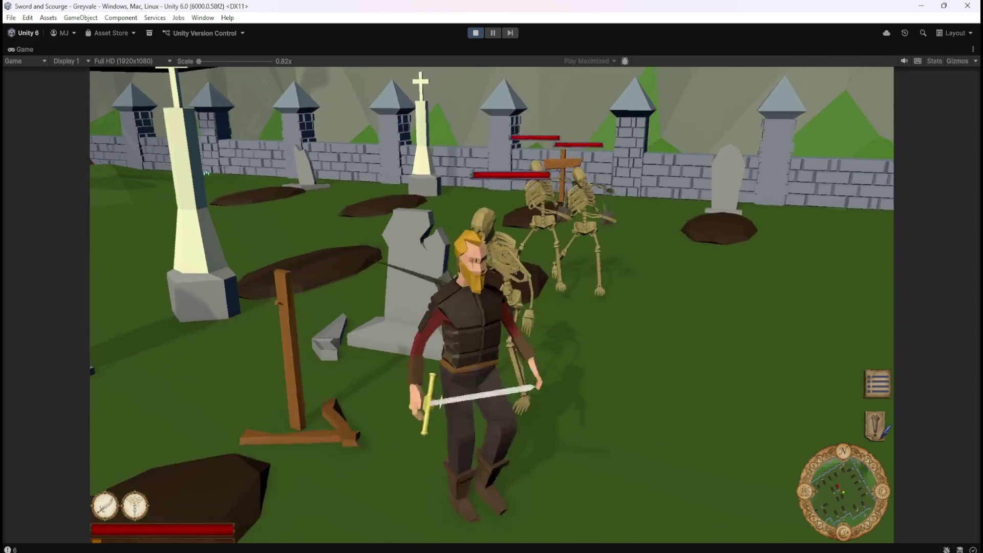
{"action": "key", "text": "w"}
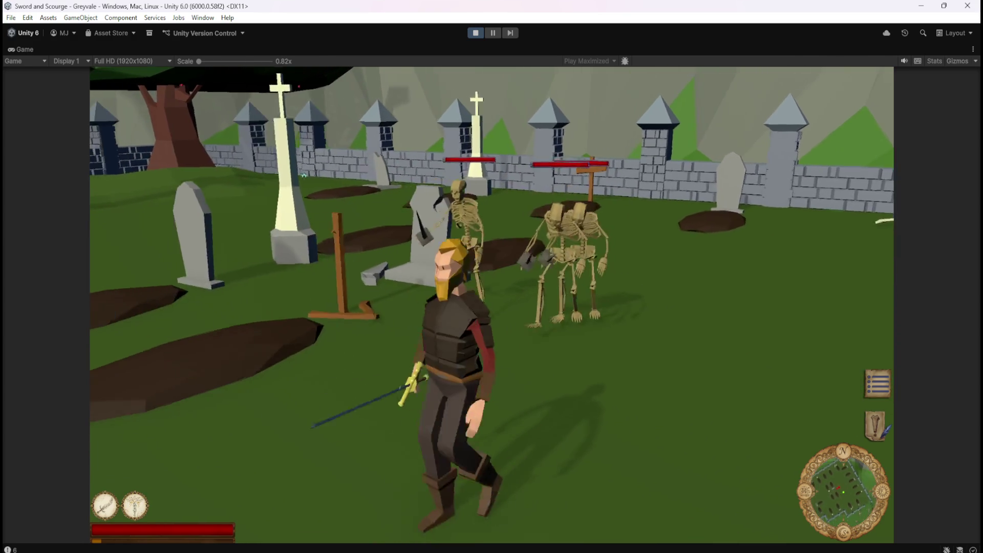
{"action": "key", "text": "w"}
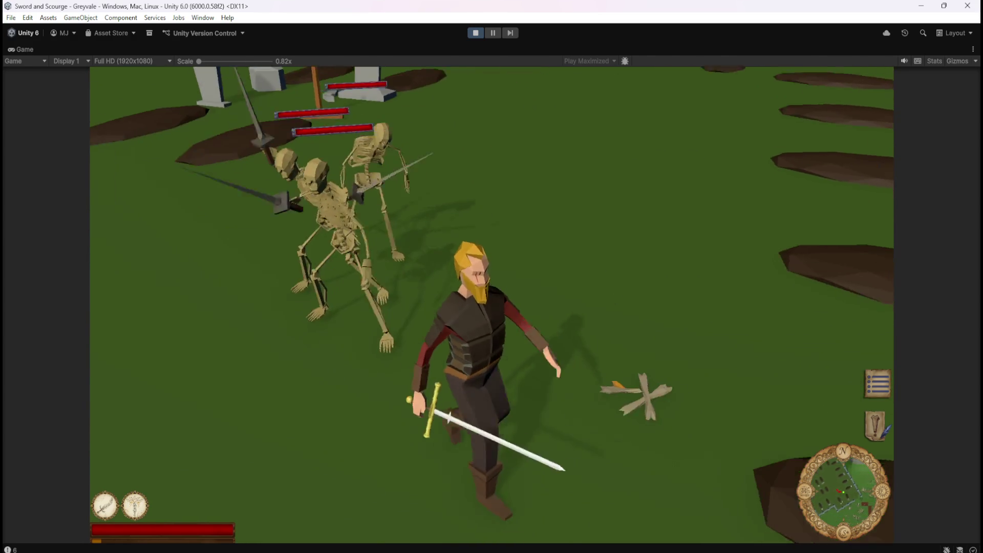
{"action": "key", "text": "w"}
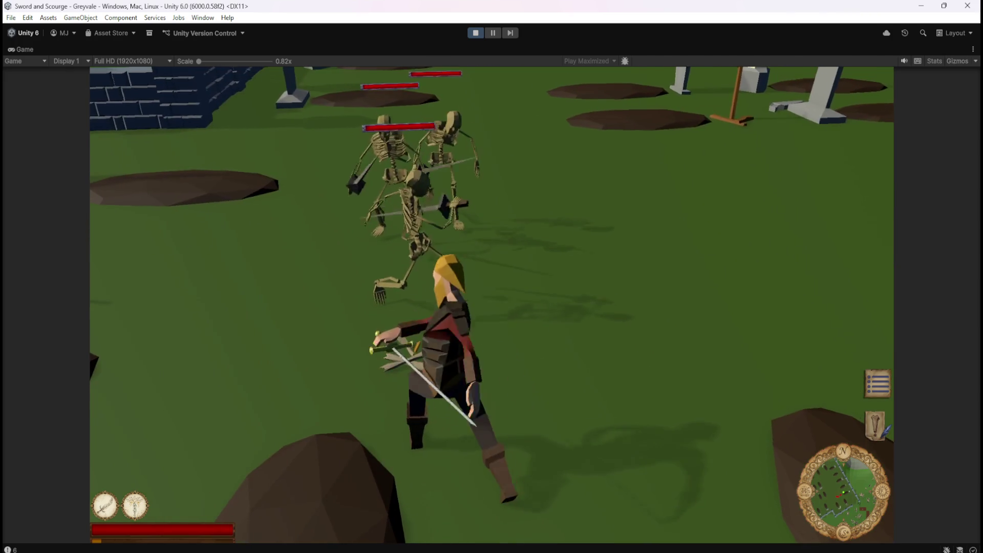
{"action": "key", "text": "w"}
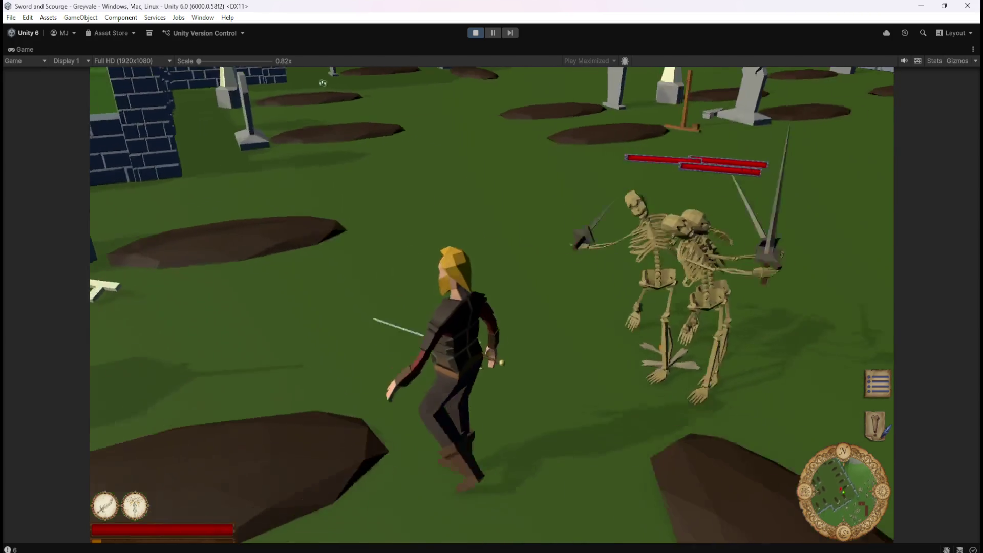
{"action": "key", "text": "1"}
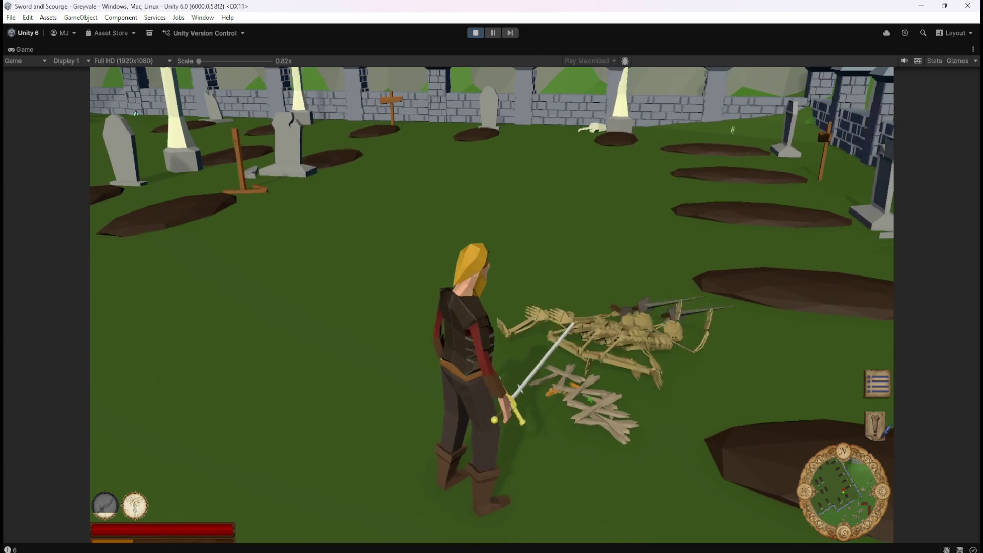
Step back and forth over the bone pile to gather its loot into the list
{"action": "key", "text": "w"}
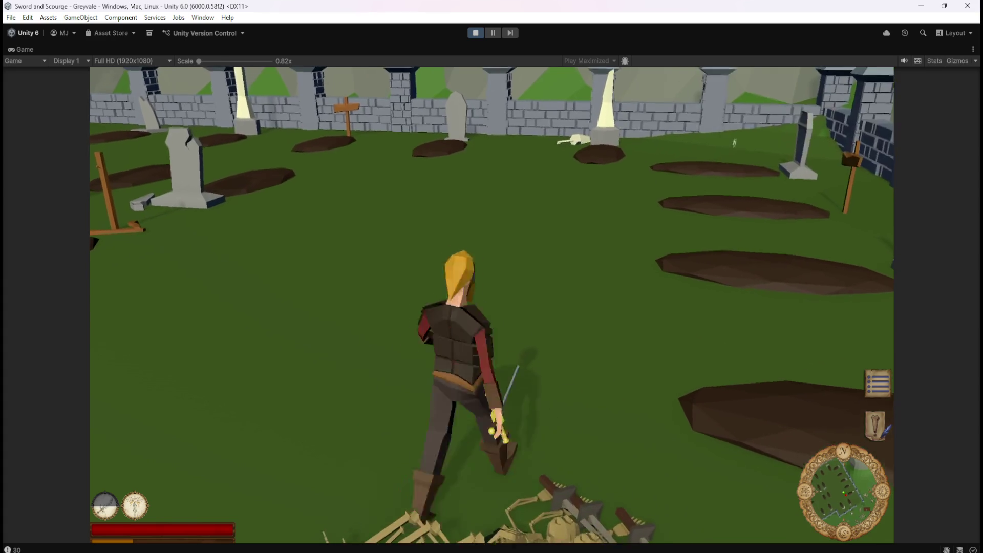
{"action": "key", "text": "s"}
{"action": "key", "text": "w"}
{"action": "key", "text": "s"}
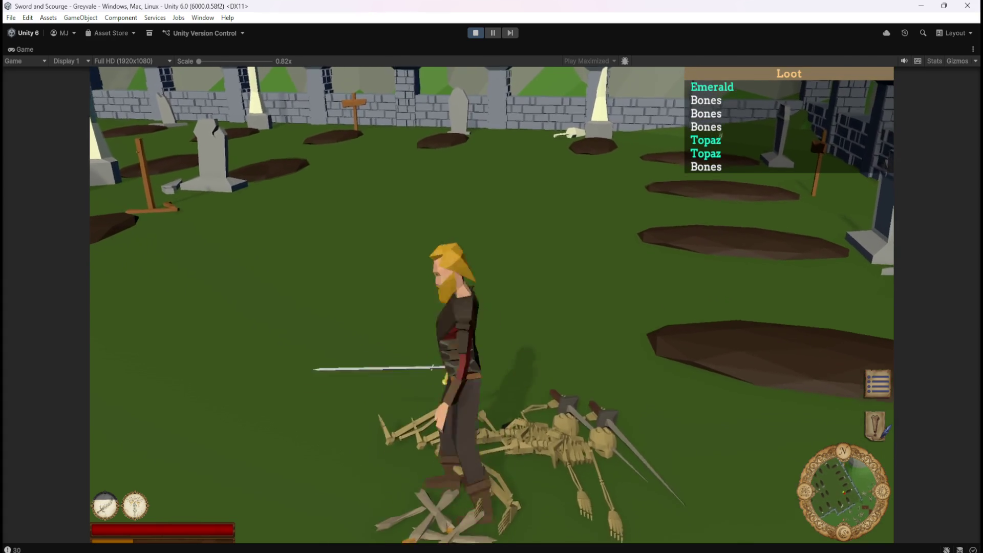
{"action": "key", "text": "w"}
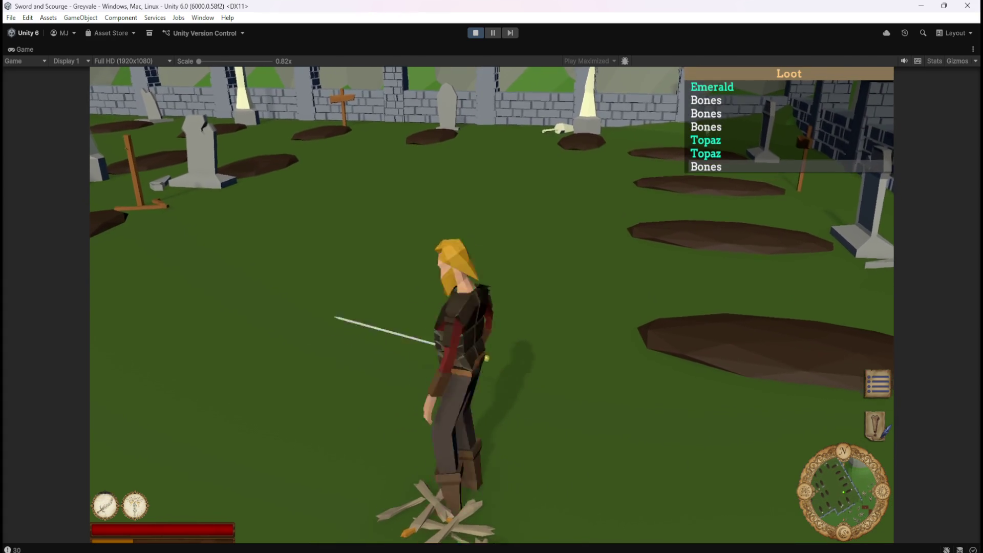
{"action": "key", "text": "s"}
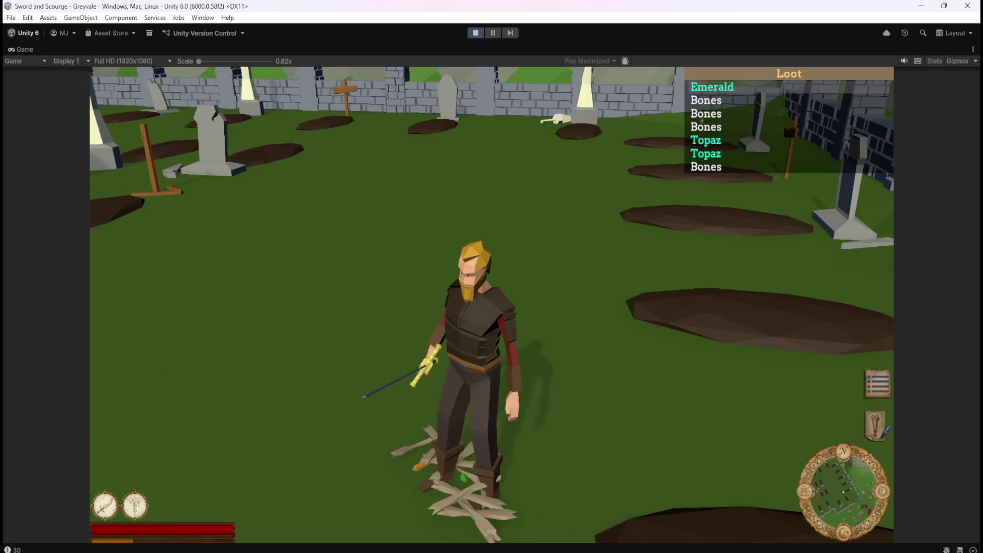
Orbit and tilt the camera around the hero to inspect the Loot list
{"action": "key", "text": "Left"}
{"action": "key", "text": "Up"}
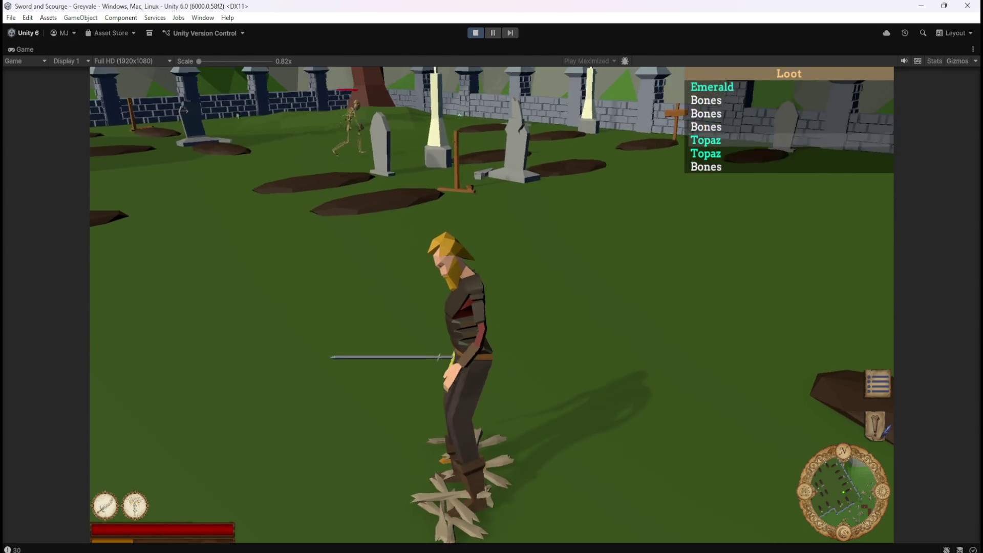
{"action": "key", "text": "Right"}
{"action": "key", "text": "Down"}
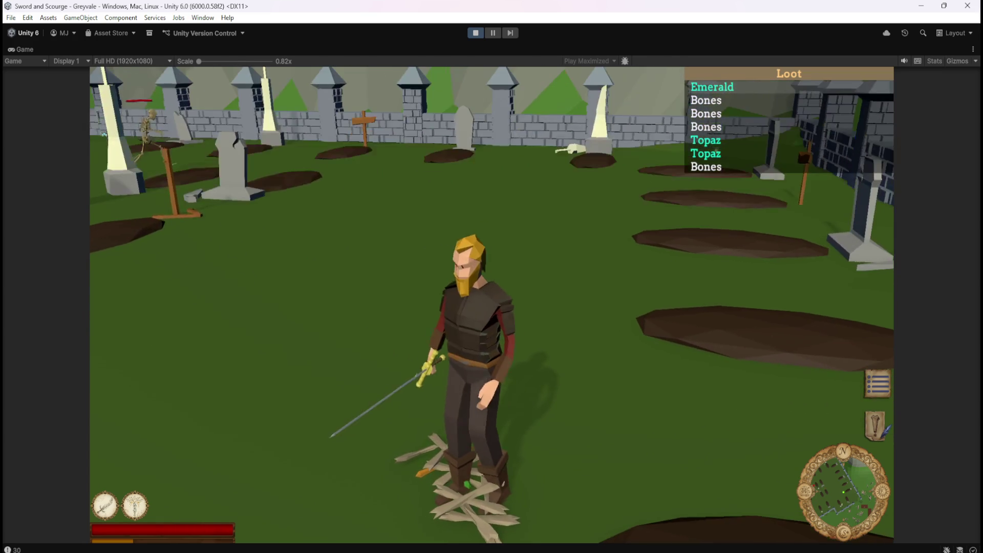
{"action": "key", "text": "Left"}
{"action": "key", "text": "Up"}
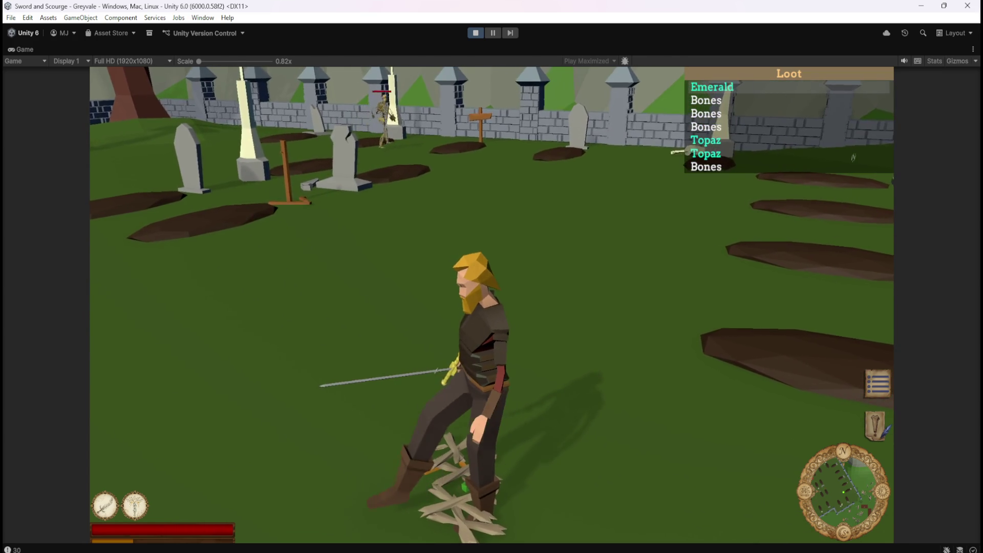
{"action": "key", "text": "Left"}
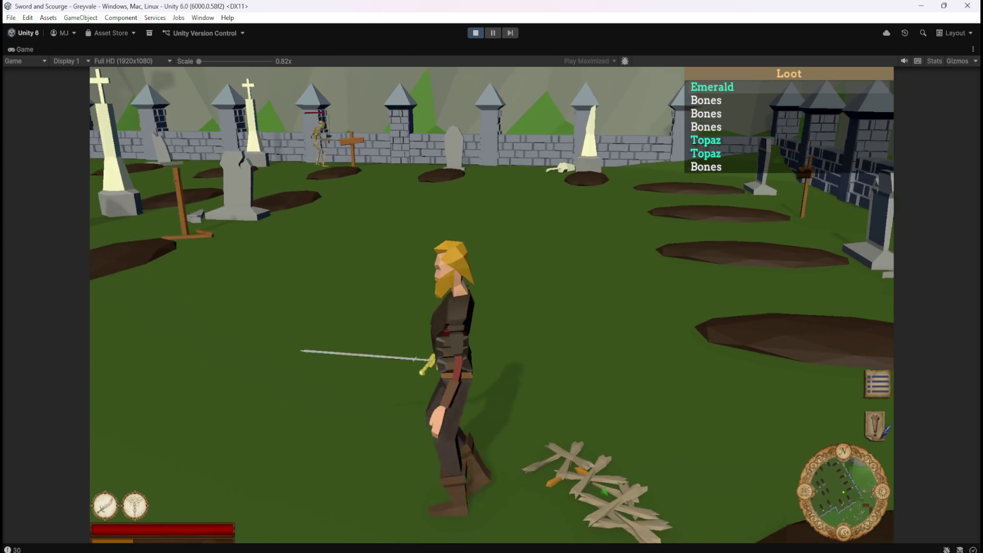
Fight the remaining skeletons for more drops until seven items are listed, then pause
{"action": "key", "text": "w"}
{"action": "key", "text": "s"}
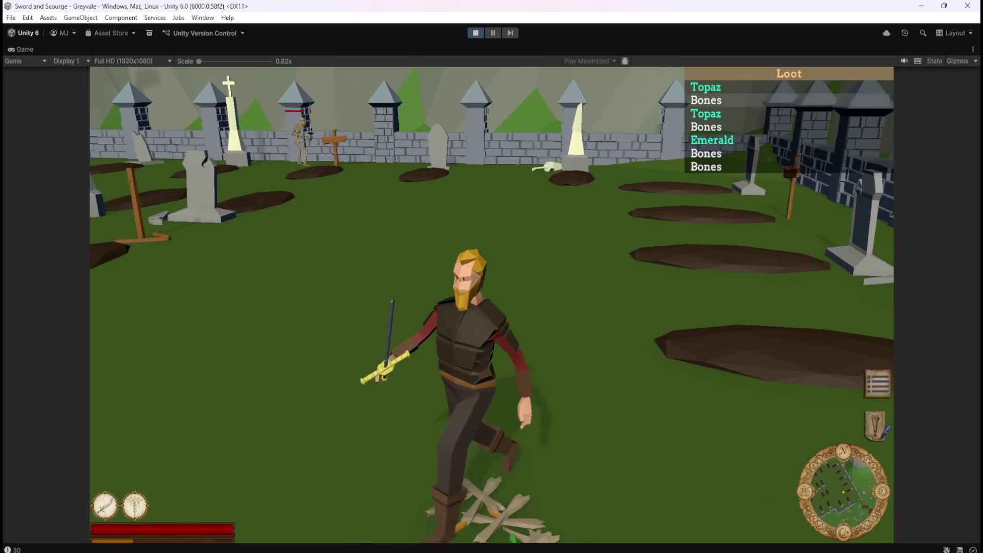
{"action": "key", "text": "w"}
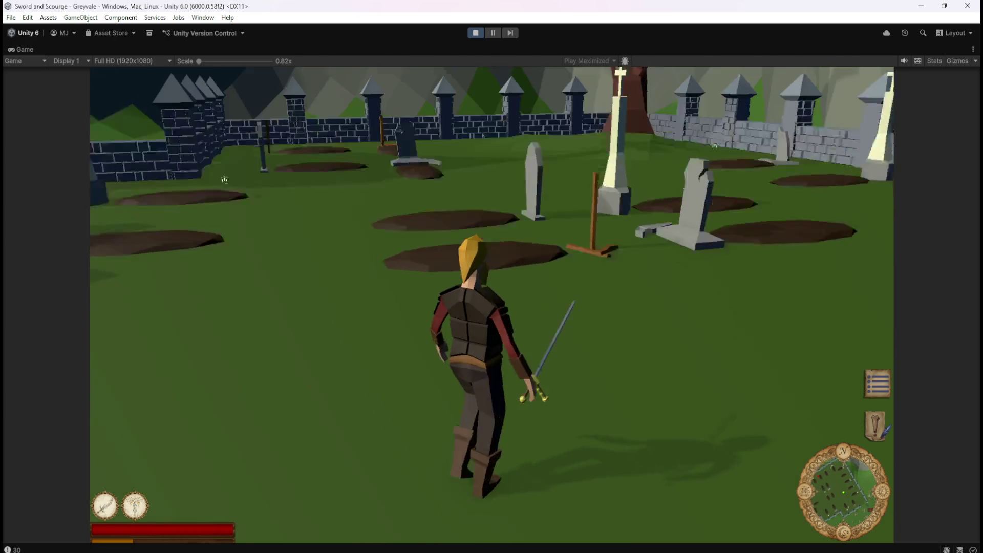
{"action": "key", "text": "s"}
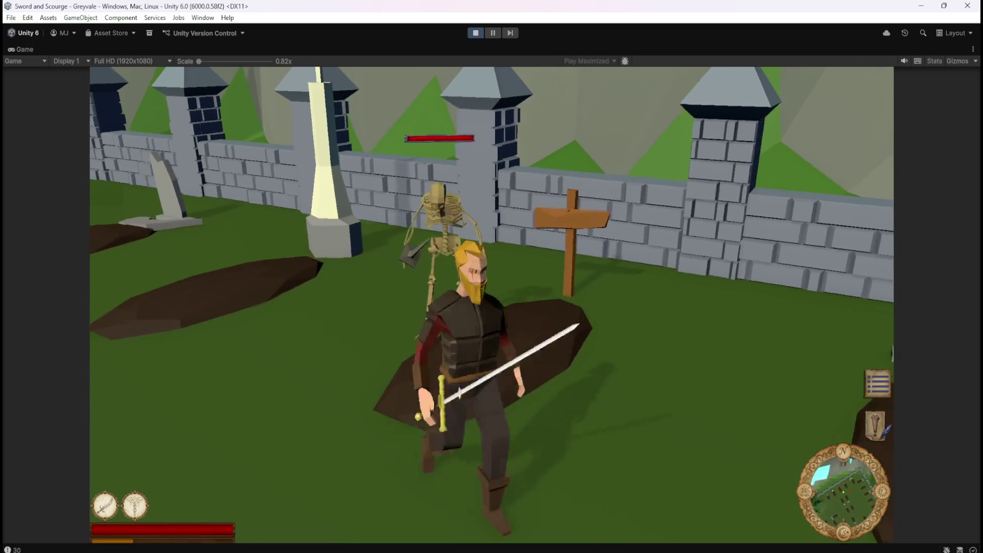
{"action": "key", "text": "d"}
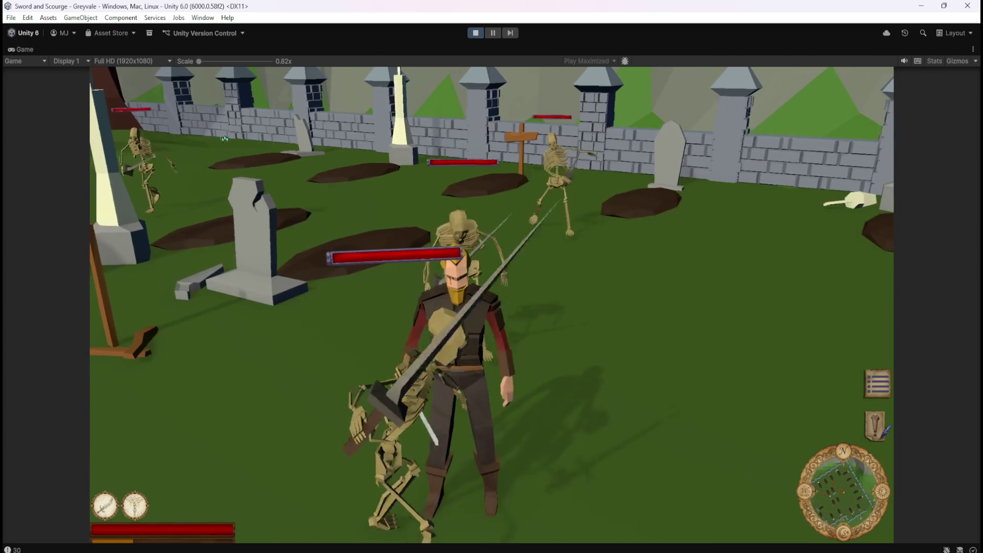
{"action": "key", "text": "w"}
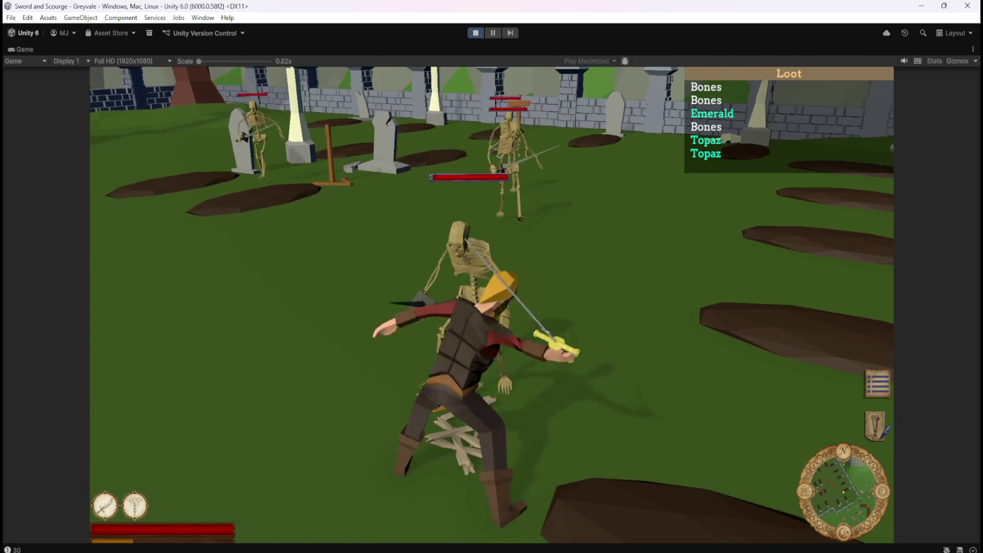
{"action": "key", "text": "s"}
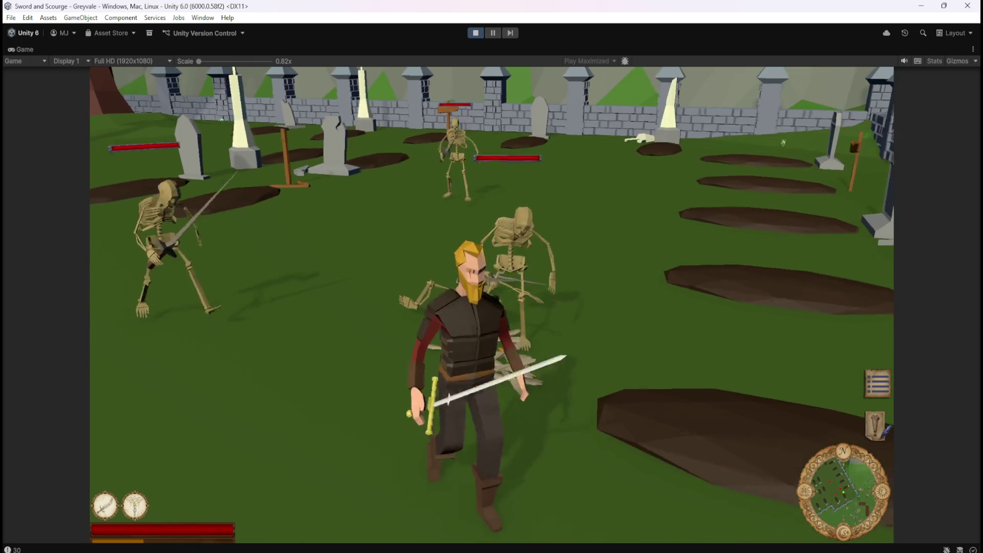
{"action": "key", "text": "w"}
{"action": "key", "text": "a"}
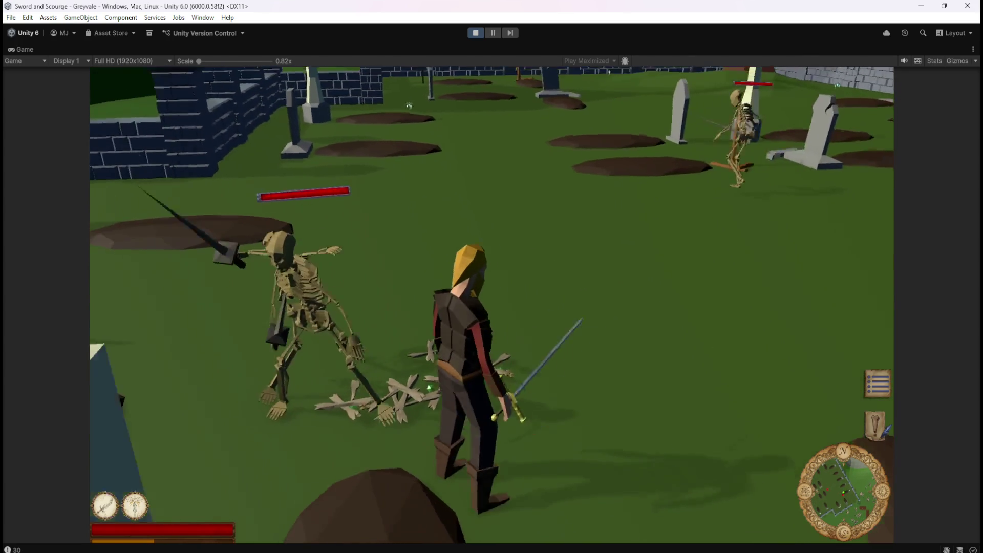
{"action": "key", "text": "w"}
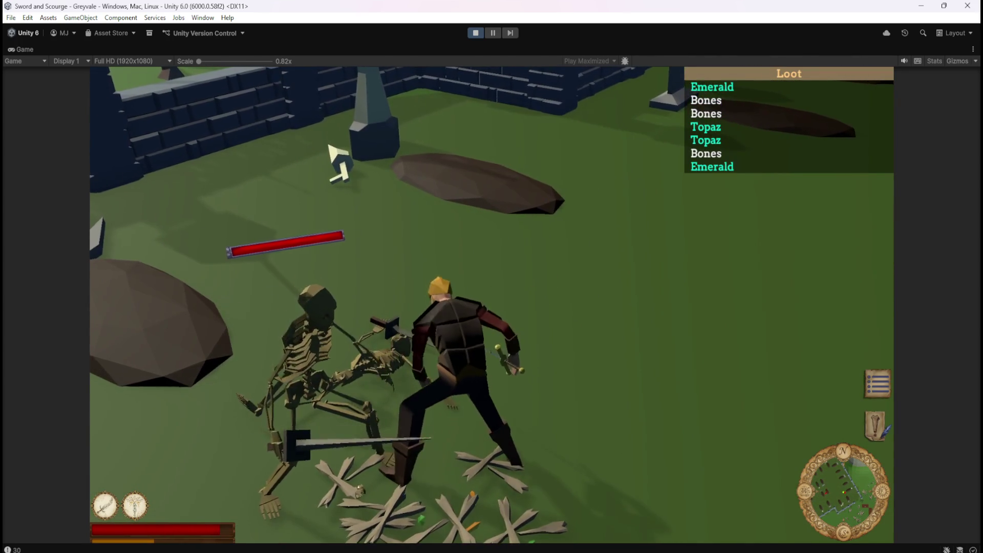
{"action": "key", "text": "1"}
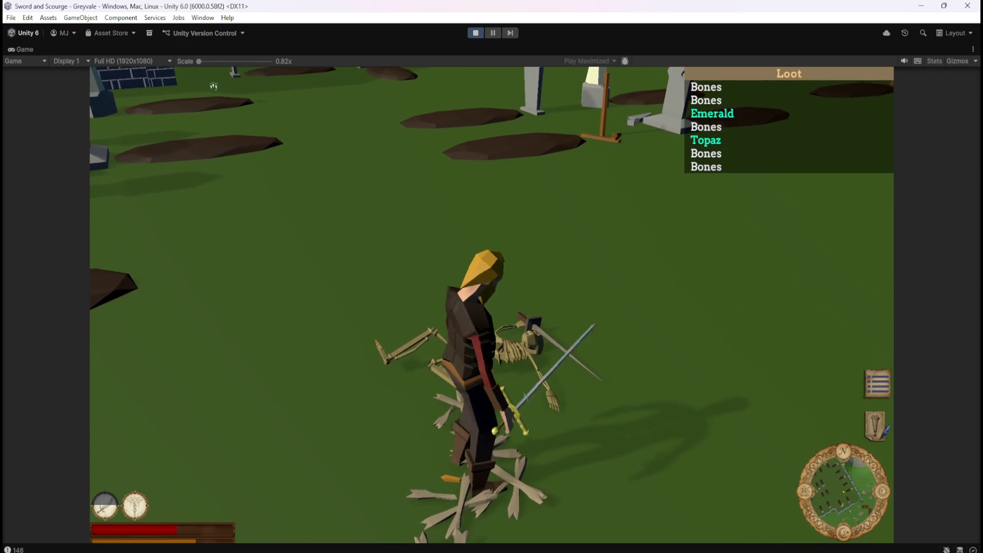
{"action": "key", "text": "Escape"}
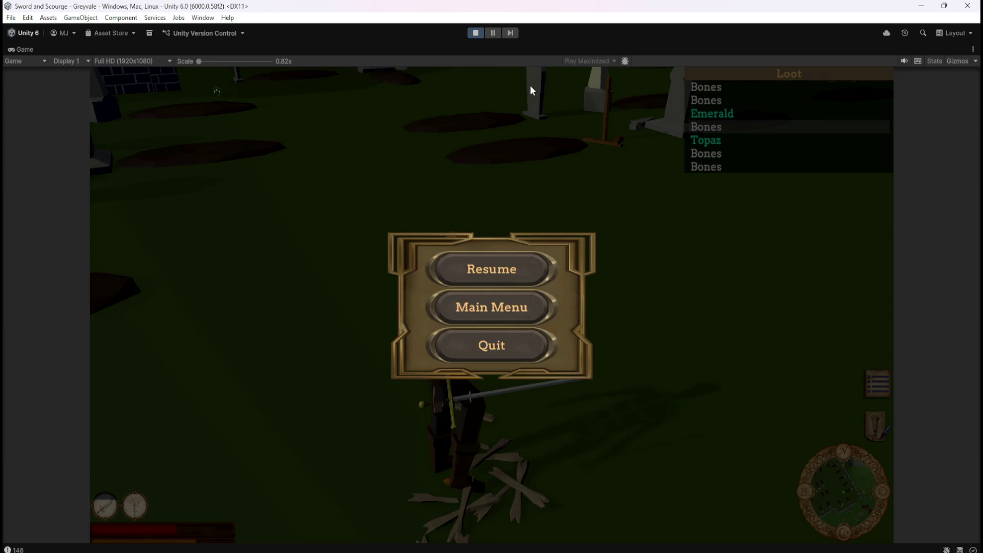
{"action": "left_click", "coordinate": [476, 33]}
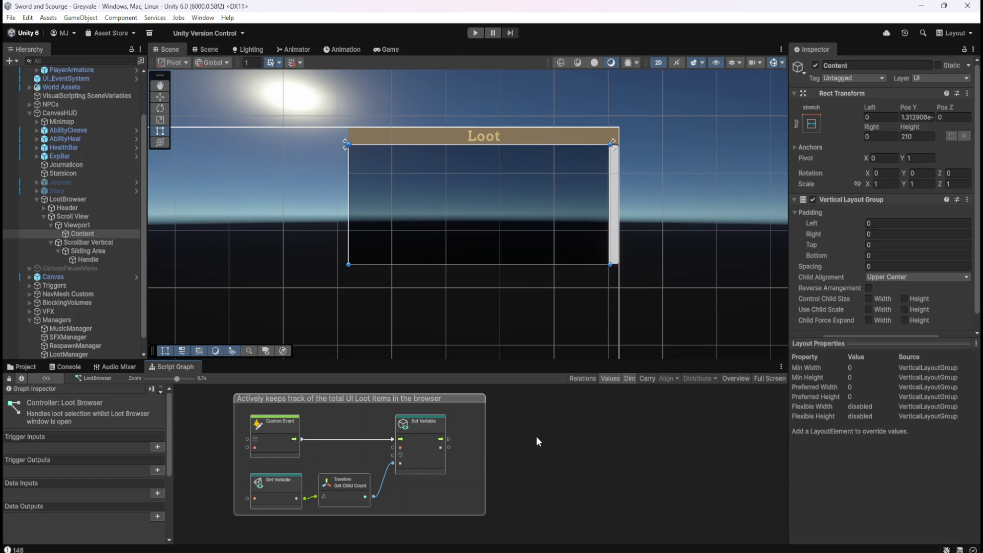
{"action": "key", "text": "shift+space"}
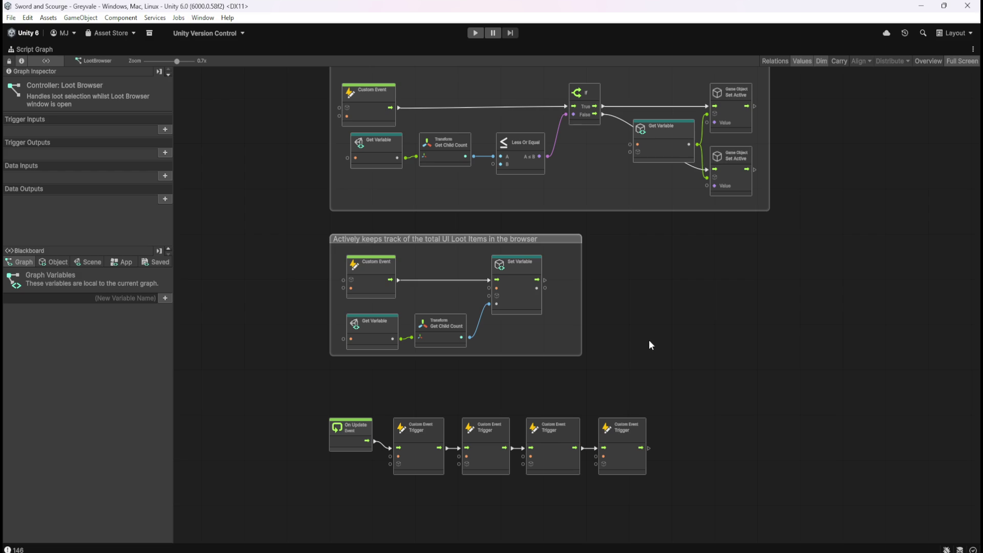
{"action": "scroll", "coordinate": [564, 471], "scroll_direction": "up", "scroll_amount": 3}
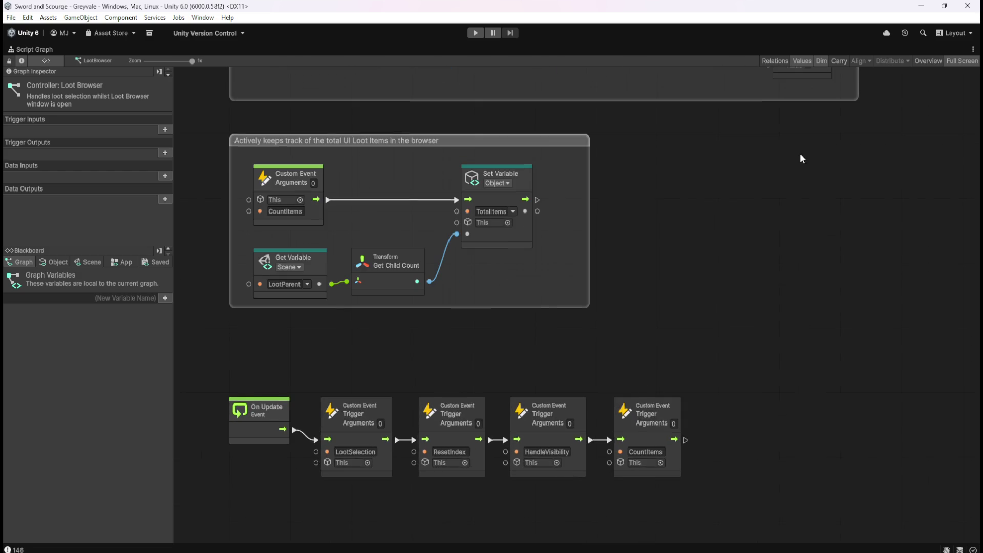
{"action": "scroll", "coordinate": [655, 392], "scroll_direction": "up", "scroll_amount": 5}
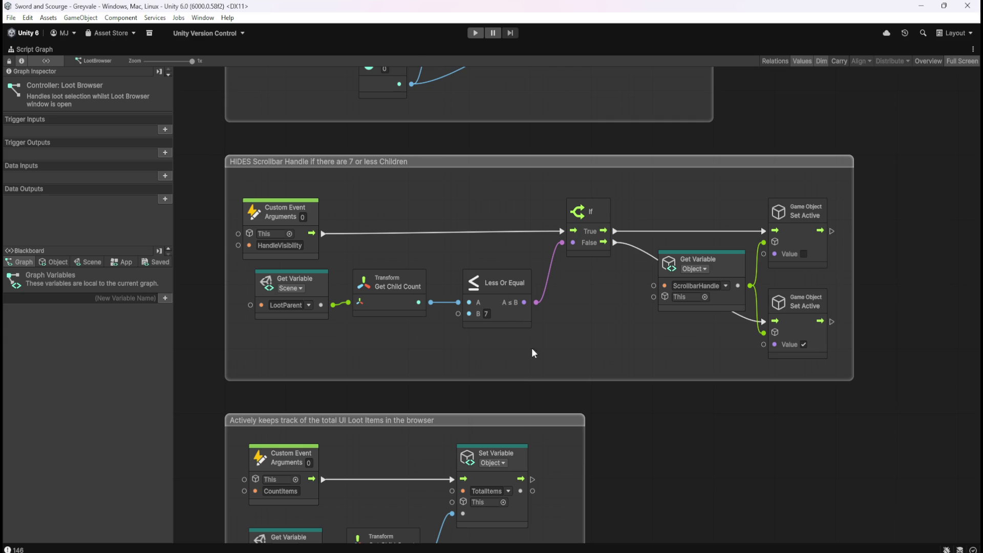
{"action": "scroll", "coordinate": [667, 420], "scroll_direction": "down", "scroll_amount": 5}
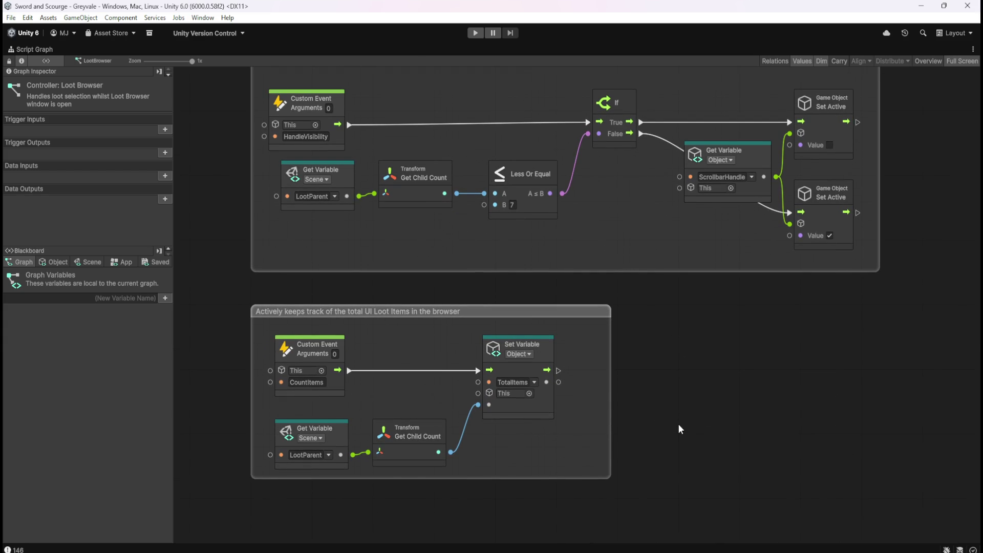
{"action": "scroll", "coordinate": [693, 338], "scroll_direction": "down", "scroll_amount": 5}
{"action": "key", "text": "shift+space"}
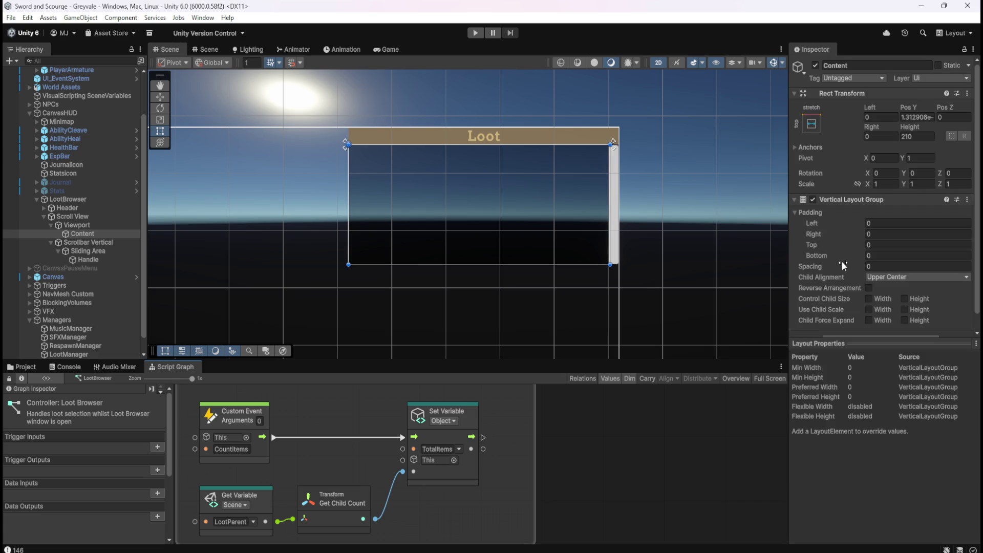
{"action": "scroll", "coordinate": [842, 263], "scroll_direction": "down", "scroll_amount": 1}
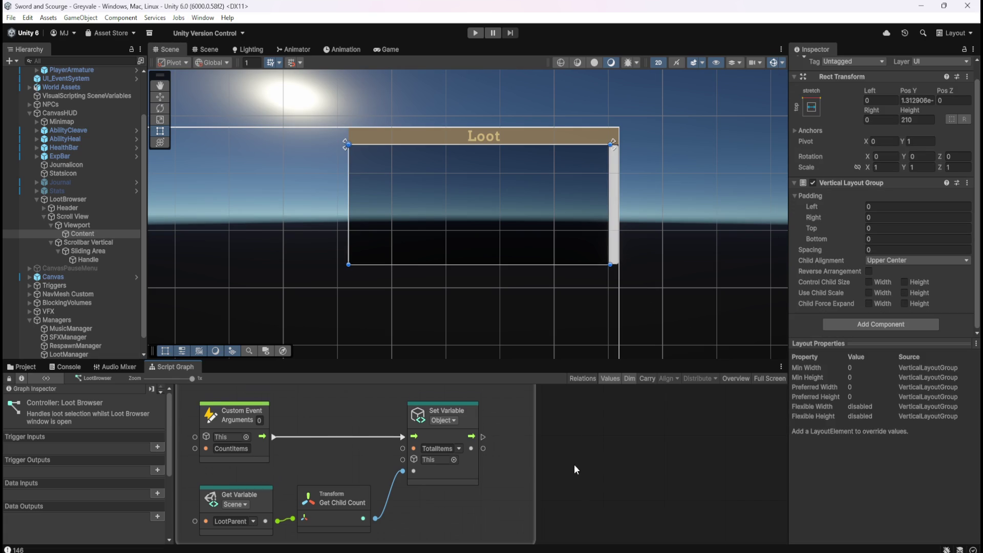
{"action": "scroll", "coordinate": [573, 465], "scroll_direction": "down", "scroll_amount": 2}
{"action": "scroll", "coordinate": [635, 434], "scroll_direction": "up", "scroll_amount": 2}
{"action": "key", "text": "shift+space"}
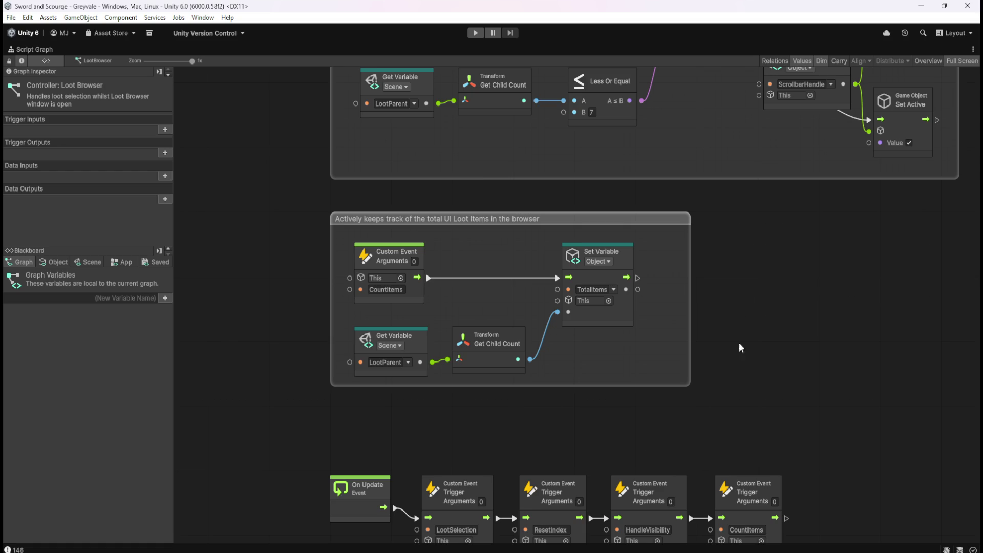
{"action": "scroll", "coordinate": [783, 307], "scroll_direction": "down", "scroll_amount": 3}
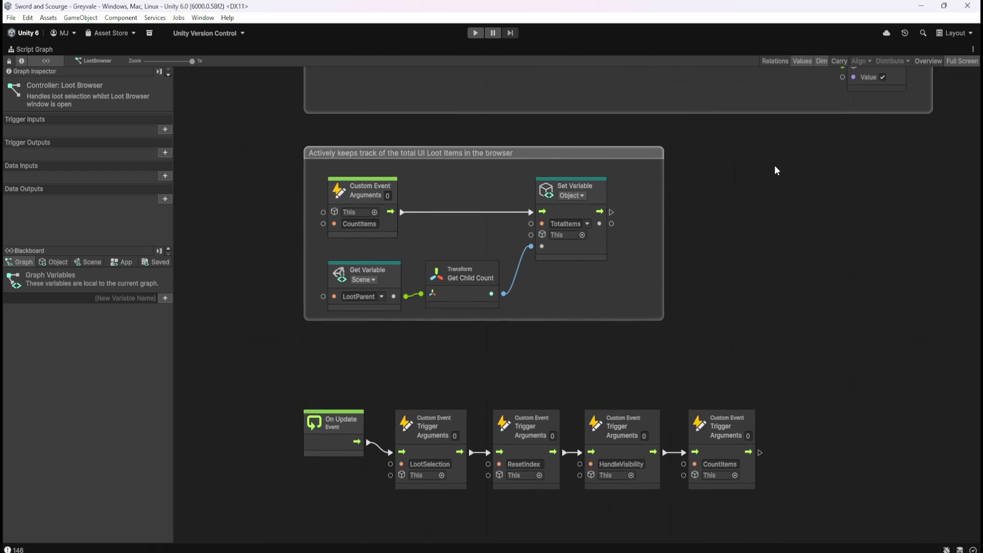
{"action": "left_click_drag", "start_coordinate": [775, 166], "coordinate": [677, 353]}
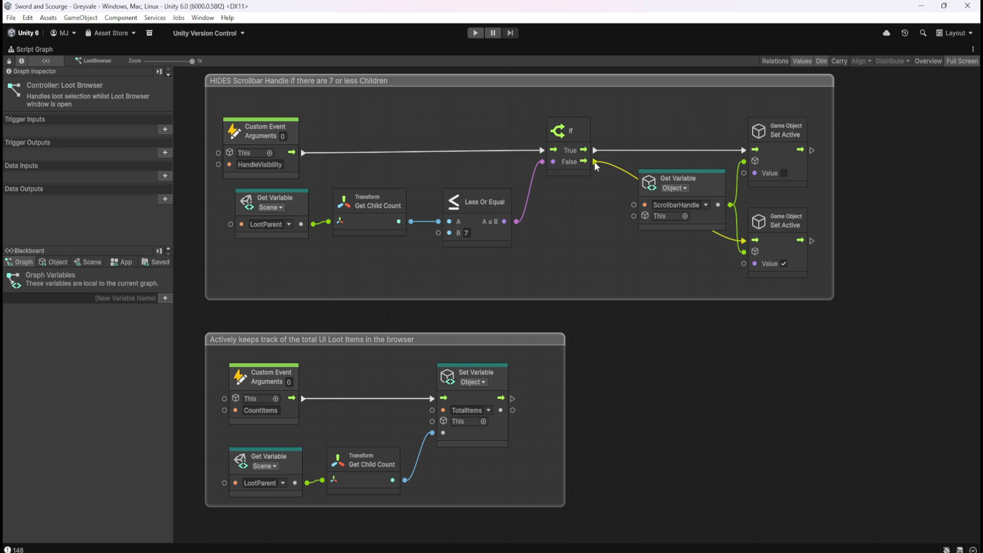
{"action": "mouse_move", "coordinate": [650, 428]}
{"action": "left_mouse_down"}
{"action": "mouse_move", "coordinate": [688, 250]}
{"action": "mouse_move", "coordinate": [681, 285]}
{"action": "left_mouse_up"}
{"action": "key", "text": "shift+space"}
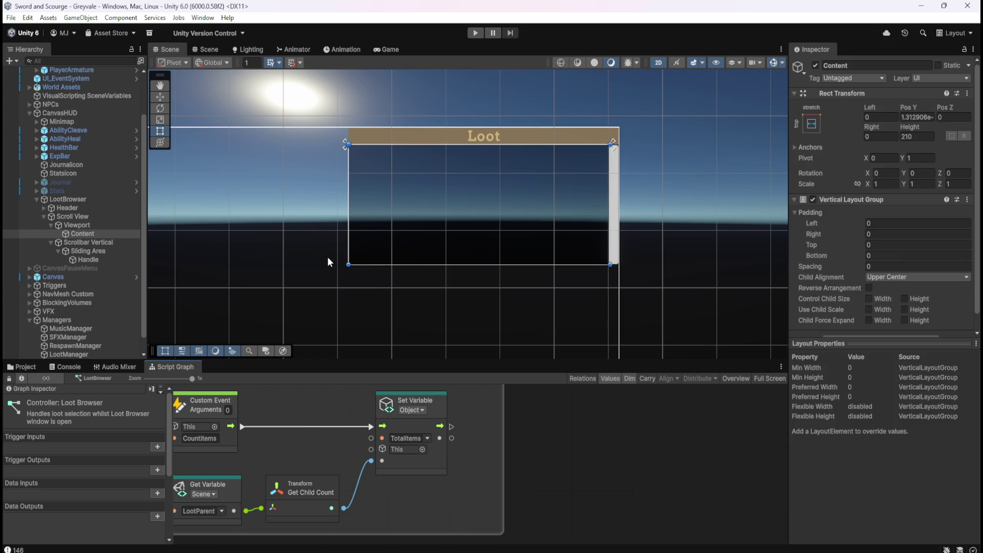
Inspect the Sliding Area, Scrollbar Vertical, Viewport and Scroll View objects in the Hierarchy
{"action": "left_click", "coordinate": [106, 252]}
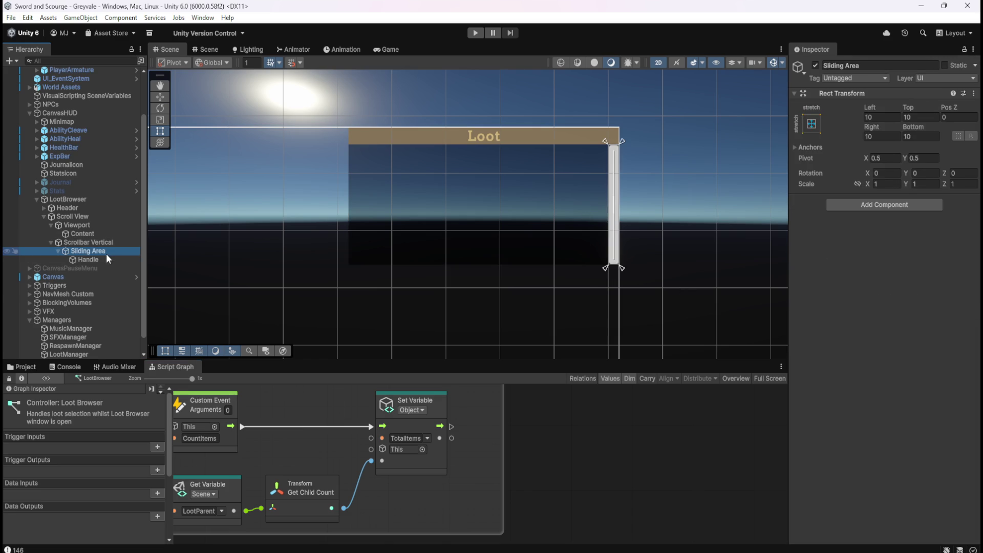
{"action": "left_click", "coordinate": [110, 243]}
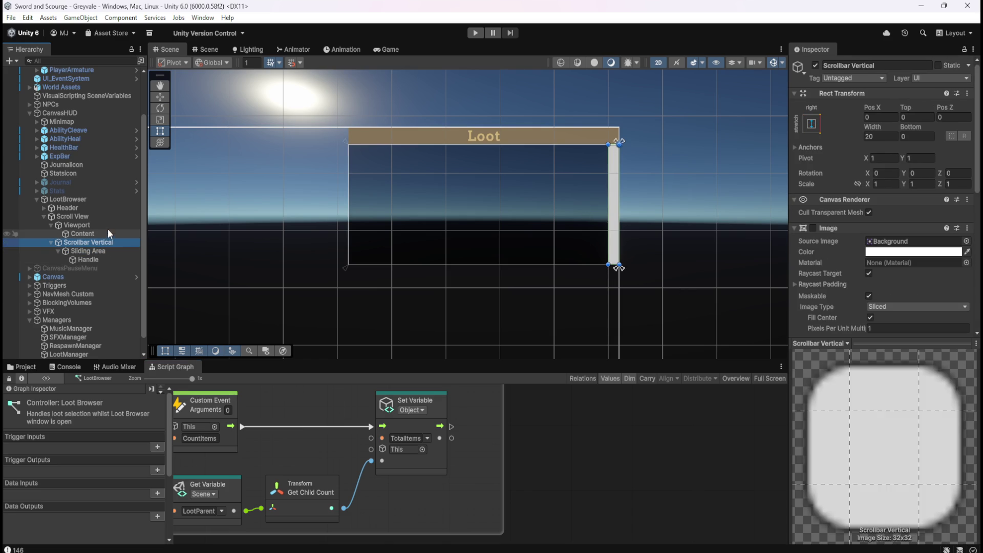
{"action": "left_click", "coordinate": [109, 226]}
{"action": "left_click", "coordinate": [103, 236]}
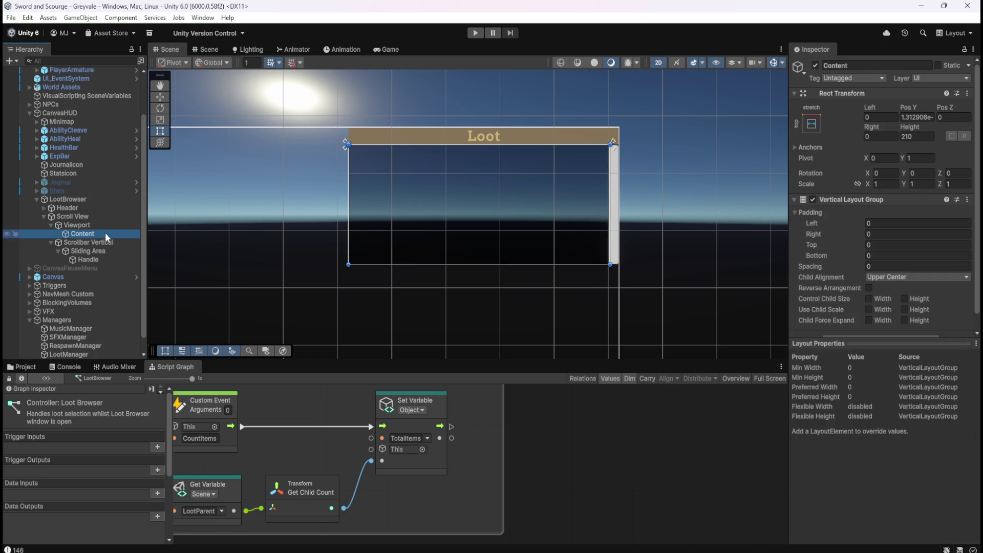
{"action": "left_click", "coordinate": [108, 226]}
{"action": "left_click", "coordinate": [110, 219]}
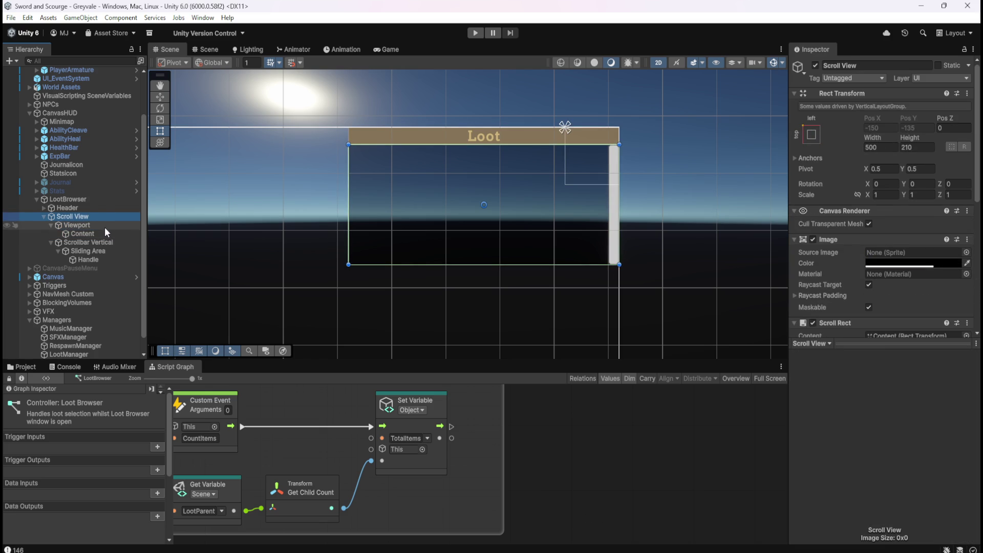
{"action": "left_click", "coordinate": [105, 226]}
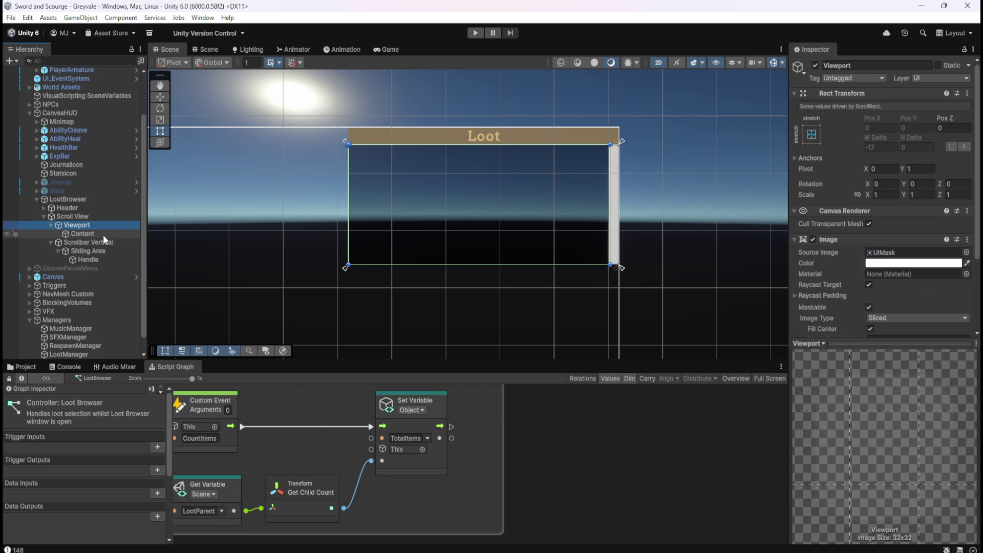
Stretch the Content rect taller to a Height of 293.6604, then start Play mode
{"action": "left_click", "coordinate": [103, 234]}
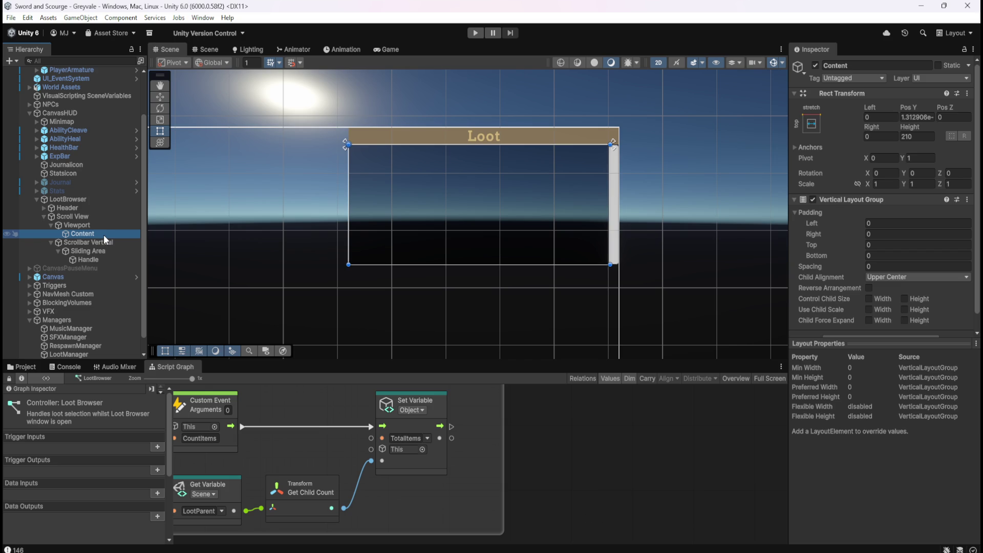
{"action": "left_click_drag", "start_coordinate": [432, 265], "coordinate": [430, 293]}
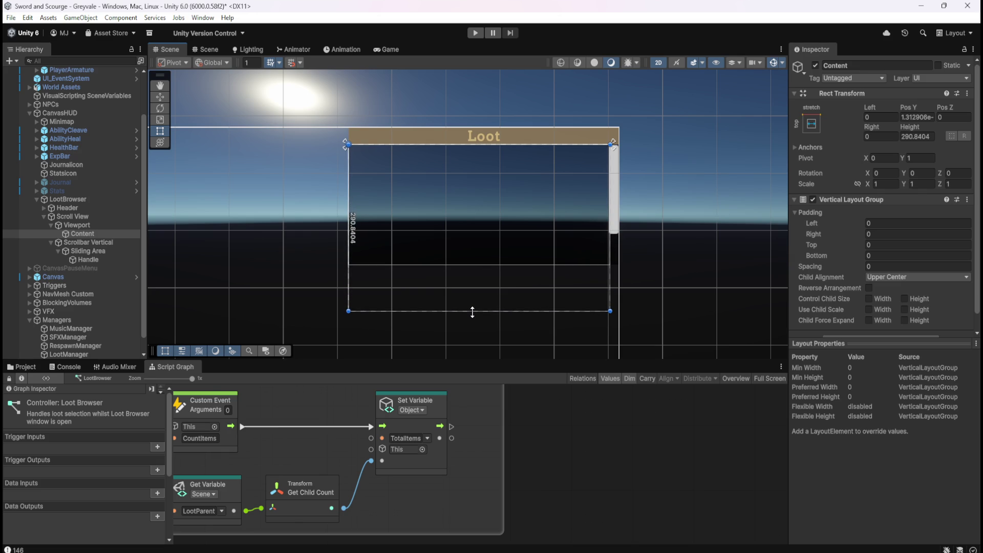
{"action": "left_click", "coordinate": [475, 33]}
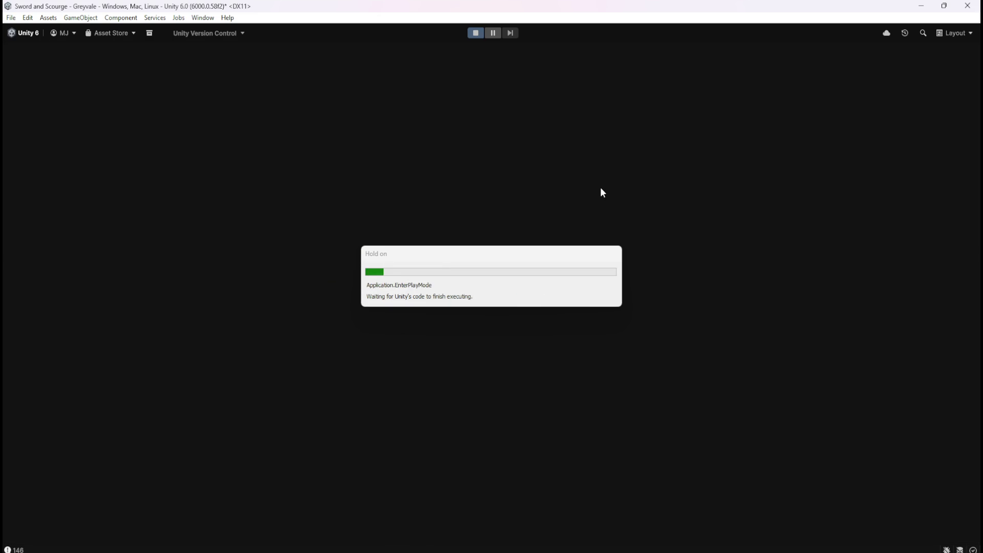
Run the hero across the bridge, through the village and dead-tree forest into the graveyard
{"action": "key", "text": "w"}
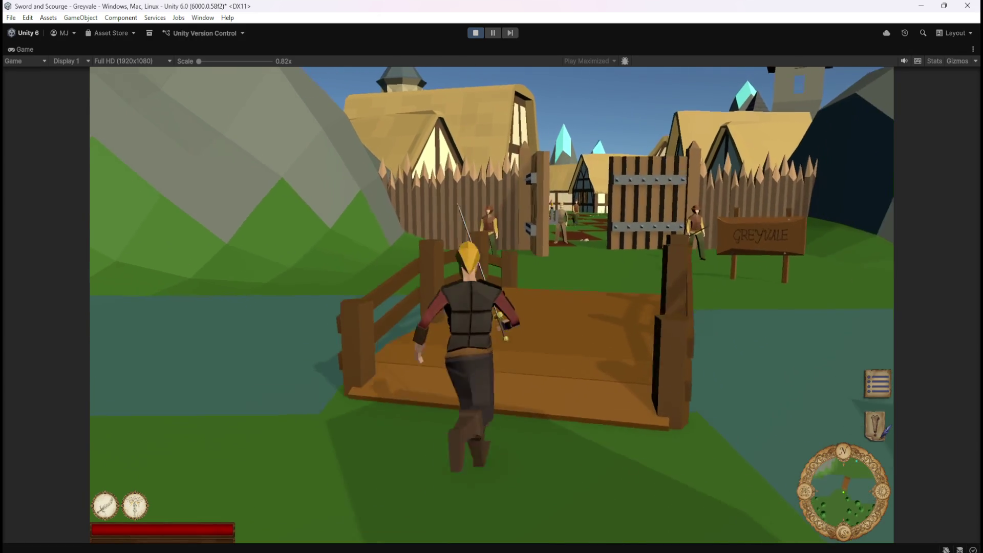
{"action": "key", "text": "w"}
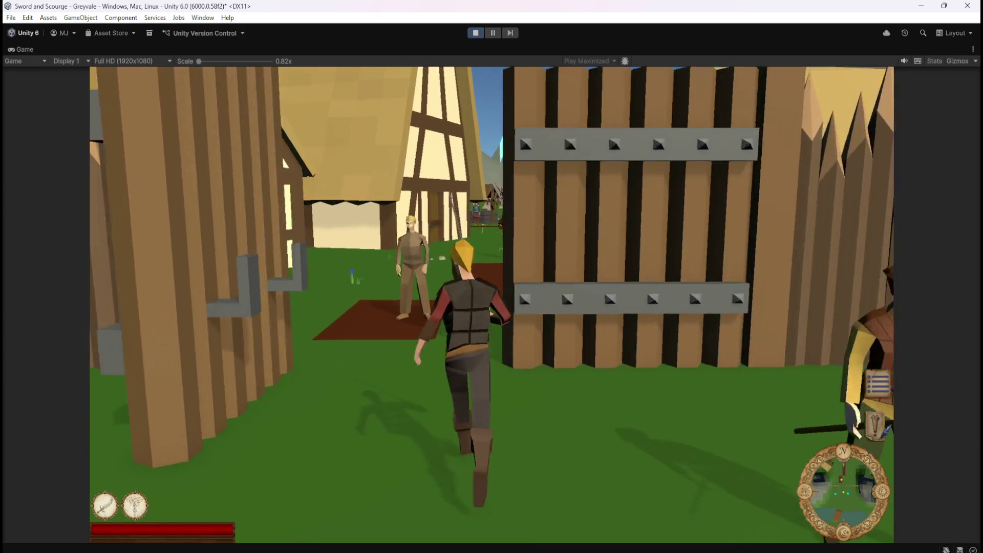
{"action": "key", "text": "w"}
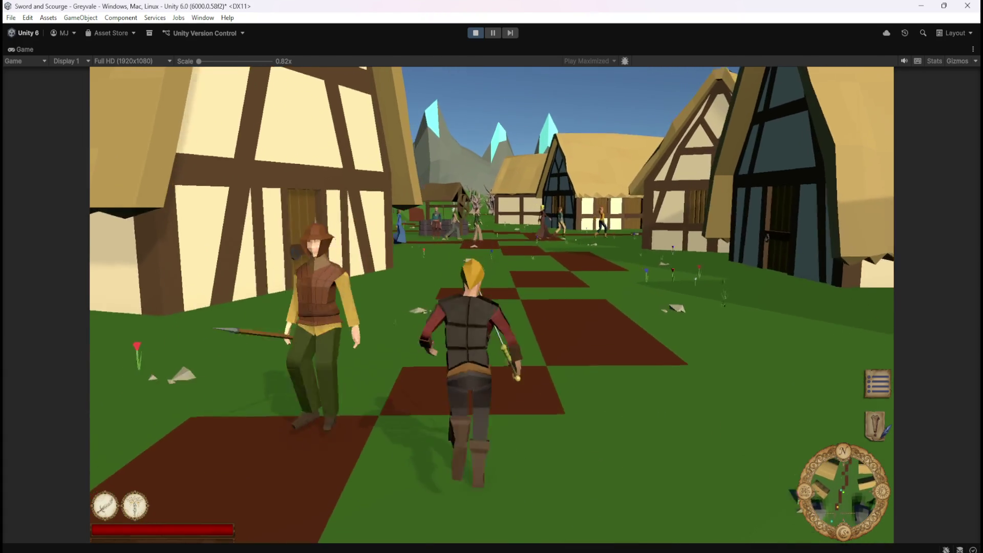
{"action": "key", "text": "w"}
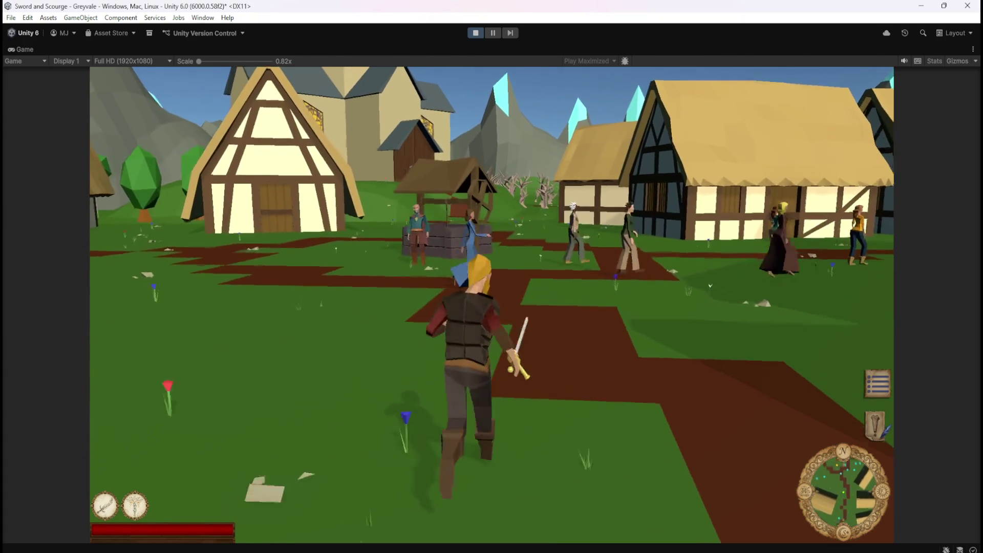
{"action": "key", "text": "w"}
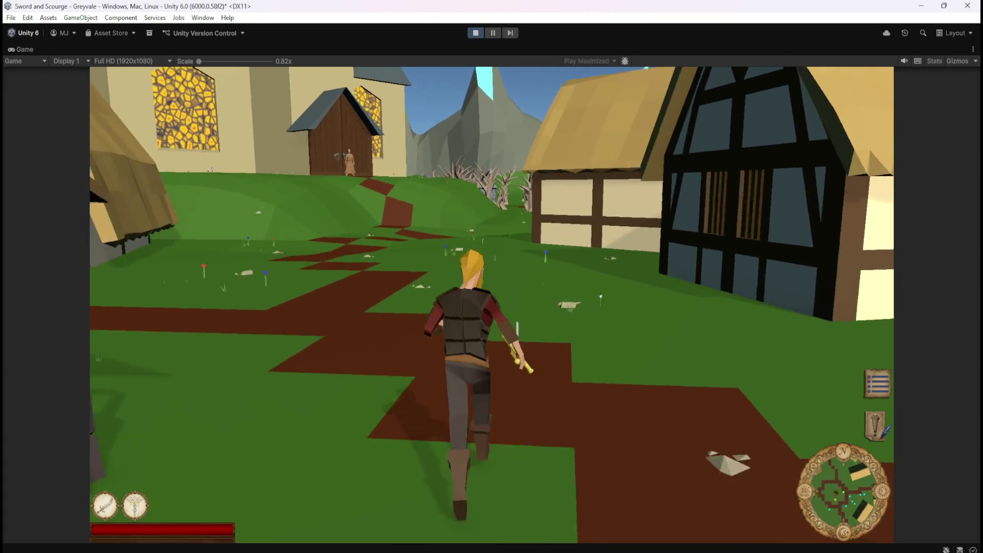
{"action": "key", "text": "w"}
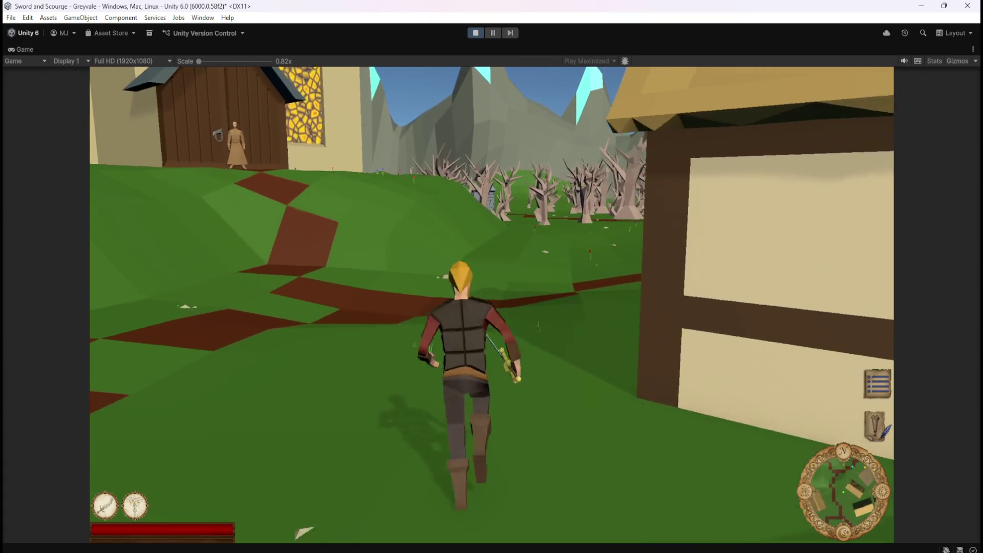
{"action": "key", "text": "w"}
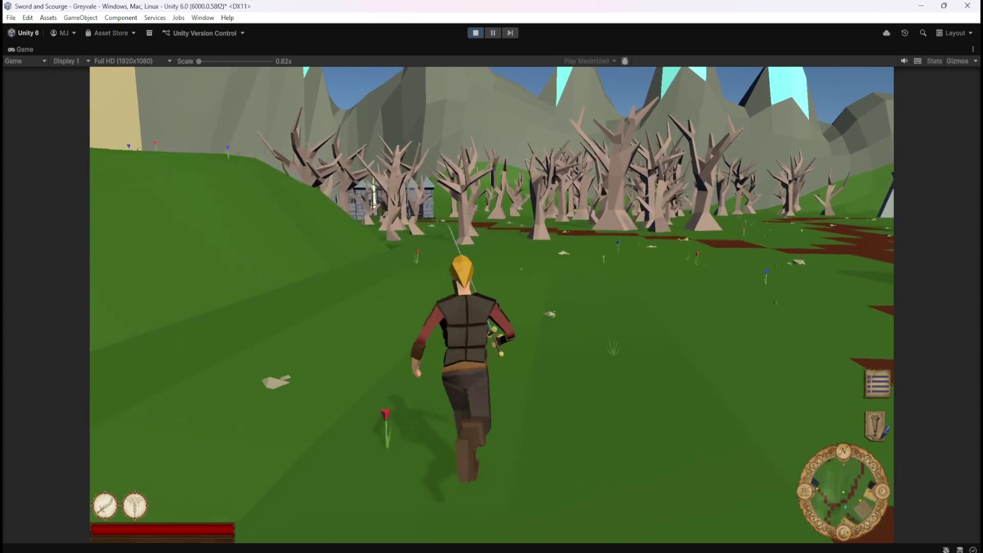
{"action": "key", "text": "w"}
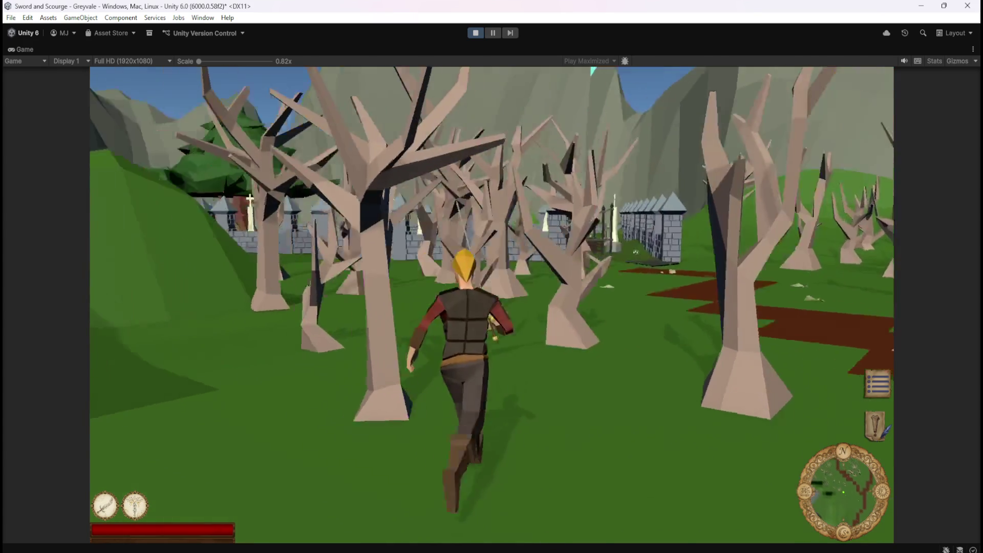
{"action": "key", "text": "w"}
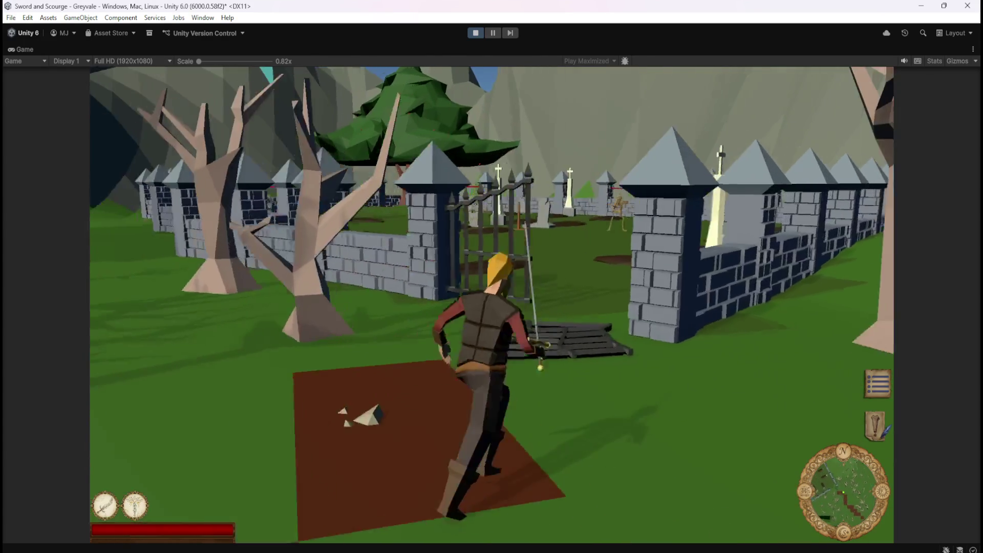
Charge the two skeletons and cut them down so they drop loot
{"action": "key", "text": "w"}
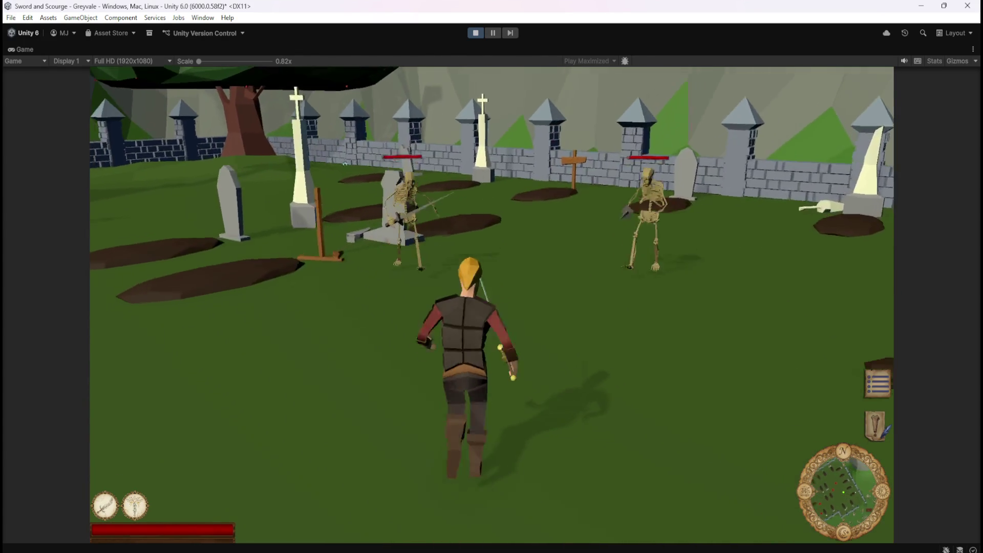
{"action": "key", "text": "w"}
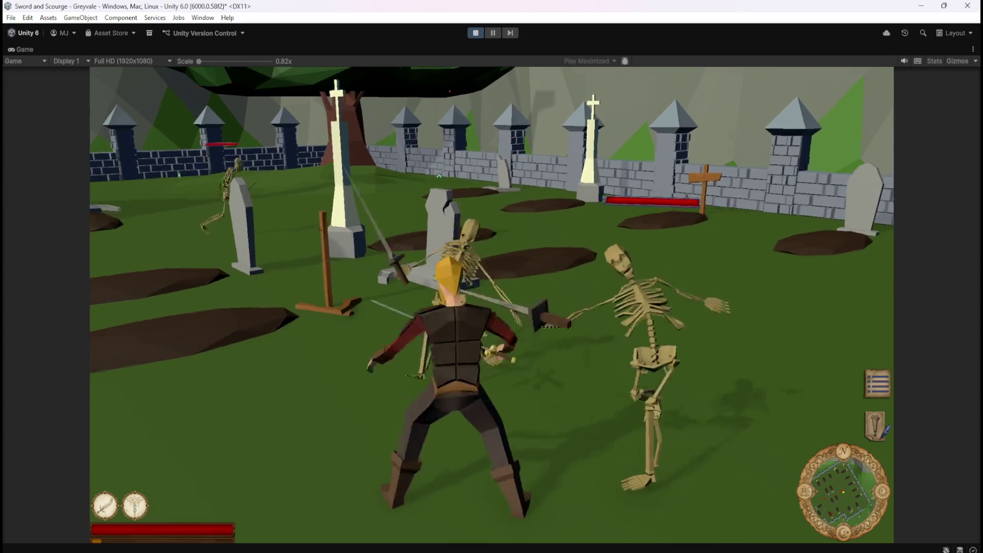
{"action": "key", "text": "w"}
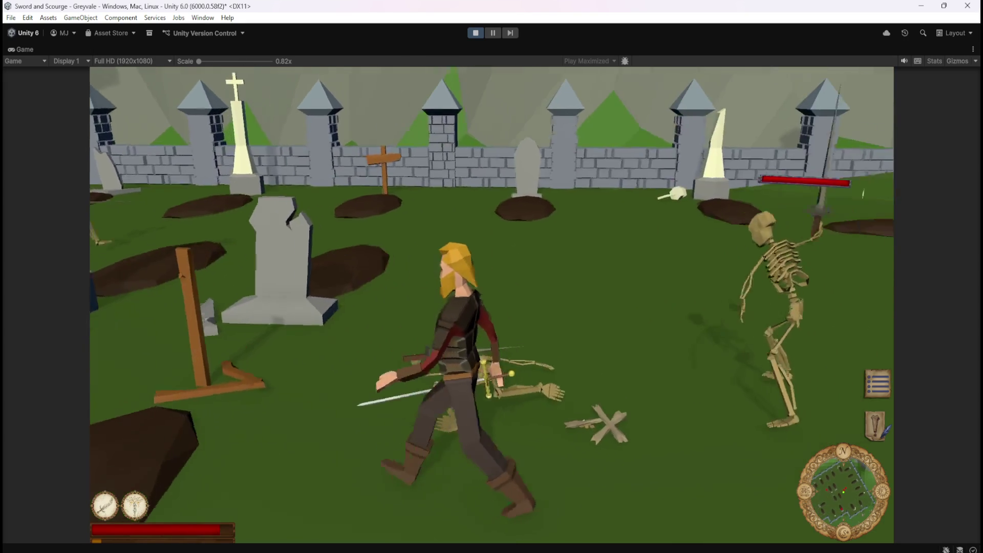
{"action": "key", "text": "w"}
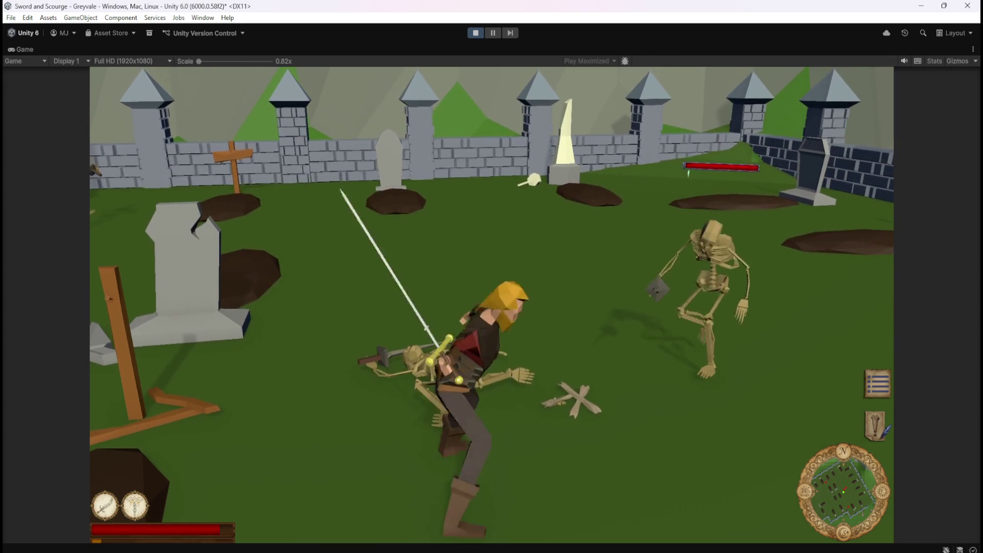
{"action": "key", "text": "w"}
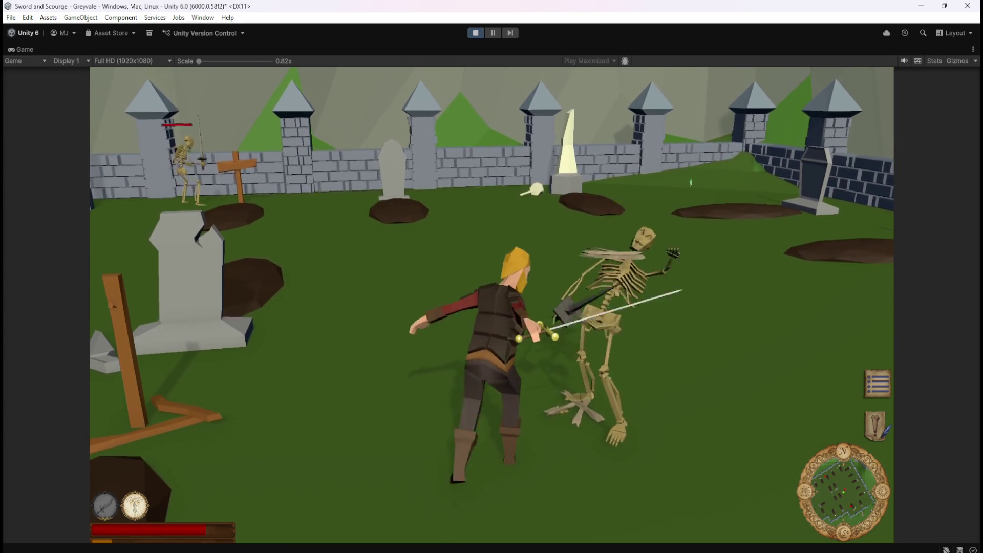
{"action": "key", "text": "w"}
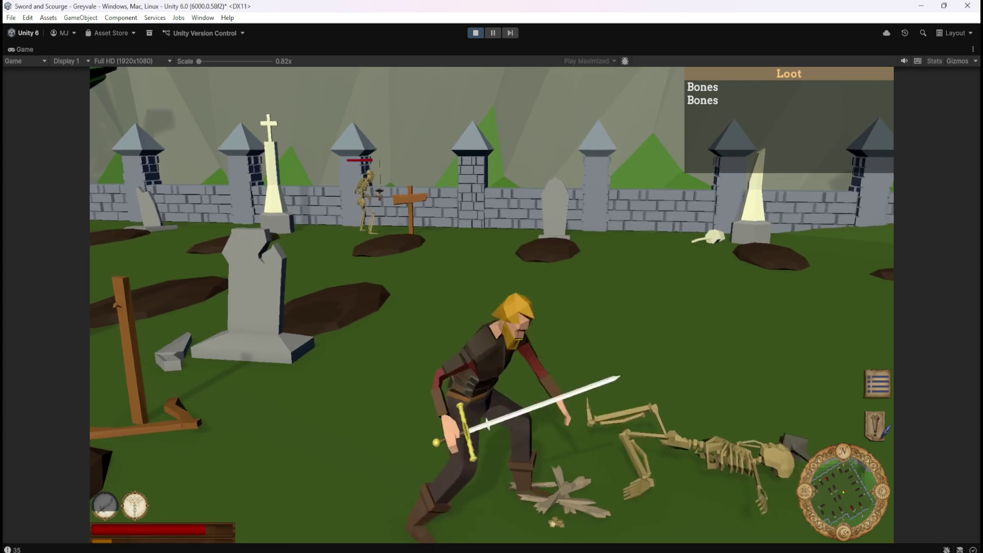
{"action": "key", "text": "w"}
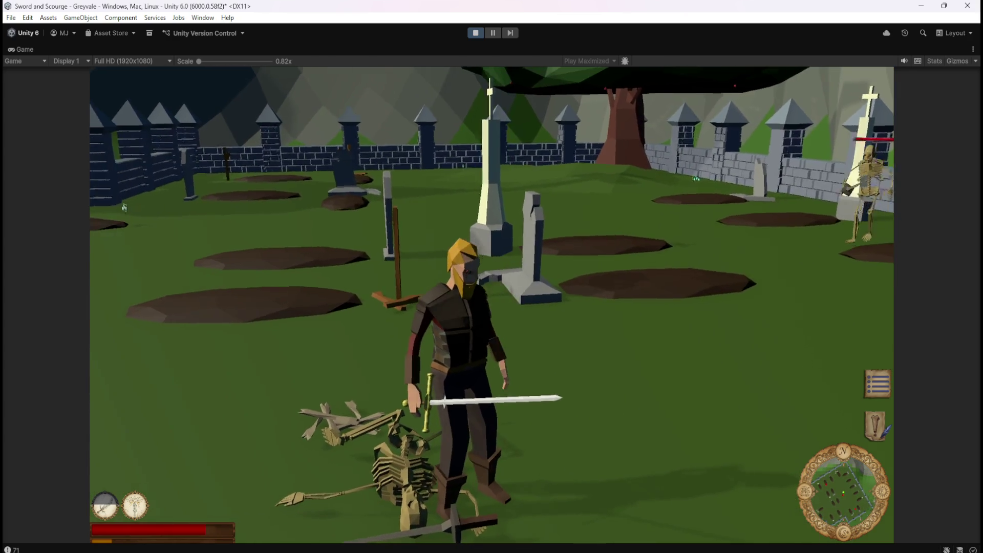
{"action": "key", "text": "w"}
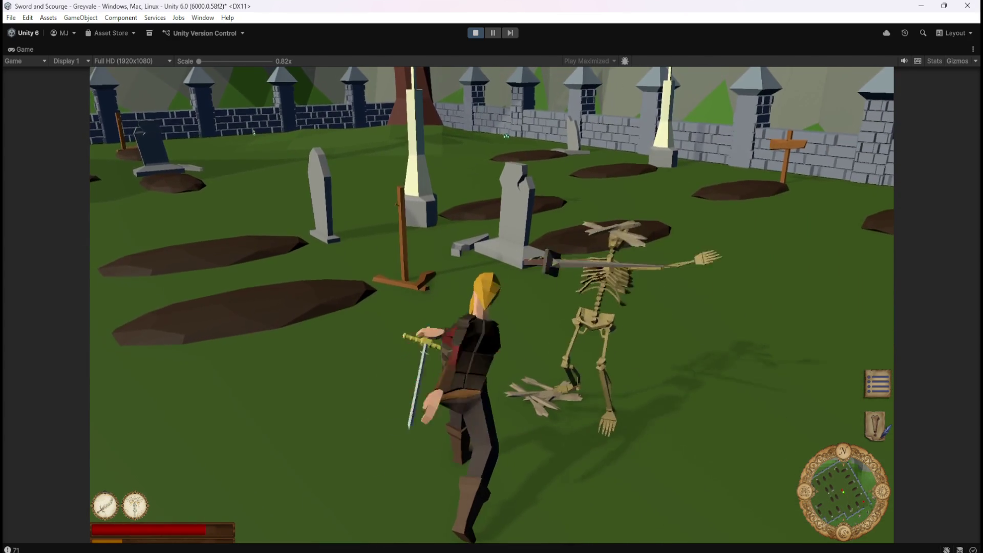
Kill another skeleton and walk over the bone piles until Loot lists seven Bones, then heal
{"action": "key", "text": "w"}
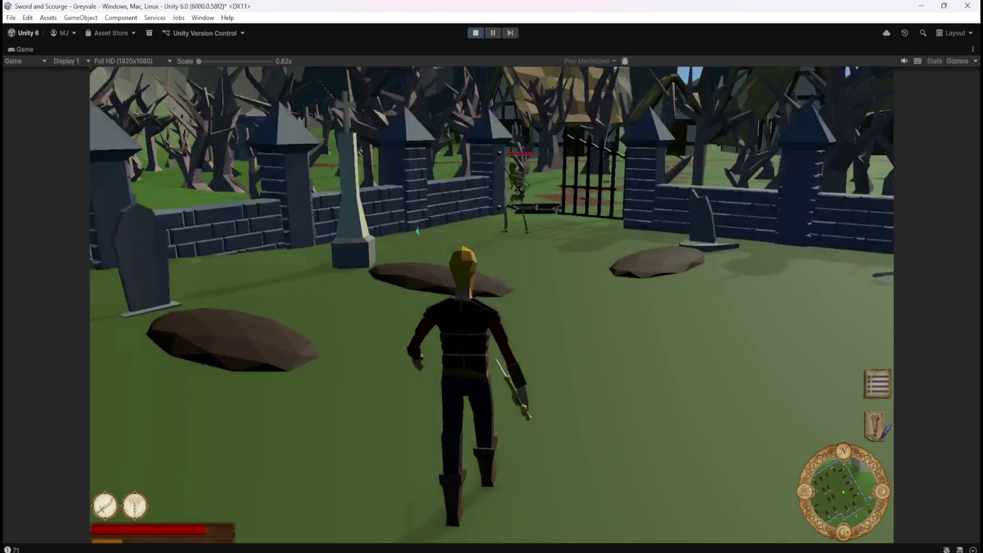
{"action": "key", "text": "w"}
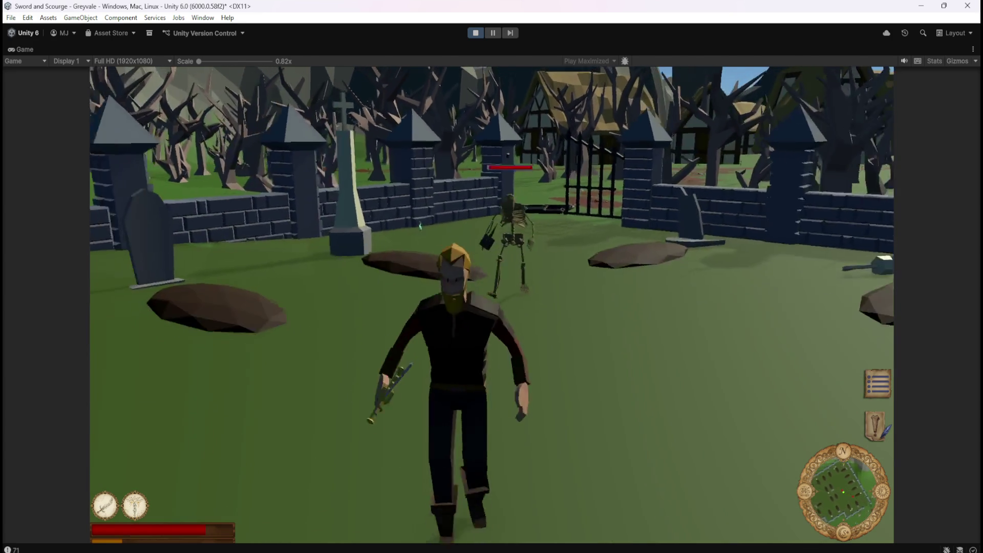
{"action": "key", "text": "w"}
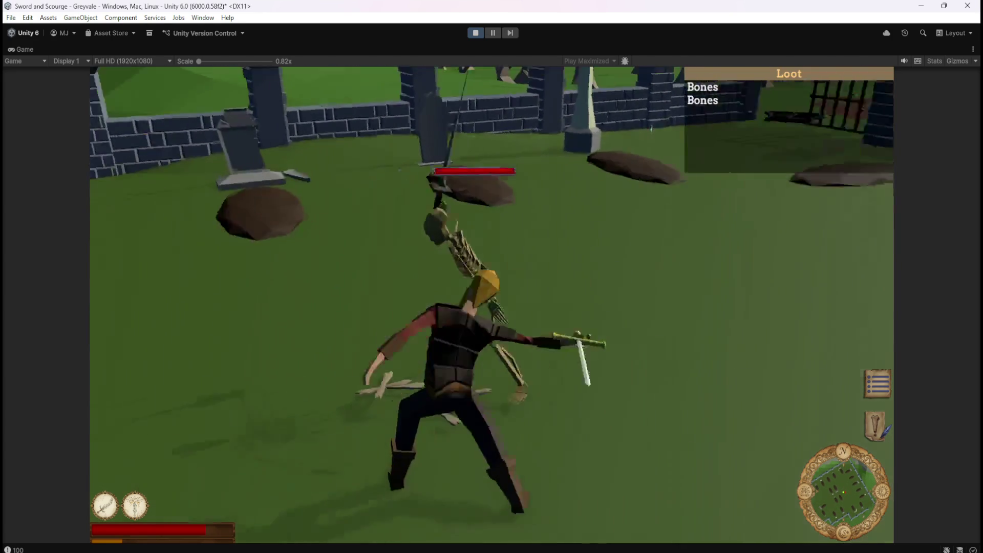
{"action": "key", "text": "w"}
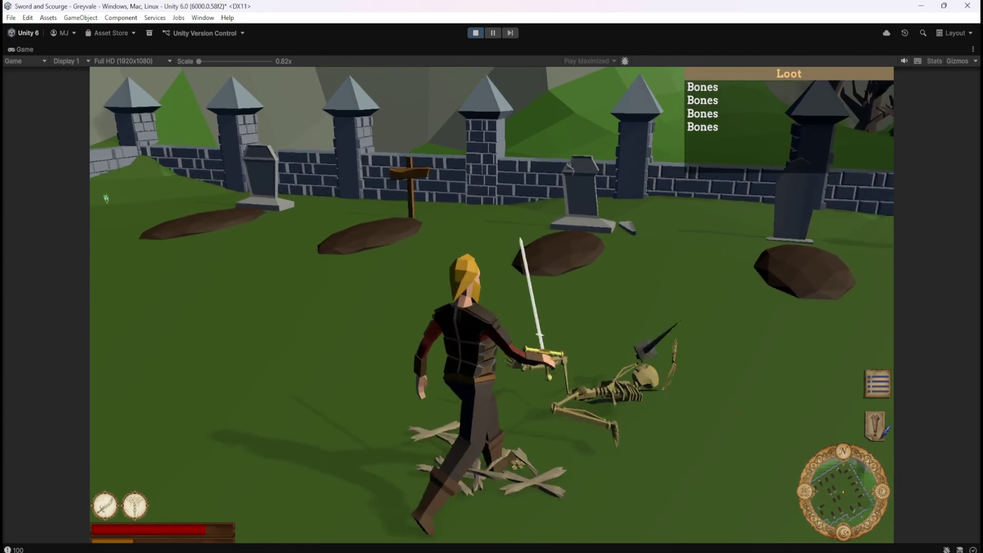
{"action": "key", "text": "w"}
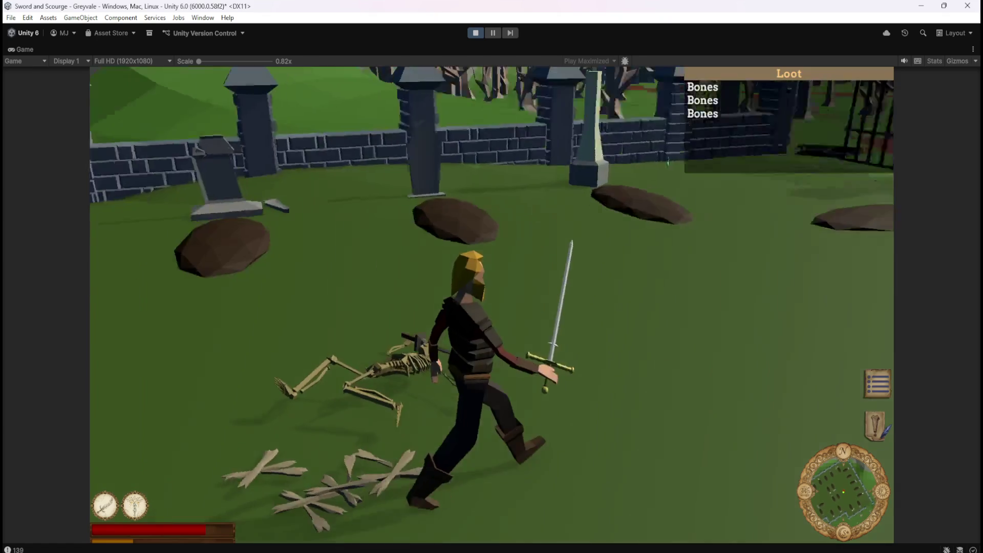
{"action": "key", "text": "w"}
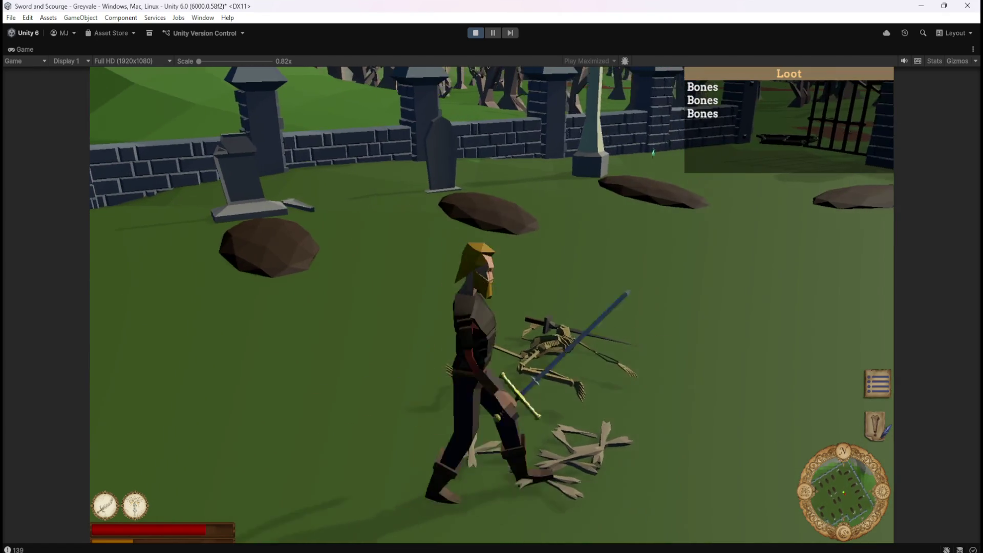
{"action": "key", "text": "w"}
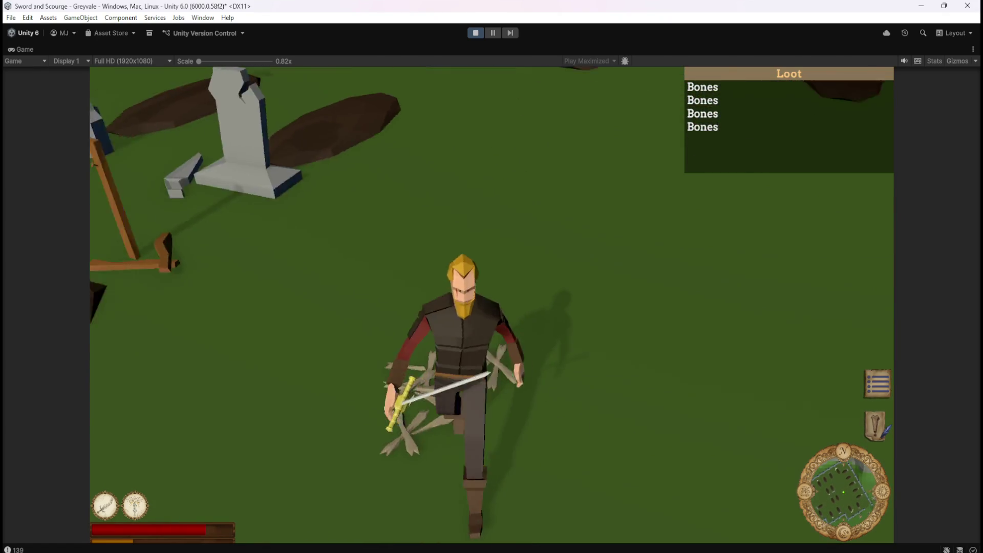
{"action": "key", "text": "w"}
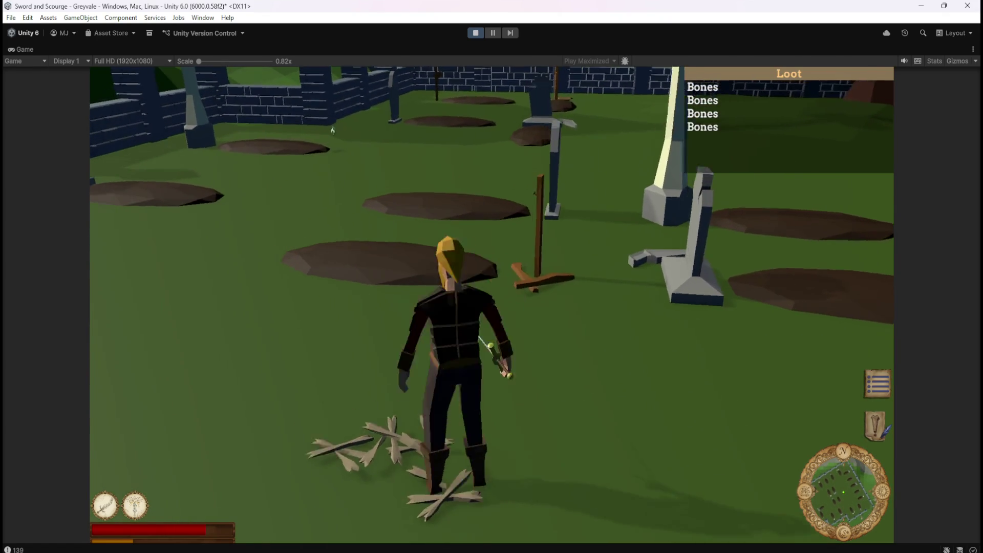
{"action": "key", "text": "2"}
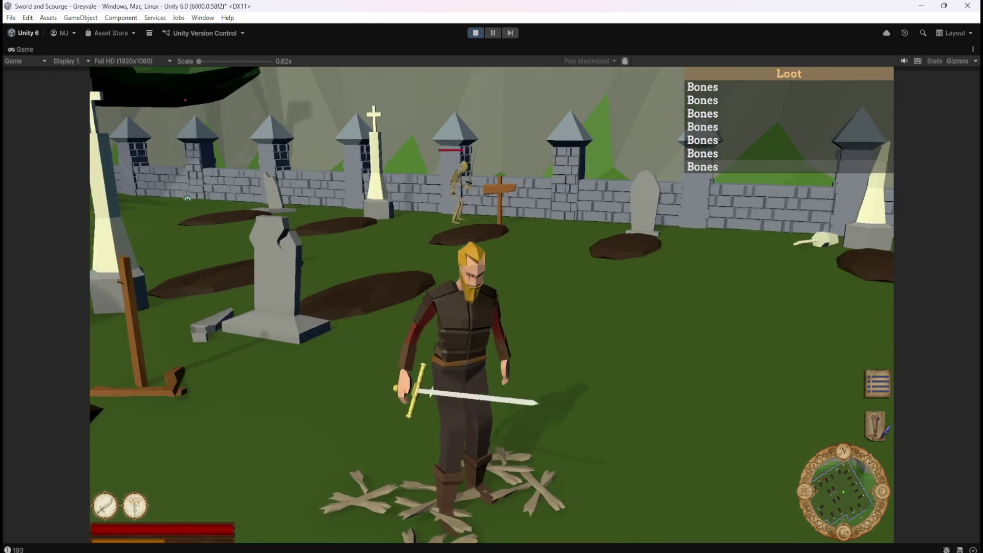
Run toward the wall and sword-fight more skeletons until a Topaz joins the Bones in Loot
{"action": "key", "text": "w"}
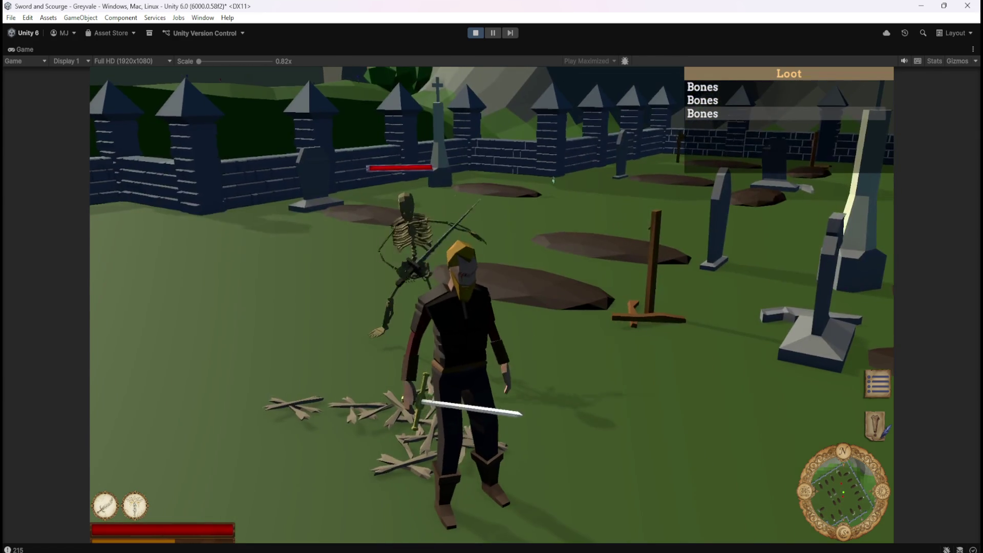
{"action": "key", "text": "1"}
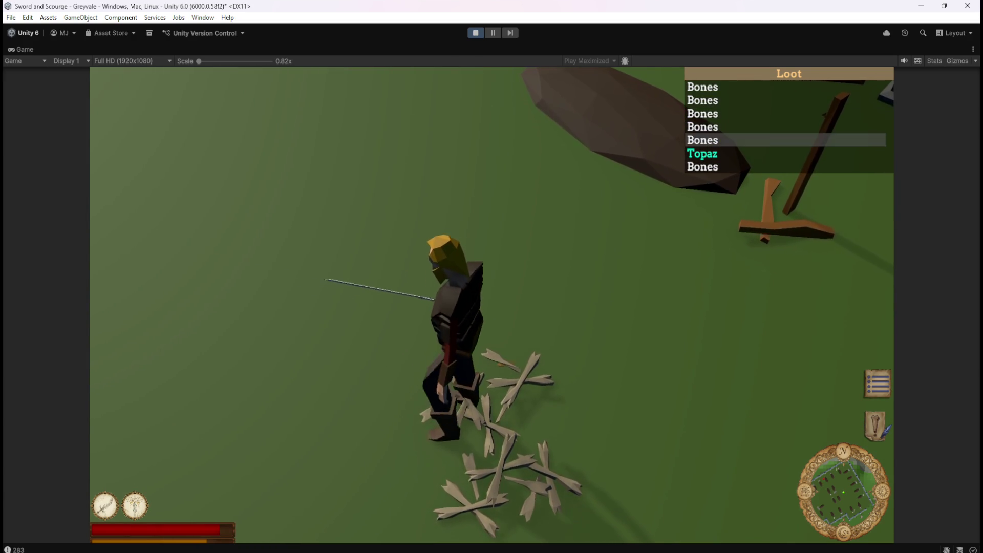
Pick up all seven loot entries, six Bones and the Topaz, then pause and stop Play mode
{"action": "left_click", "coordinate": [702, 166]}
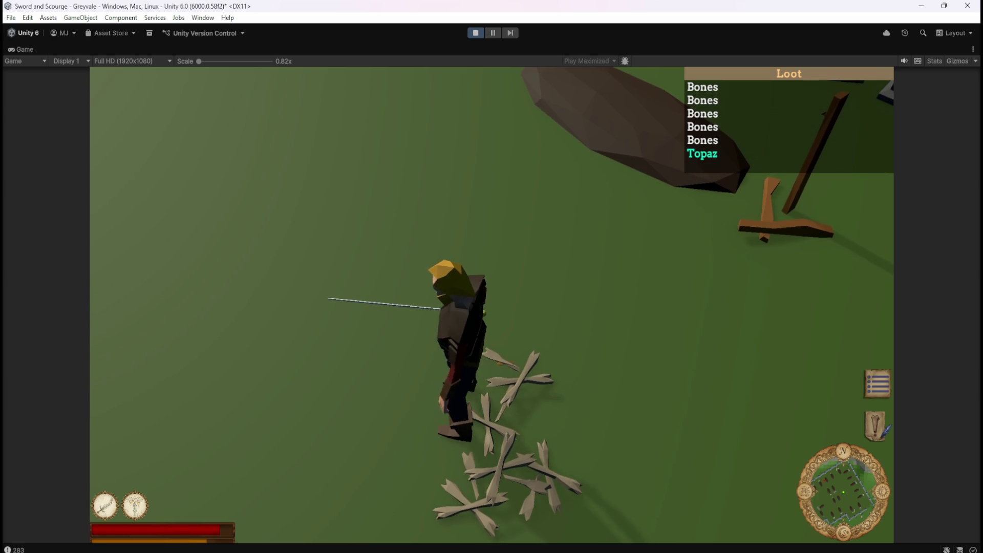
{"action": "left_click", "coordinate": [703, 87]}
{"action": "left_click", "coordinate": [703, 87]}
{"action": "left_click", "coordinate": [703, 127]}
{"action": "left_click", "coordinate": [703, 87]}
{"action": "left_click", "coordinate": [702, 100]}
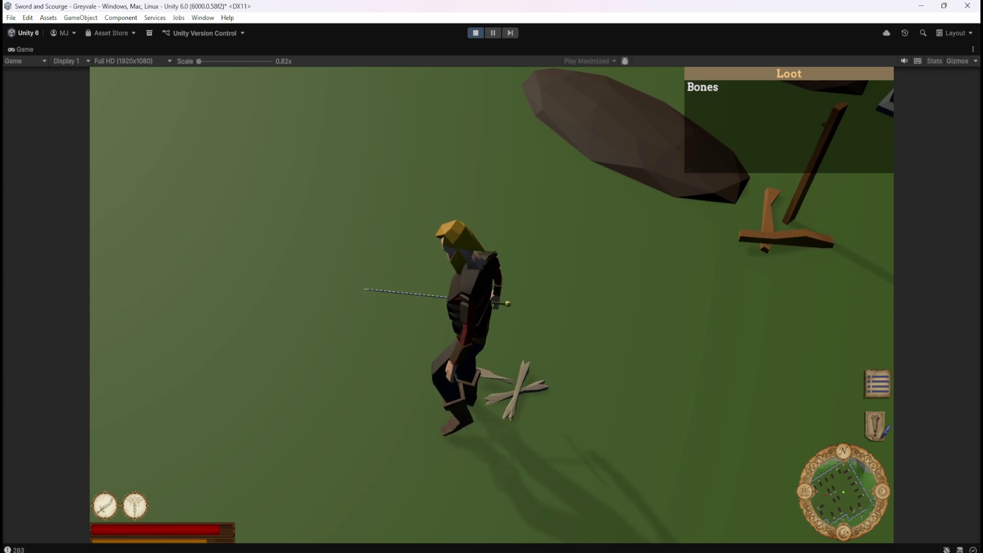
{"action": "left_click", "coordinate": [702, 87]}
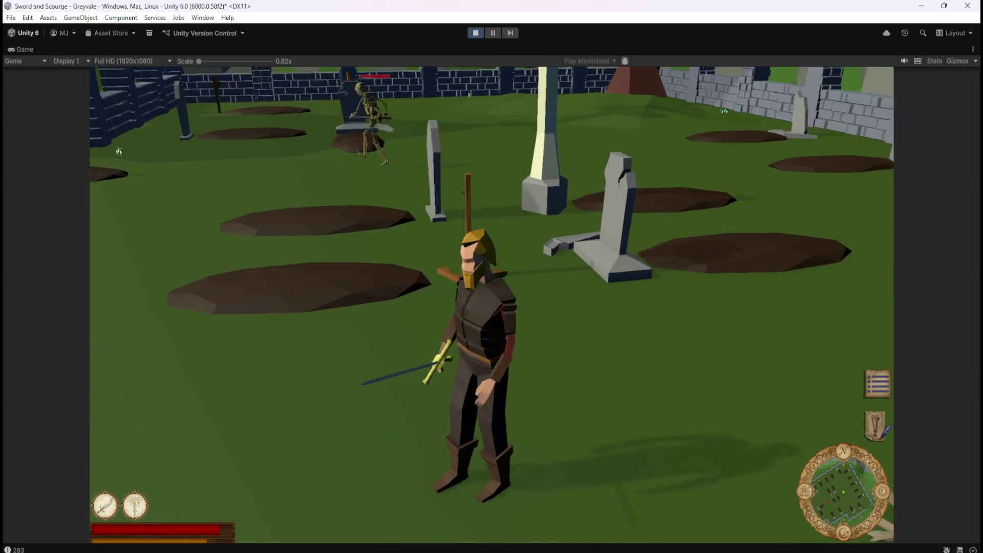
{"action": "key", "text": "Escape"}
{"action": "left_click", "coordinate": [474, 32]}
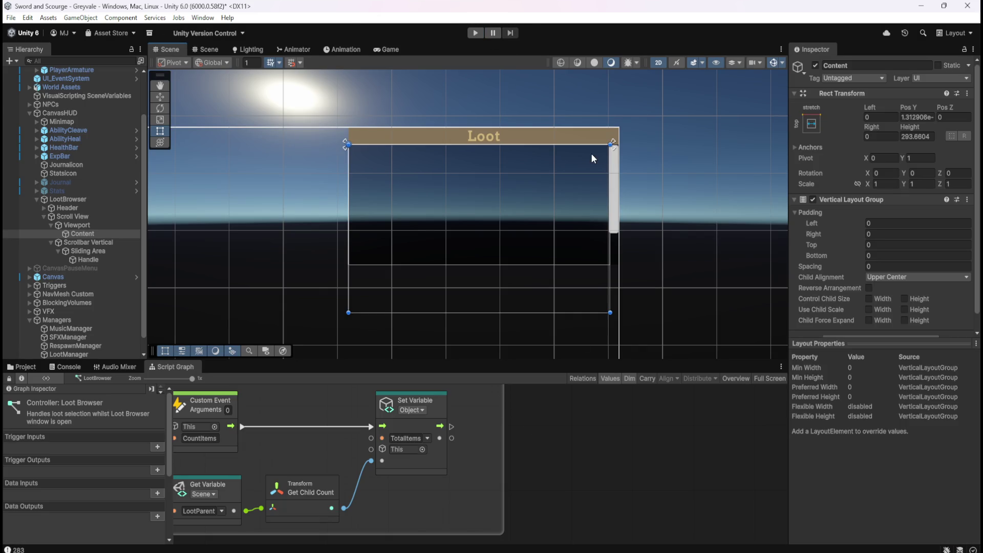
Select the Content object and drag its bottom handle up until Height reads 210
{"action": "left_click", "coordinate": [95, 227]}
{"action": "left_click", "coordinate": [92, 233]}
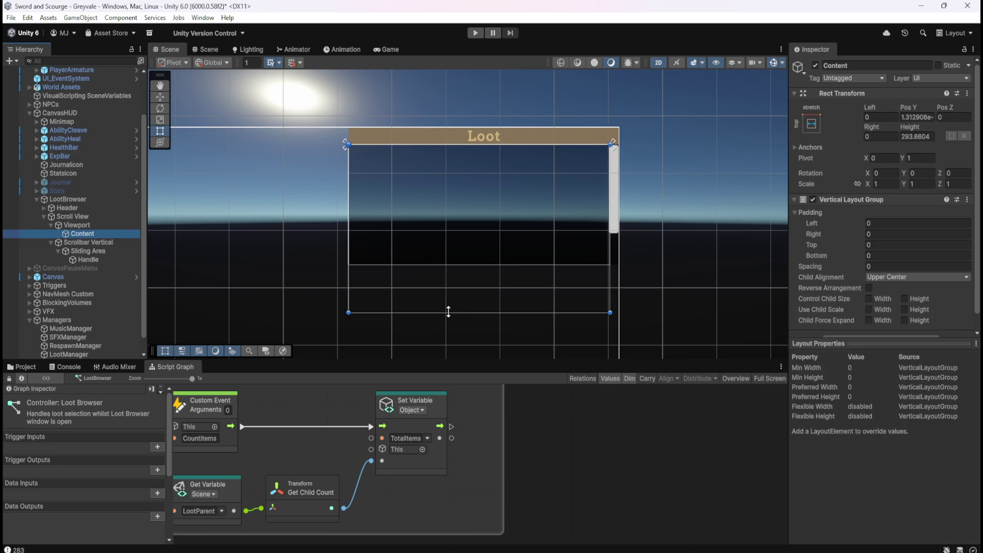
{"action": "mouse_move", "coordinate": [449, 311]}
{"action": "left_mouse_down"}
{"action": "mouse_move", "coordinate": [476, 257]}
{"action": "mouse_move", "coordinate": [467, 272]}
{"action": "mouse_move", "coordinate": [477, 262]}
{"action": "mouse_move", "coordinate": [479, 279]}
{"action": "mouse_move", "coordinate": [488, 264]}
{"action": "mouse_move", "coordinate": [483, 296]}
{"action": "mouse_move", "coordinate": [503, 263]}
{"action": "mouse_move", "coordinate": [513, 266]}
{"action": "mouse_move", "coordinate": [503, 342]}
{"action": "mouse_move", "coordinate": [522, 296]}
{"action": "mouse_move", "coordinate": [539, 419]}
{"action": "mouse_move", "coordinate": [547, 256]}
{"action": "mouse_move", "coordinate": [539, 339]}
{"action": "mouse_move", "coordinate": [543, 263]}
{"action": "mouse_move", "coordinate": [548, 279]}
{"action": "mouse_move", "coordinate": [560, 257]}
{"action": "mouse_move", "coordinate": [559, 279]}
{"action": "mouse_move", "coordinate": [577, 265]}
{"action": "left_mouse_up"}
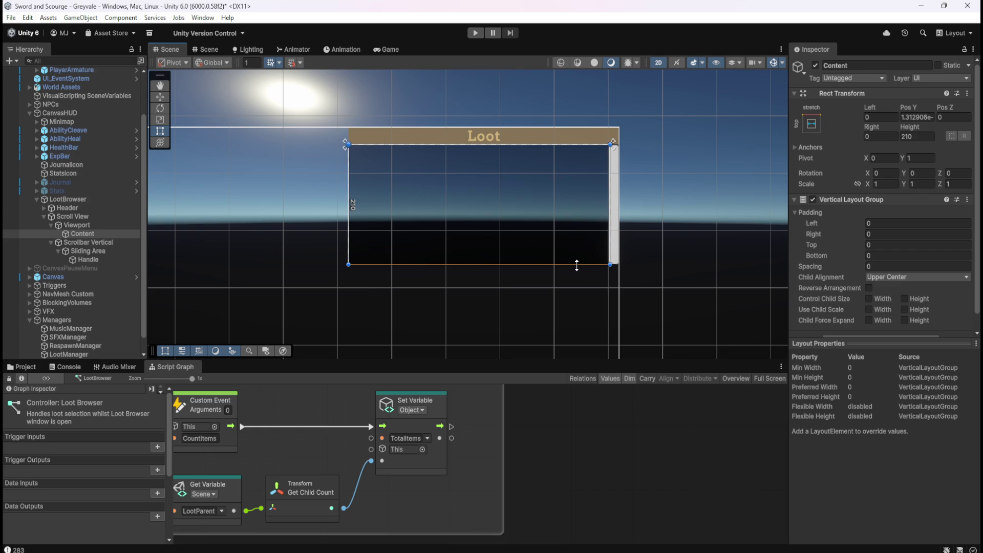
{"action": "left_click_drag", "start_coordinate": [576, 266], "coordinate": [577, 265]}
{"action": "left_click", "coordinate": [84, 199]}
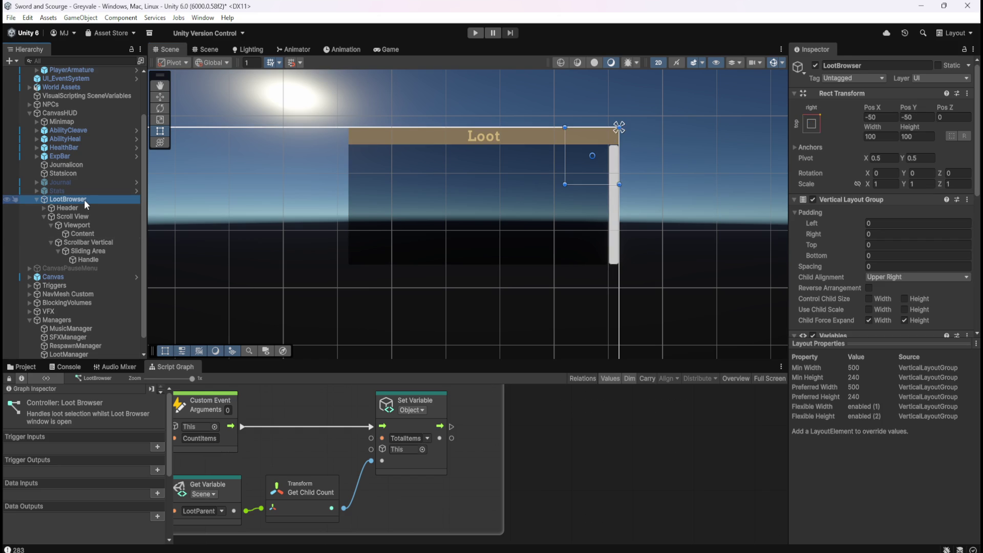
{"action": "left_click", "coordinate": [81, 215]}
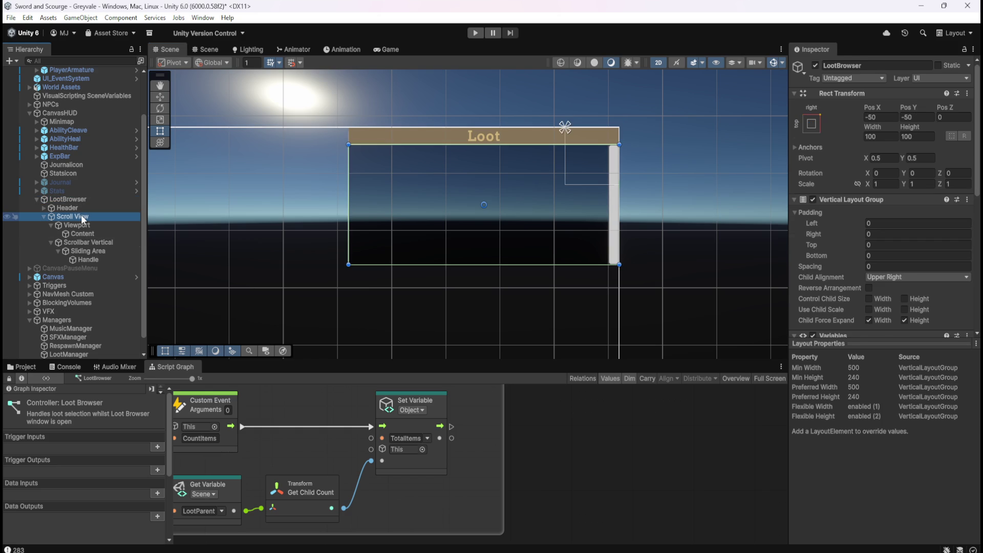
{"action": "left_click", "coordinate": [90, 208]}
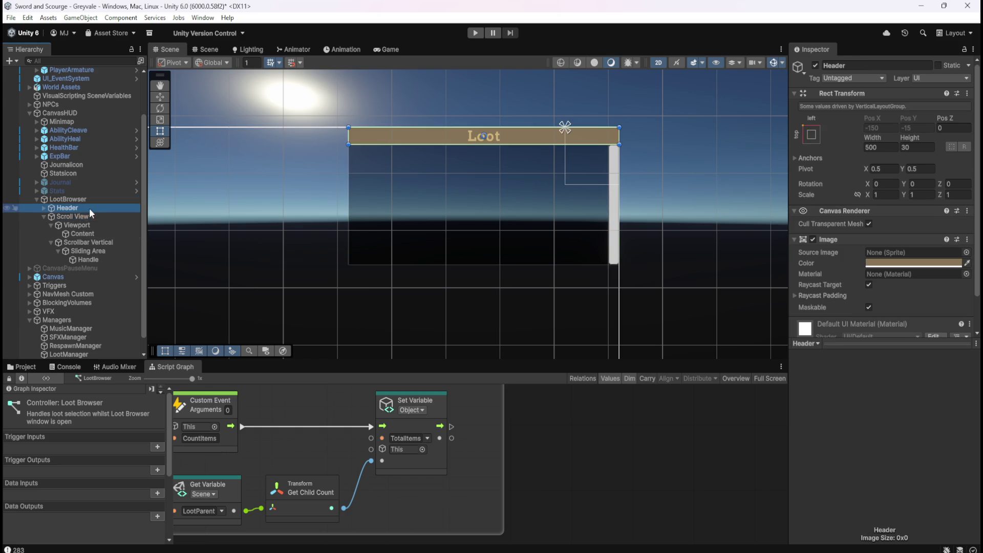
{"action": "left_click", "coordinate": [87, 214]}
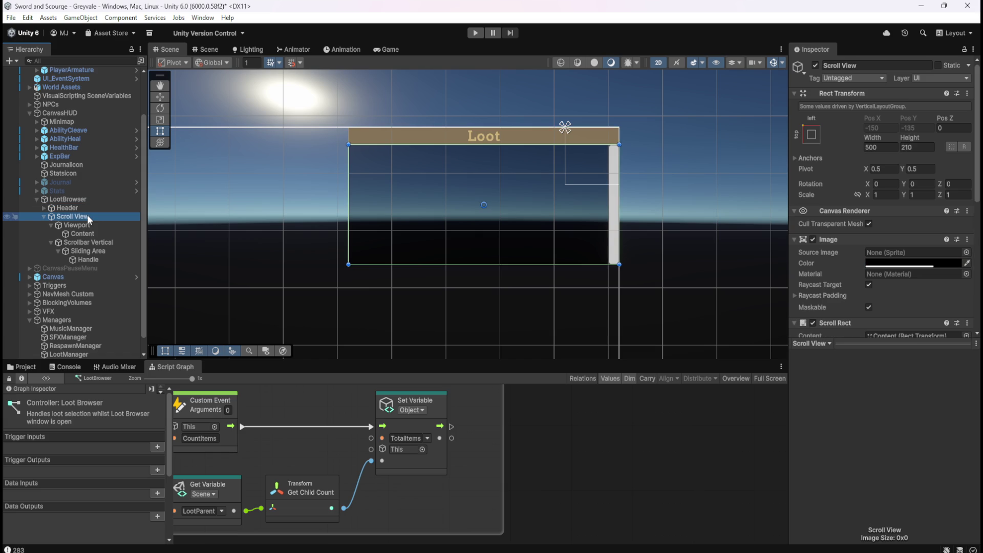
{"action": "left_click", "coordinate": [101, 207]}
{"action": "left_click", "coordinate": [101, 216]}
{"action": "left_click", "coordinate": [97, 232]}
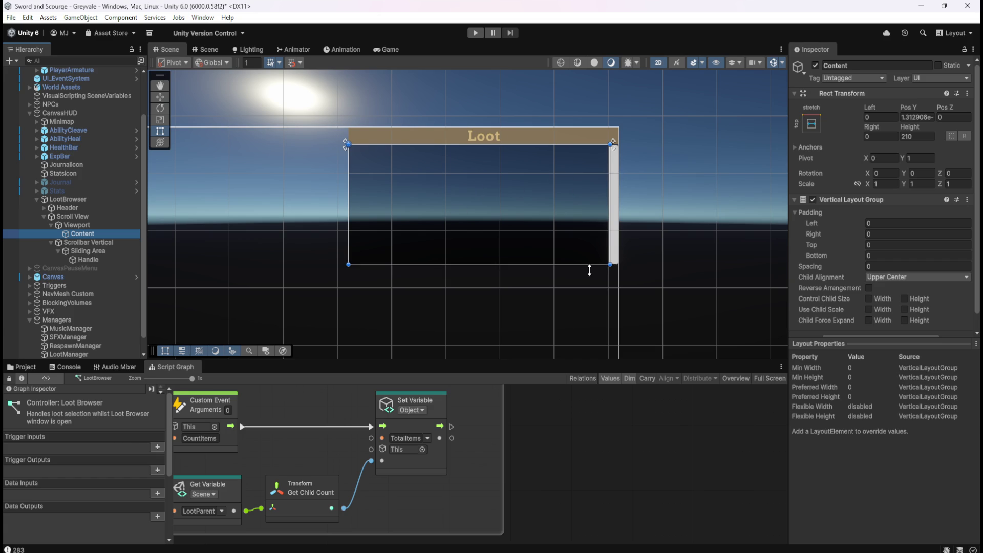
{"action": "key", "text": "shift+space"}
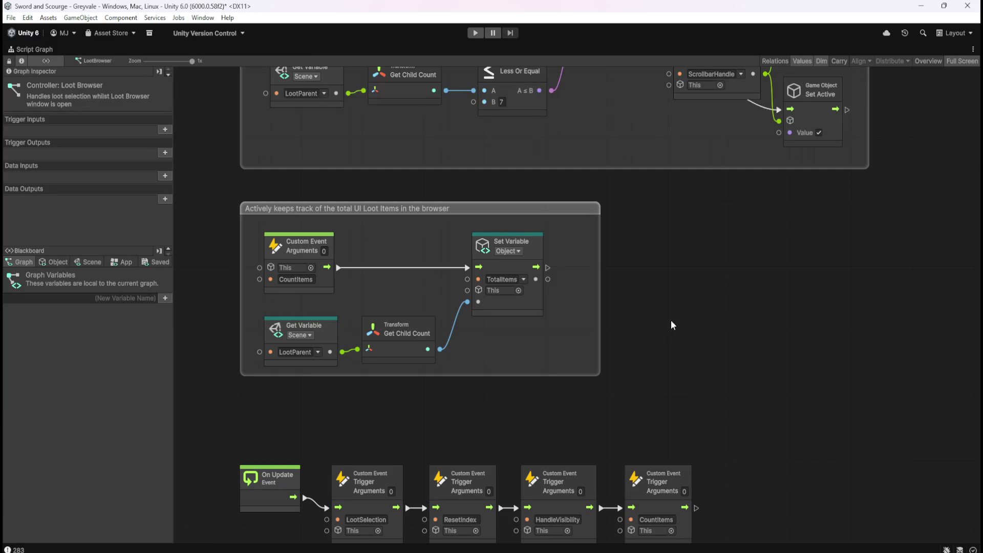
Pan the graph to the scrollbar-handle group and save the project
{"action": "scroll", "coordinate": [687, 333], "scroll_direction": "up", "scroll_amount": 5}
{"action": "mouse_move", "coordinate": [711, 386]}
{"action": "left_mouse_down"}
{"action": "mouse_move", "coordinate": [770, 155]}
{"action": "mouse_move", "coordinate": [764, 376]}
{"action": "left_mouse_up"}
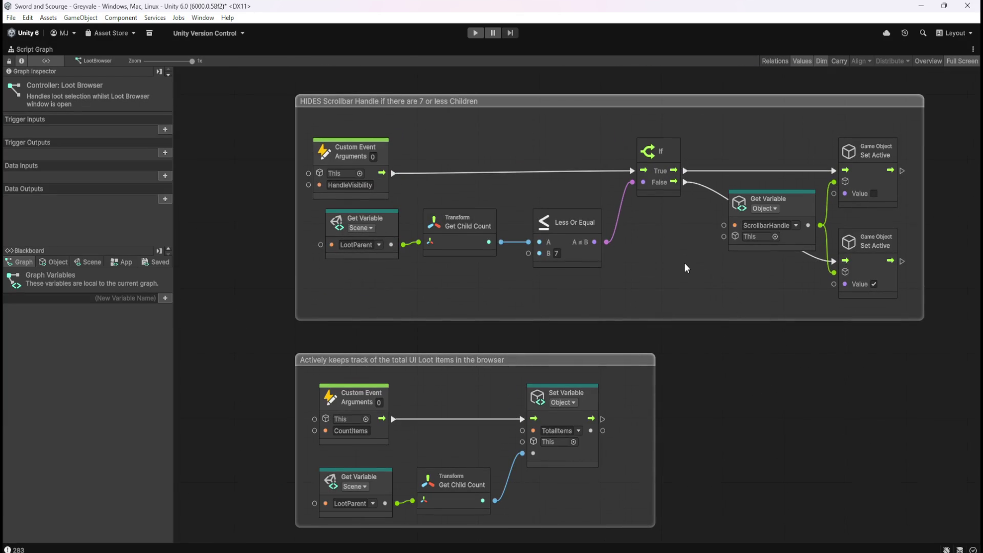
{"action": "key", "text": "ctrl+s"}
Delete the HandleVisibility-to-If flow link, nudge the event node right, and restore the full layout
{"action": "right_click", "coordinate": [398, 176]}
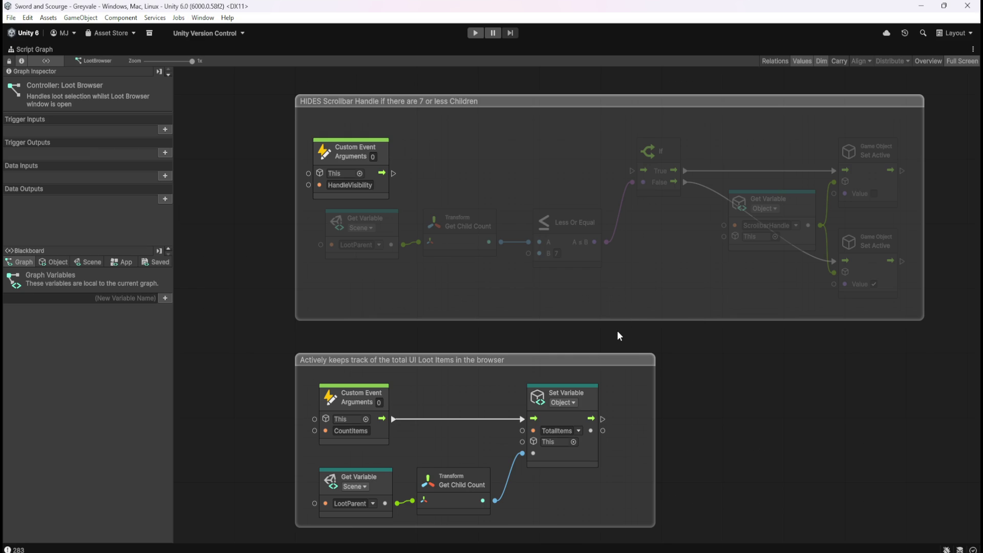
{"action": "left_click", "coordinate": [383, 163]}
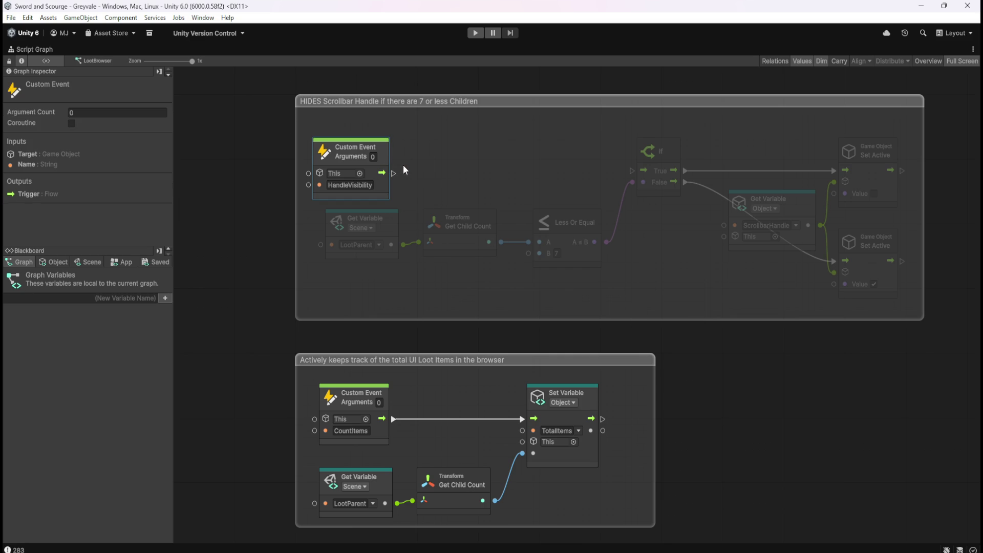
{"action": "left_click_drag", "start_coordinate": [386, 164], "coordinate": [402, 163]}
{"action": "left_click", "coordinate": [688, 280]}
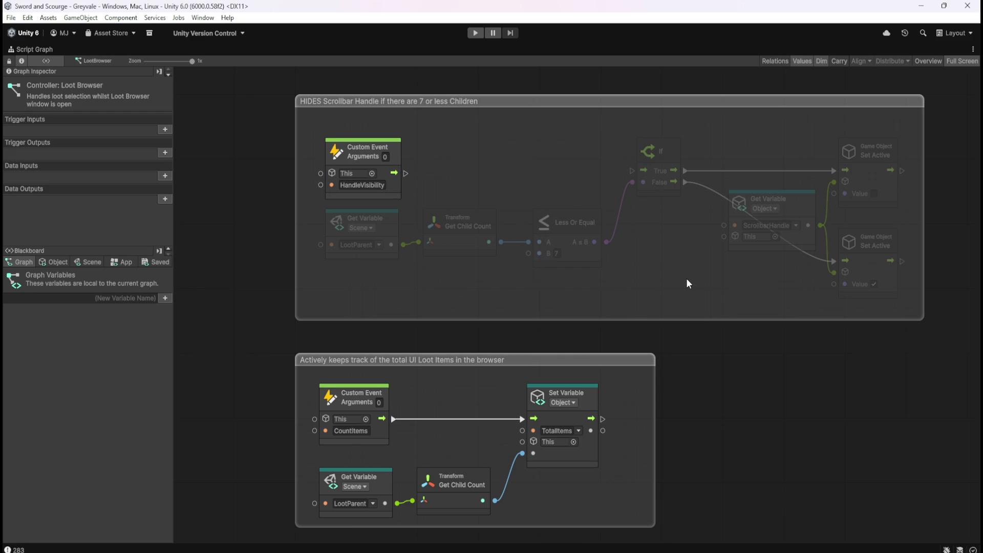
{"action": "scroll", "coordinate": [683, 292], "scroll_direction": "down", "scroll_amount": 3}
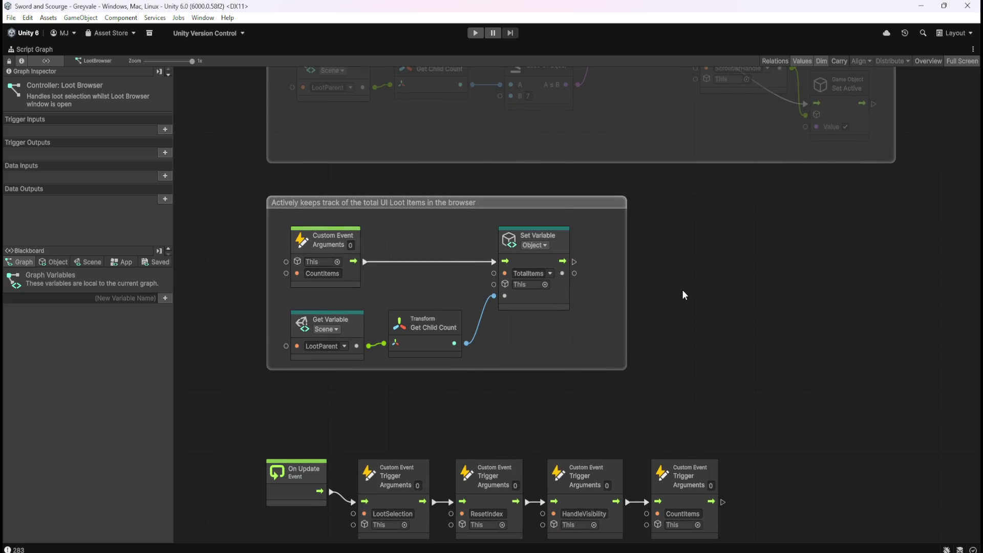
{"action": "key", "text": "shift+space"}
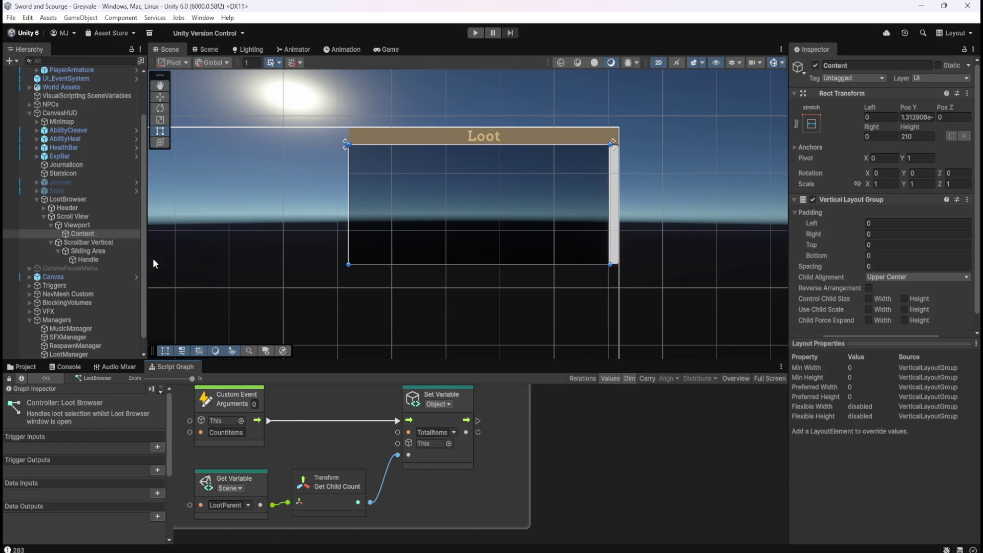
Reselect Content, stretch its rect's bottom edge downward, then maximize the Script Graph on the HIDES group
{"action": "left_click", "coordinate": [97, 226]}
{"action": "left_click", "coordinate": [95, 233]}
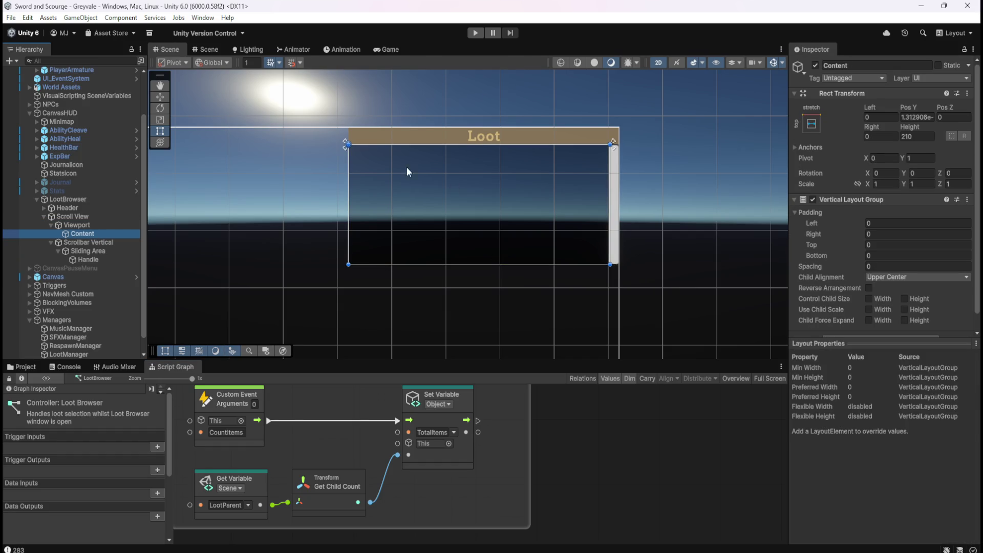
{"action": "left_click", "coordinate": [104, 225]}
{"action": "left_click", "coordinate": [102, 233]}
{"action": "left_click_drag", "start_coordinate": [457, 265], "coordinate": [464, 311]}
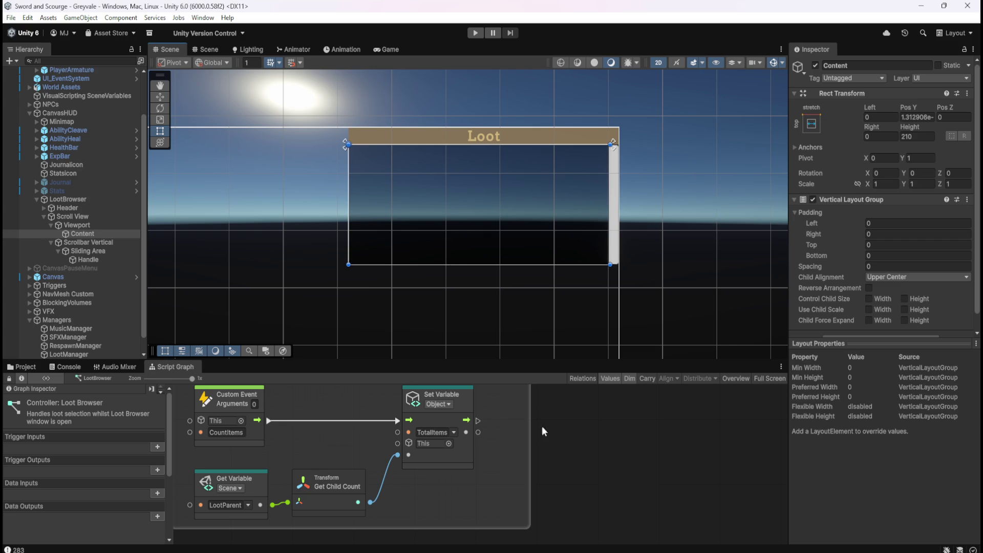
{"action": "key", "text": "shift+space"}
{"action": "scroll", "coordinate": [598, 278], "scroll_direction": "up", "scroll_amount": 5}
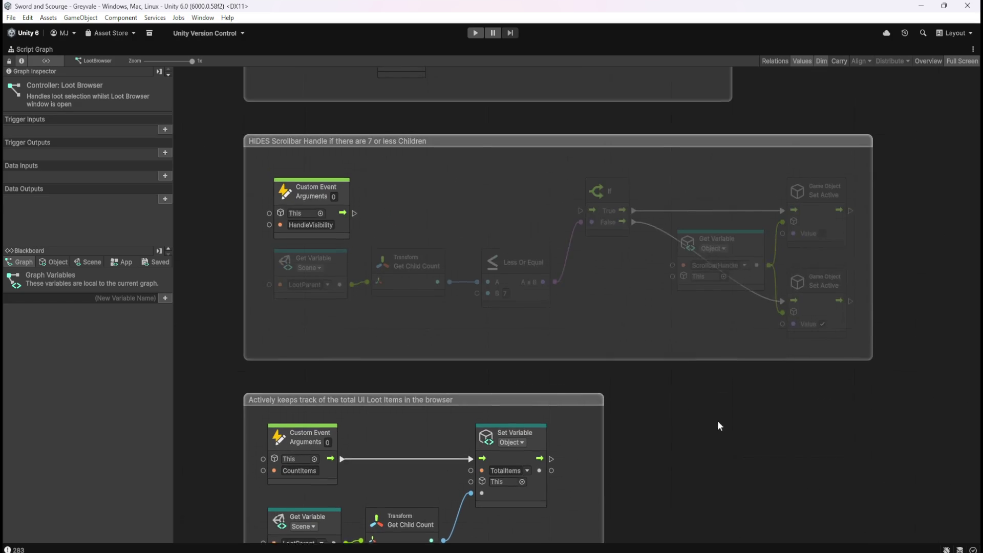
{"action": "mouse_move", "coordinate": [261, 168]}
{"action": "left_mouse_down"}
{"action": "mouse_move", "coordinate": [591, 281]}
{"action": "mouse_move", "coordinate": [816, 327]}
{"action": "mouse_move", "coordinate": [859, 356]}
{"action": "left_mouse_up"}
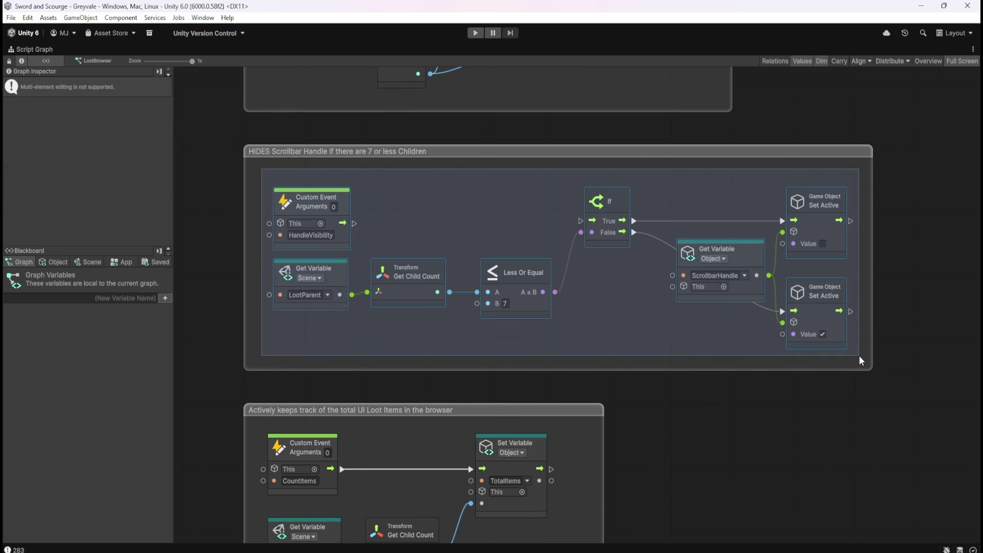
{"action": "left_click_drag", "start_coordinate": [858, 355], "coordinate": [859, 356]}
{"action": "scroll", "coordinate": [768, 348], "scroll_direction": "down", "scroll_amount": 5}
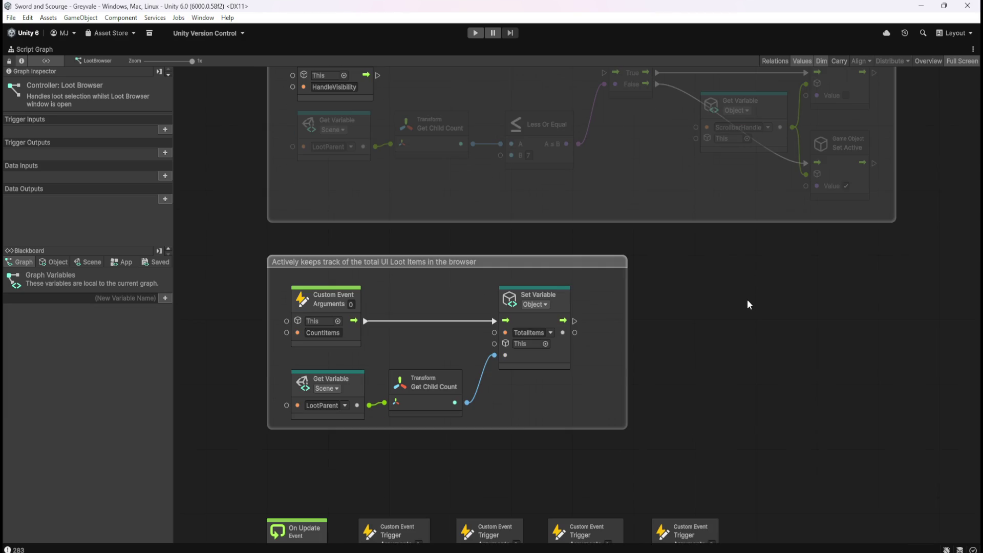
{"action": "key", "text": "shift+space"}
{"action": "left_click", "coordinate": [99, 226]}
{"action": "left_click", "coordinate": [99, 234]}
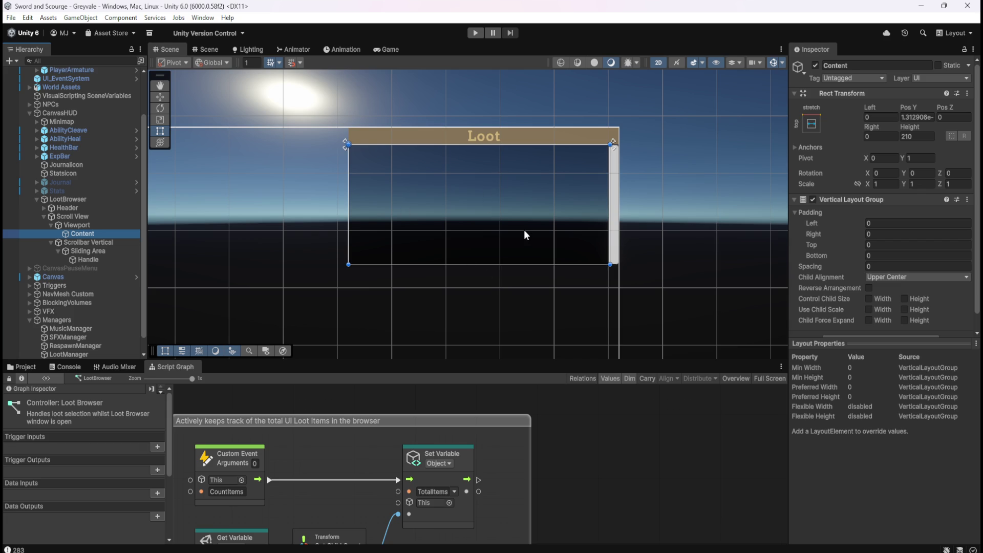
{"action": "left_click", "coordinate": [637, 442]}
{"action": "key", "text": "shift+space"}
{"action": "key", "text": "shift+space"}
{"action": "left_click", "coordinate": [476, 32]}
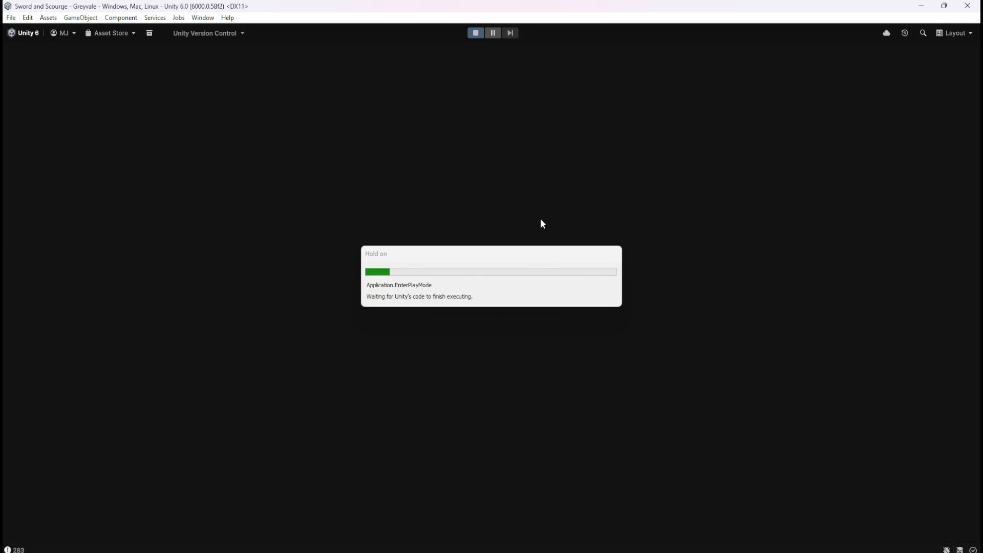
Run the hero through the village and dead-tree grove into the graveyard with sword drawn
{"action": "key", "text": "w"}
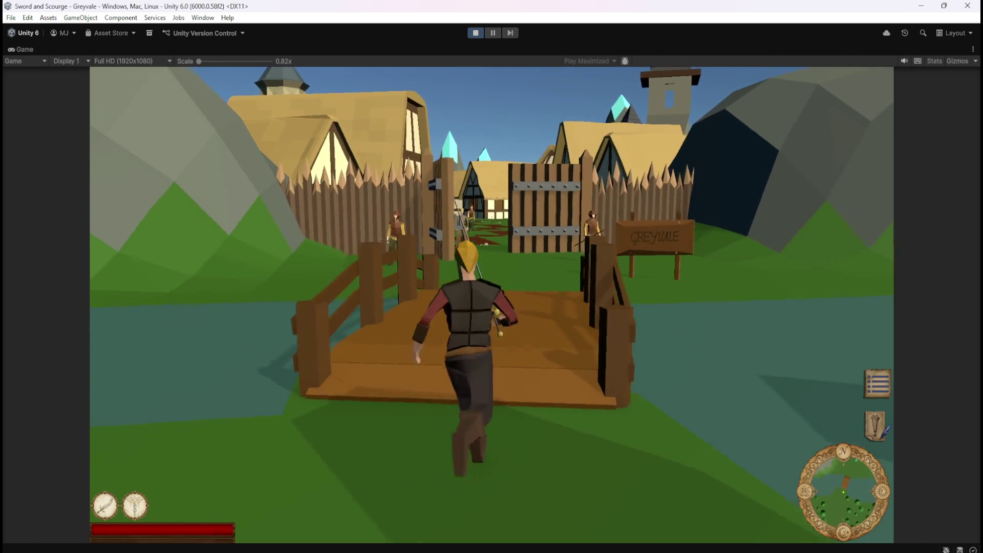
{"action": "key", "text": "w"}
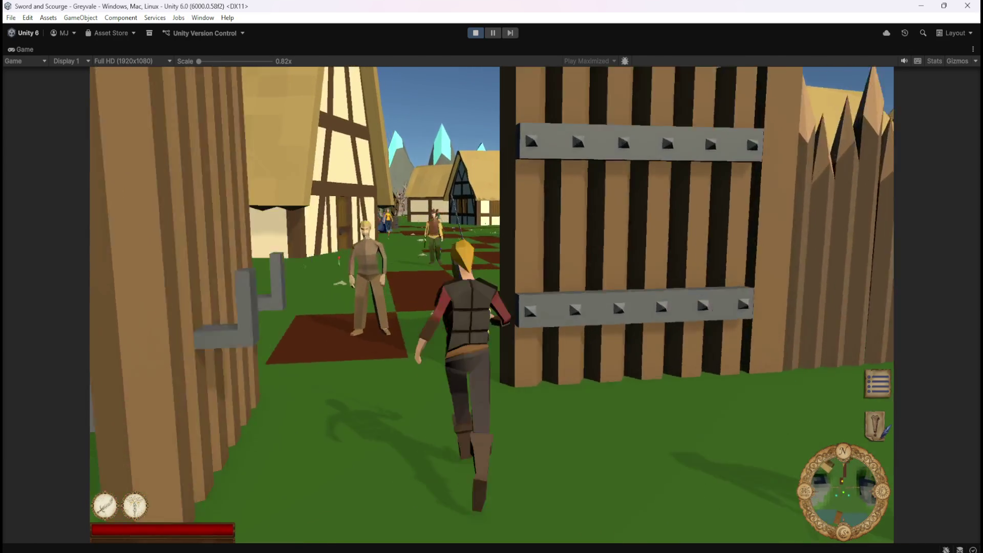
{"action": "key", "text": "w"}
{"action": "key", "text": "w"}
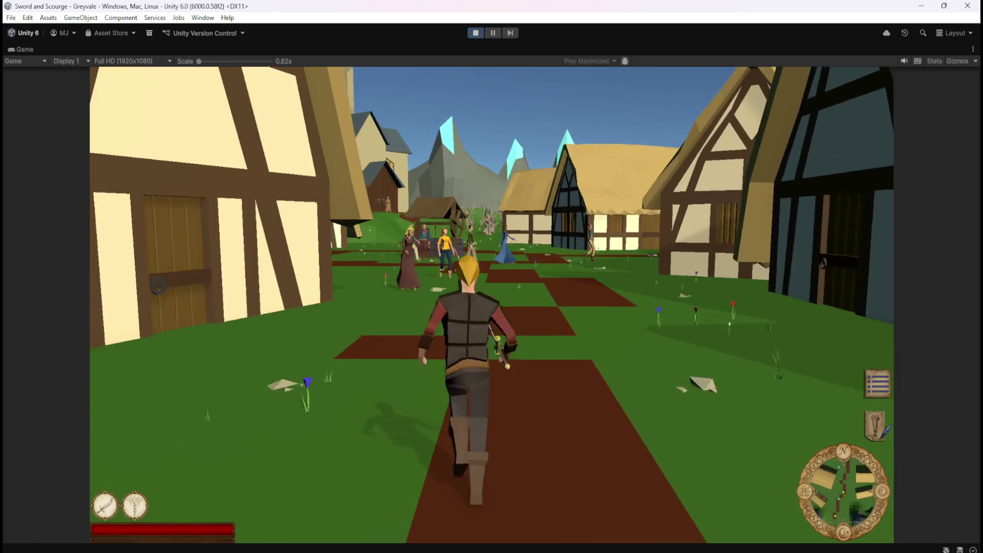
{"action": "key", "text": "w"}
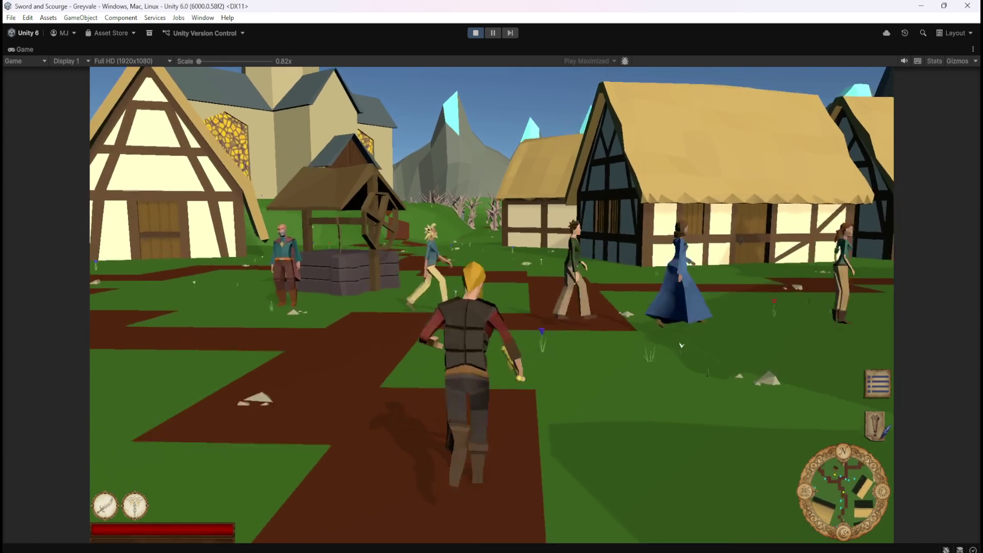
{"action": "key", "text": "w"}
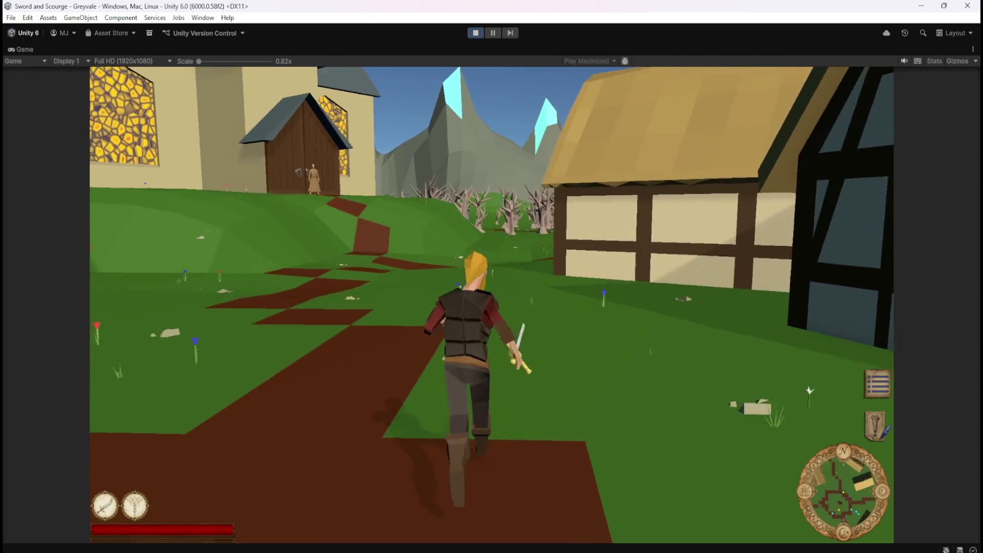
{"action": "key", "text": "w"}
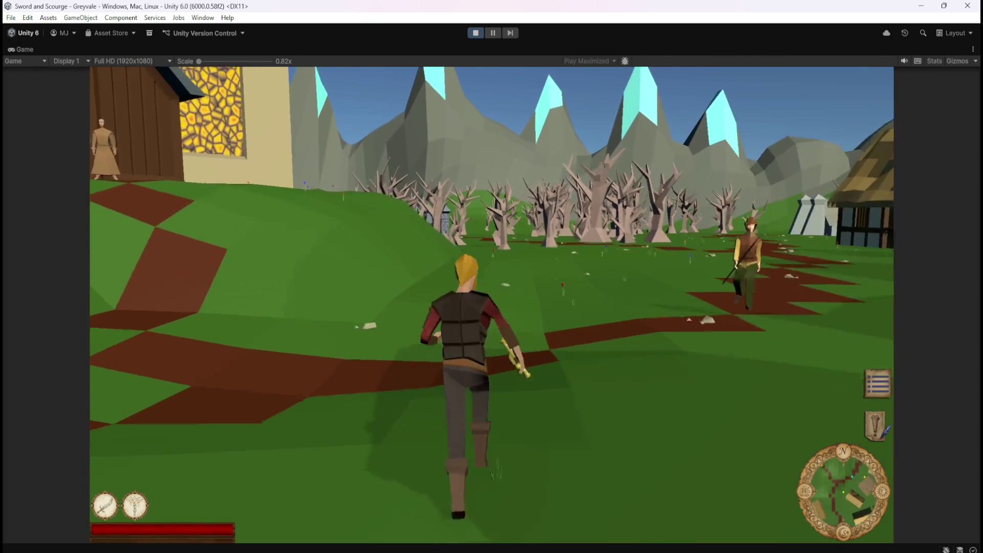
{"action": "key", "text": "w"}
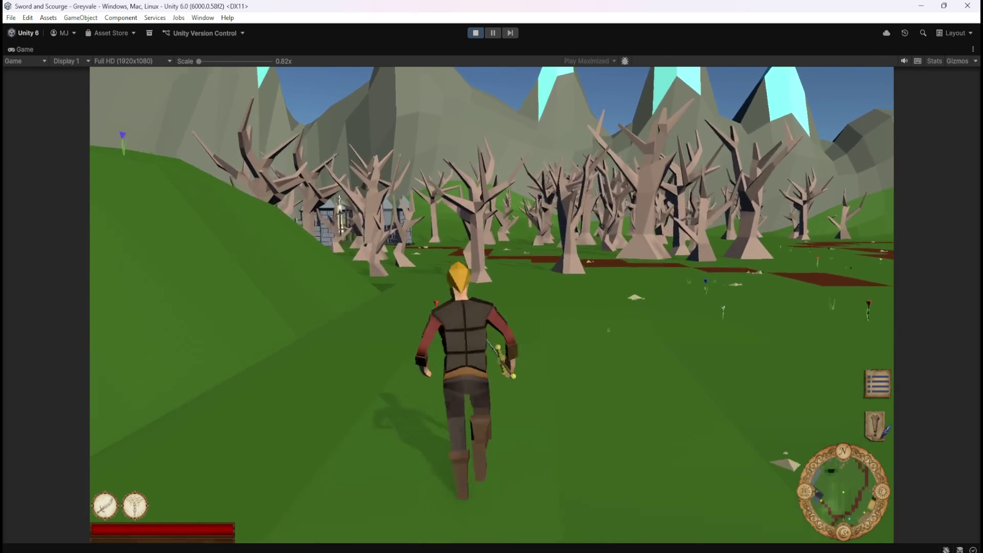
{"action": "key", "text": "w"}
{"action": "key", "text": "1"}
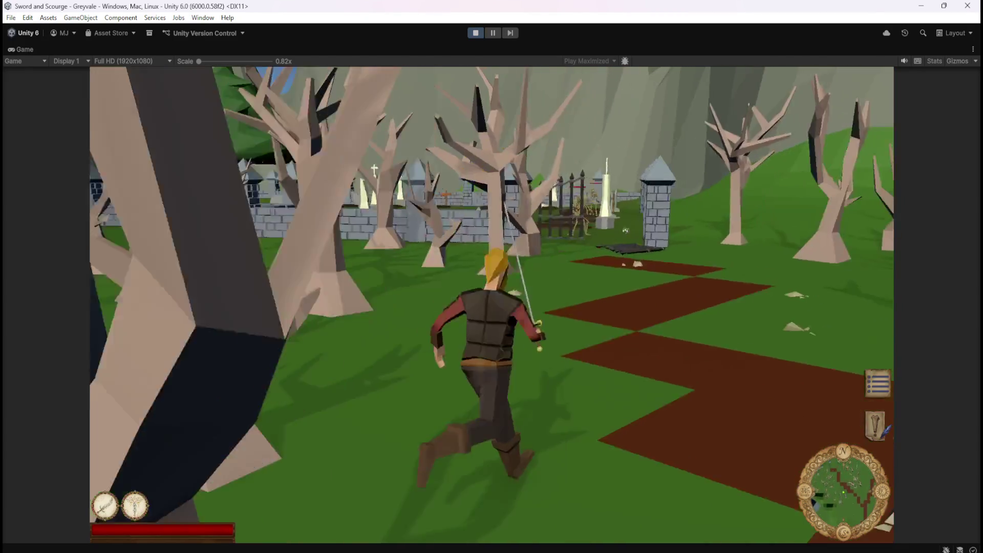
{"action": "key", "text": "w"}
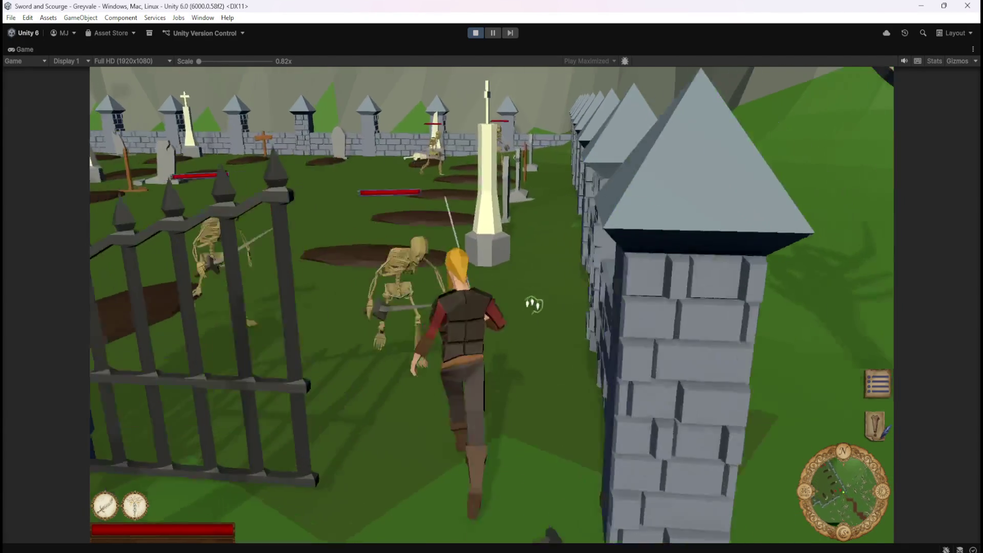
{"action": "key", "text": "w"}
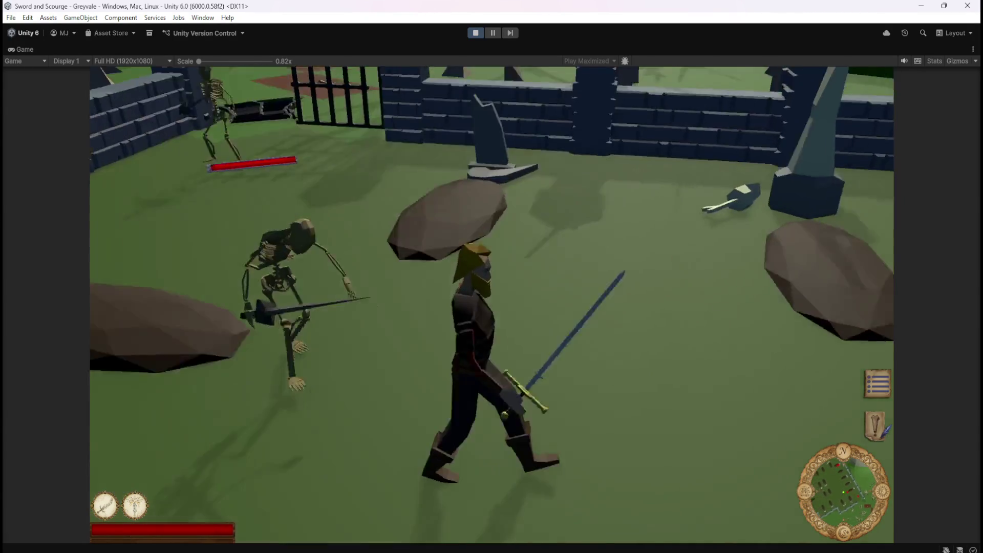
Strike down the skeletons and walk onto the bone pile to open the Loot list
{"action": "left_click", "coordinate": [491, 277]}
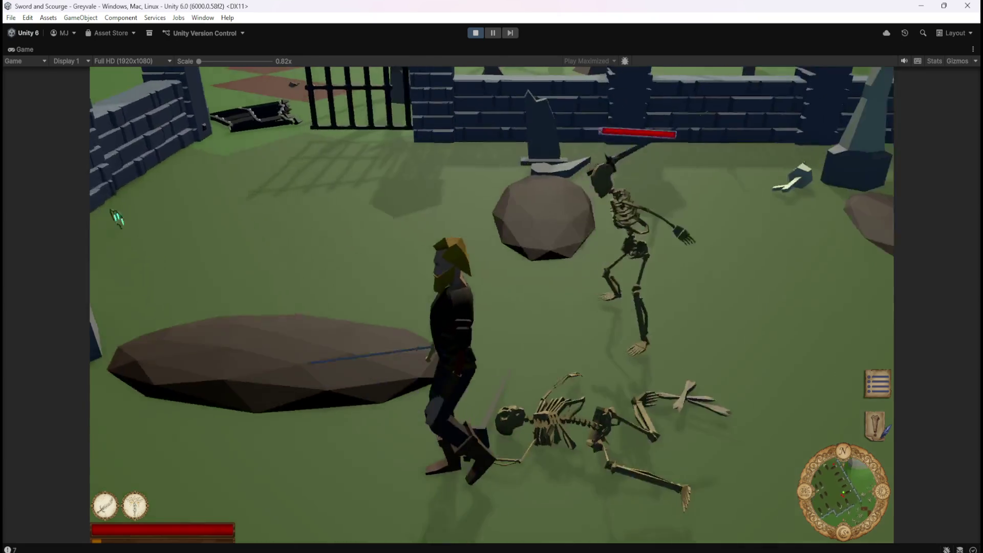
{"action": "left_click", "coordinate": [121, 212]}
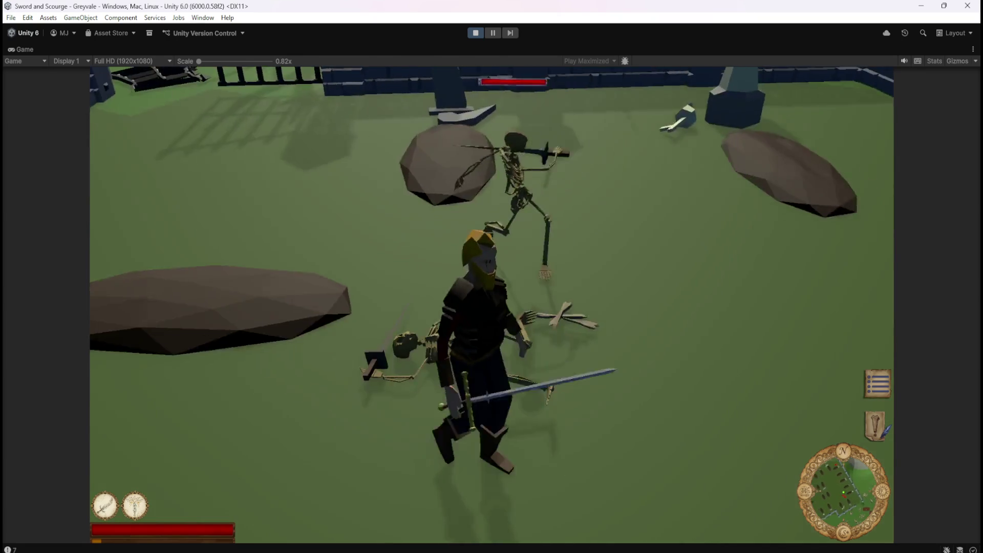
{"action": "left_click", "coordinate": [91, 157]}
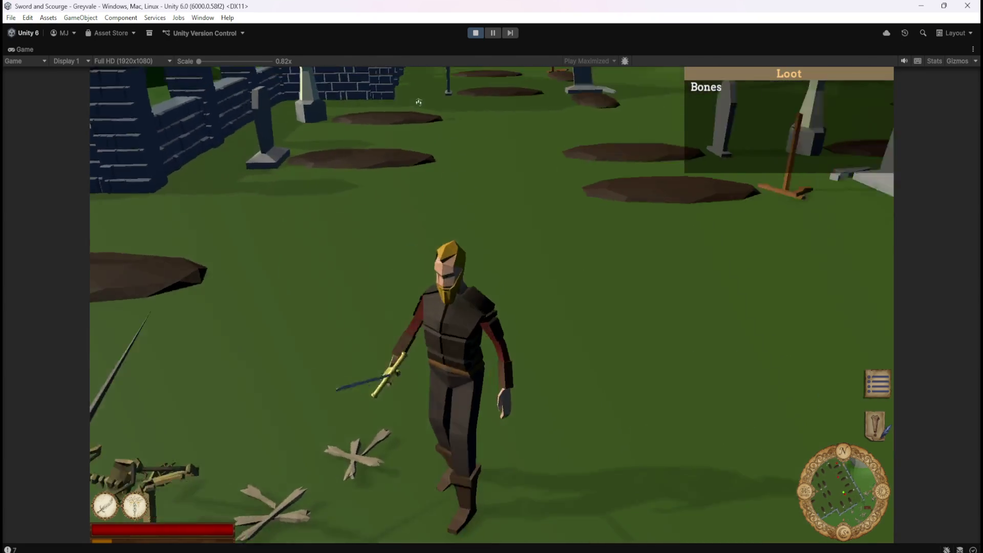
{"action": "key", "text": "w"}
{"action": "key", "text": "s"}
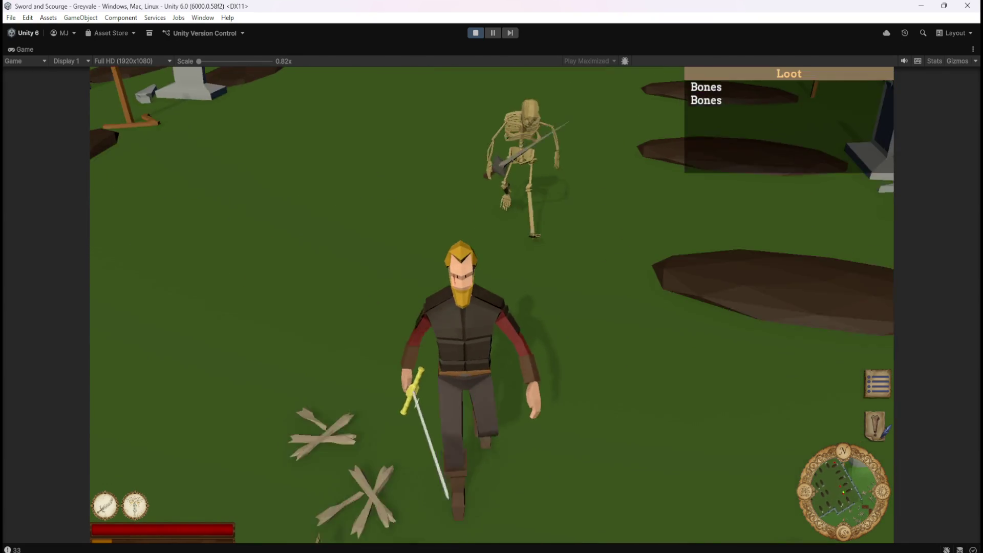
{"action": "key", "text": "Down"}
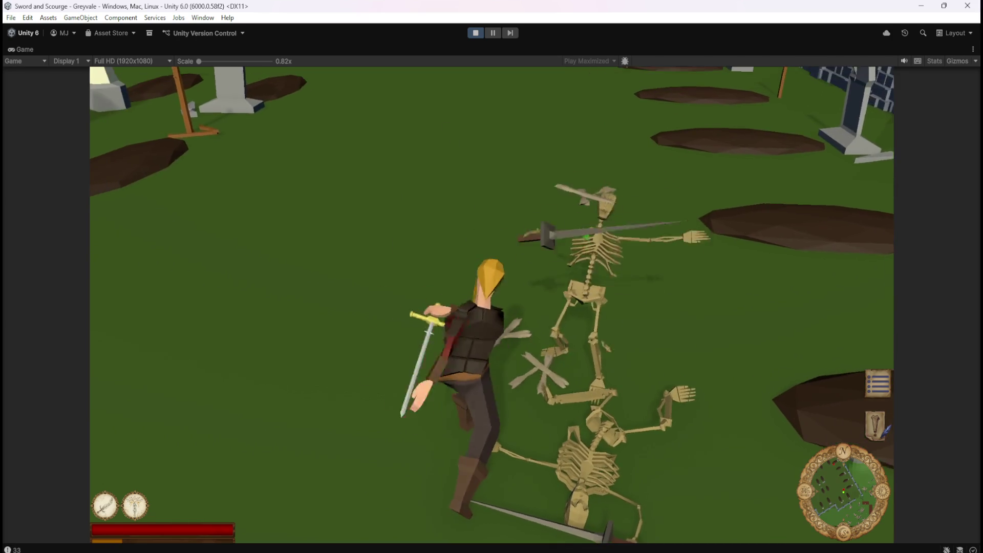
{"action": "key", "text": "w"}
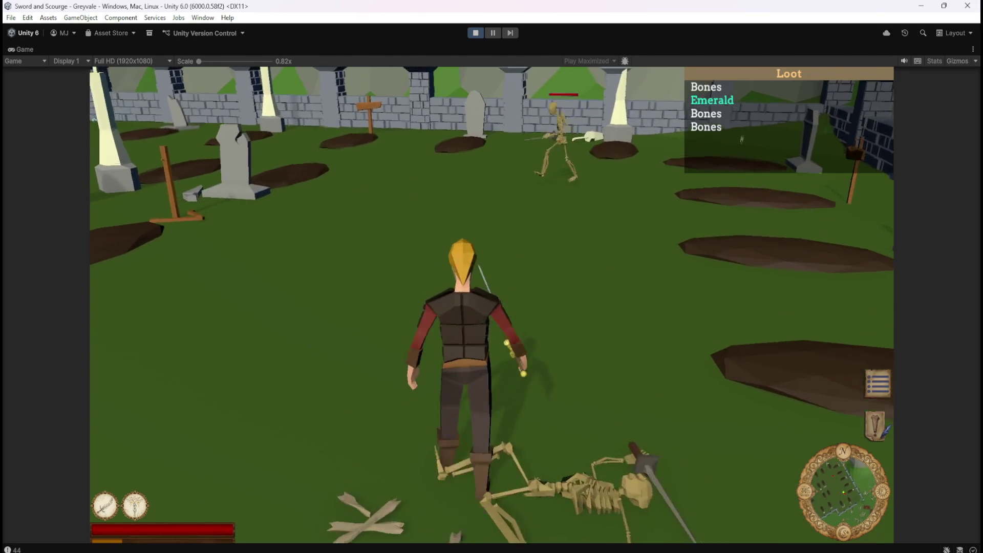
{"action": "key", "text": "s"}
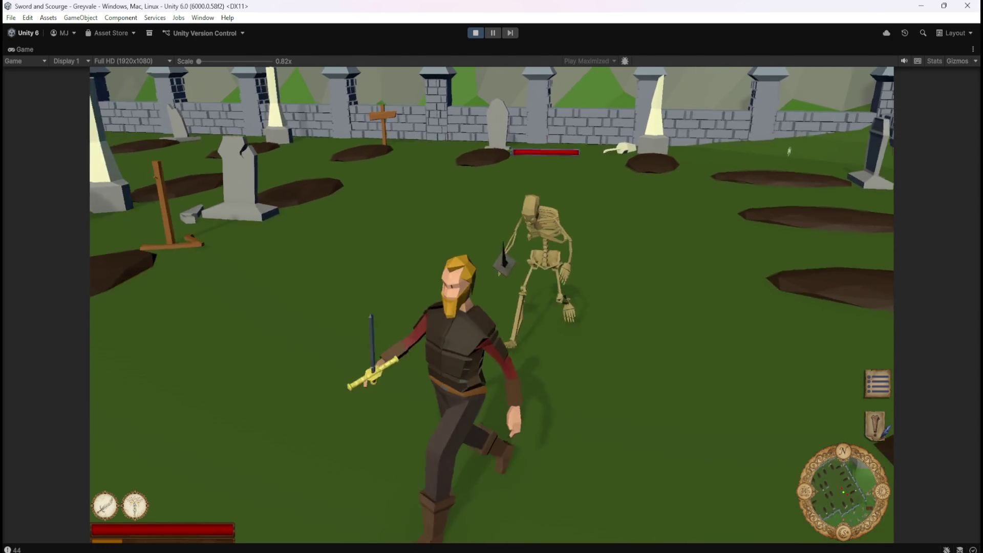
{"action": "key", "text": "s"}
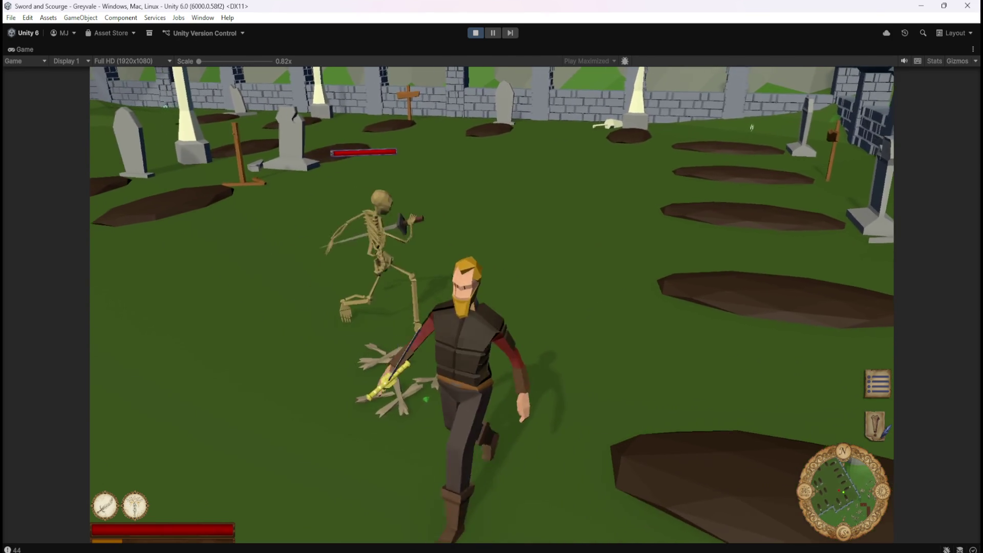
{"action": "key", "text": "w"}
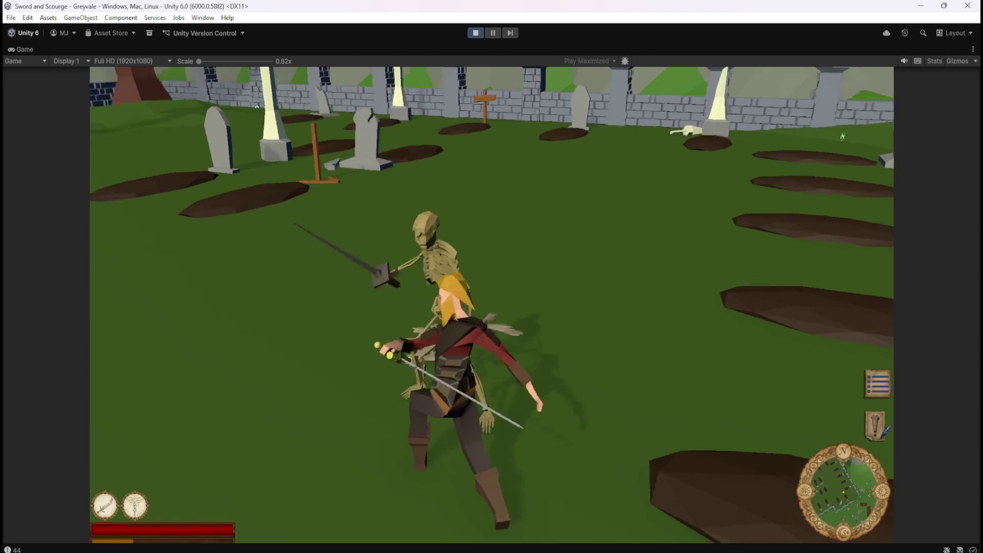
{"action": "key", "text": "w"}
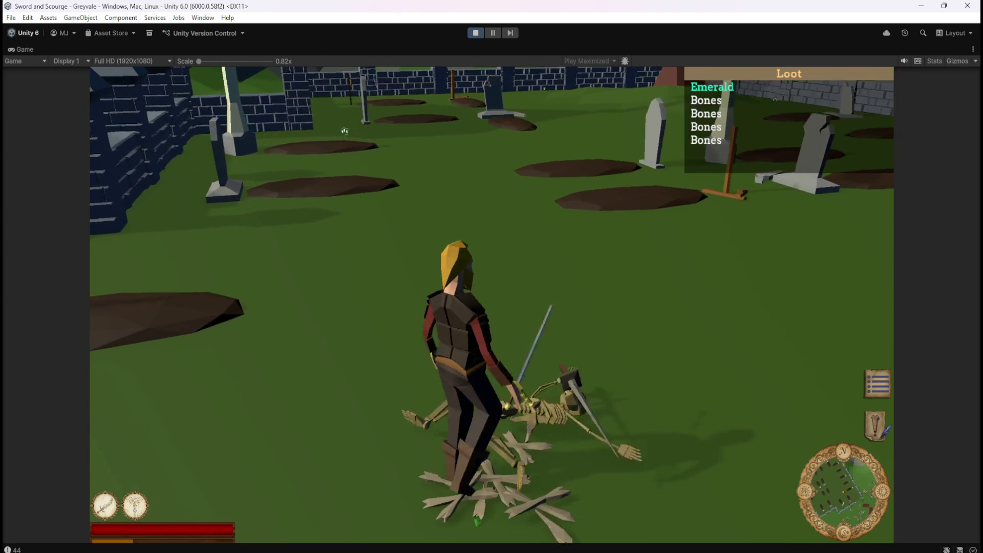
Fight more skeletons and step onto their bones until Loot shows two Emeralds among Bones
{"action": "key", "text": "d"}
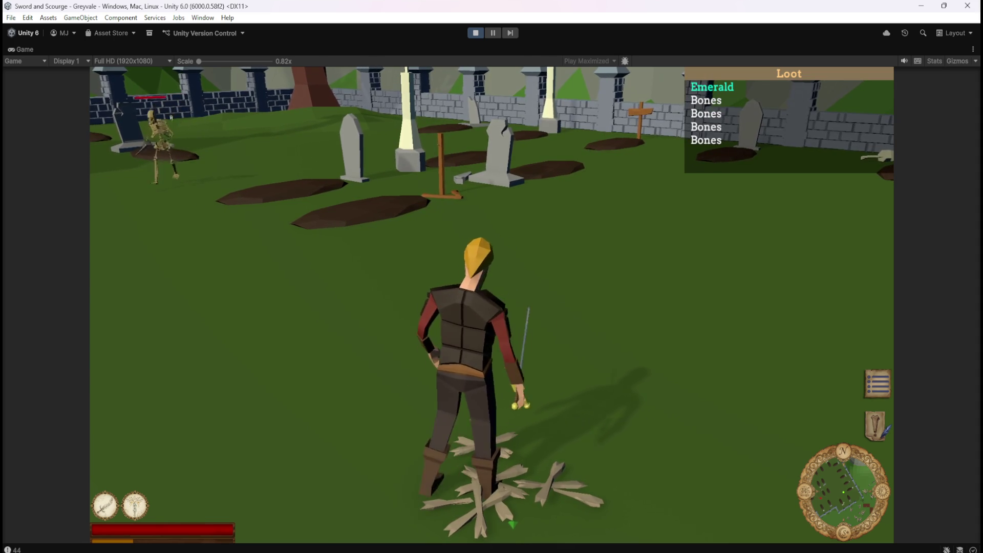
{"action": "key", "text": "w"}
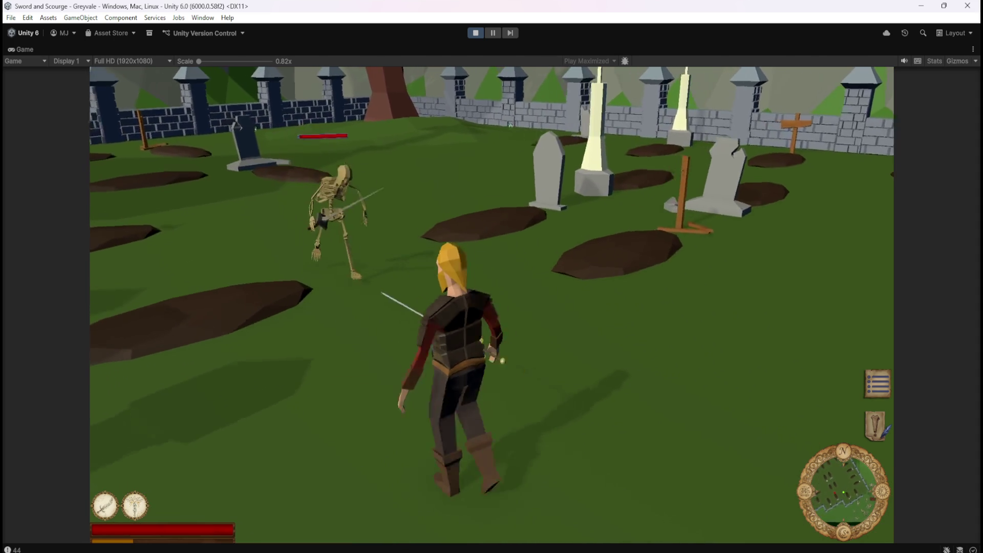
{"action": "key", "text": "w"}
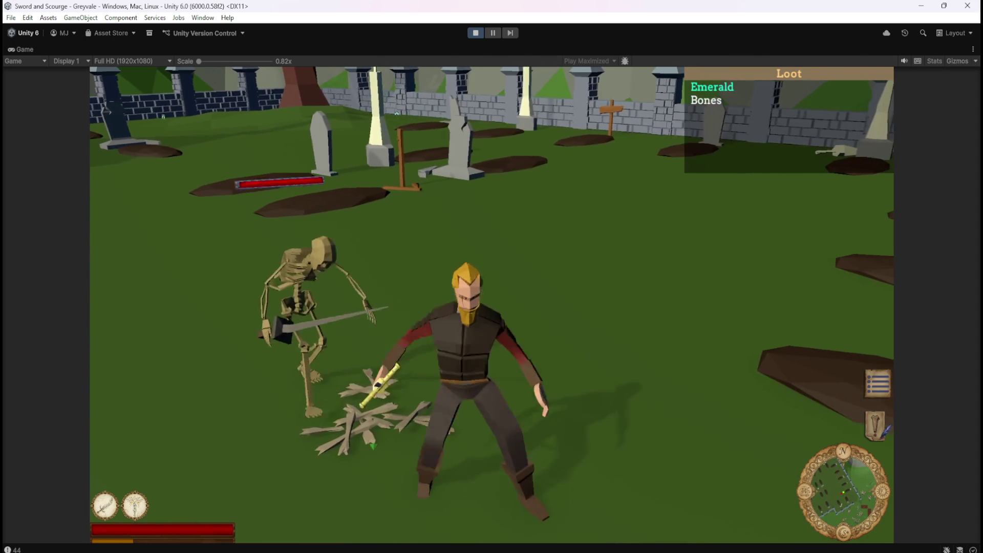
{"action": "key", "text": "w"}
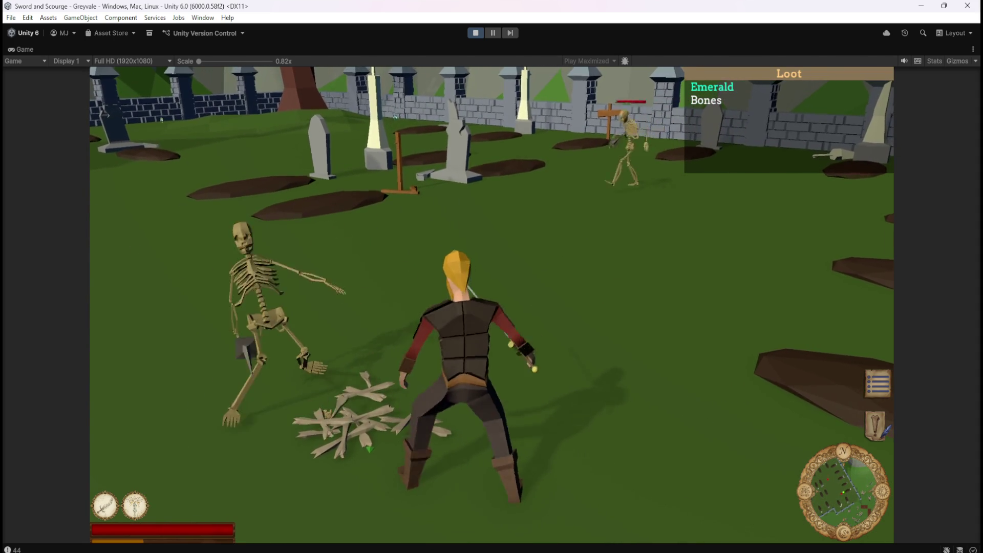
{"action": "key", "text": "s"}
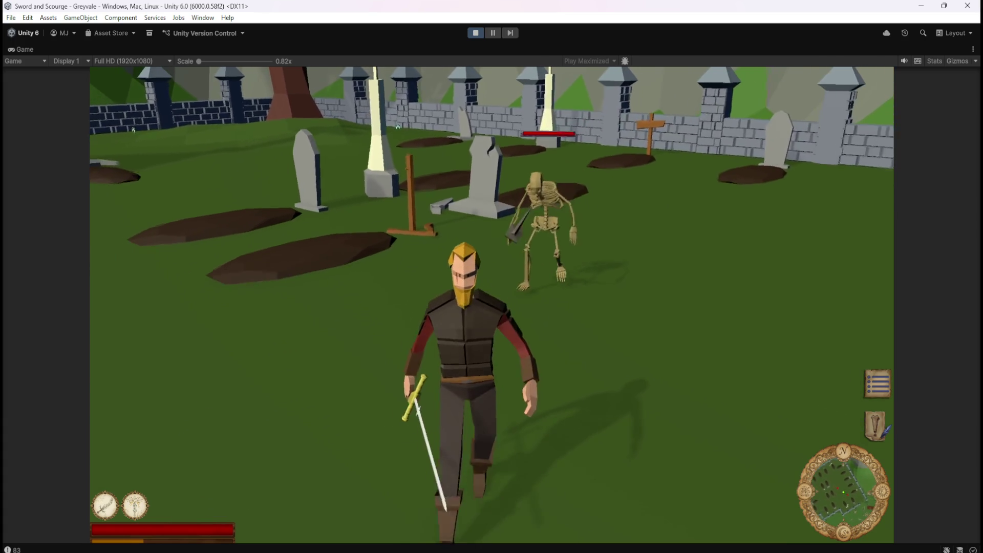
{"action": "key", "text": "w"}
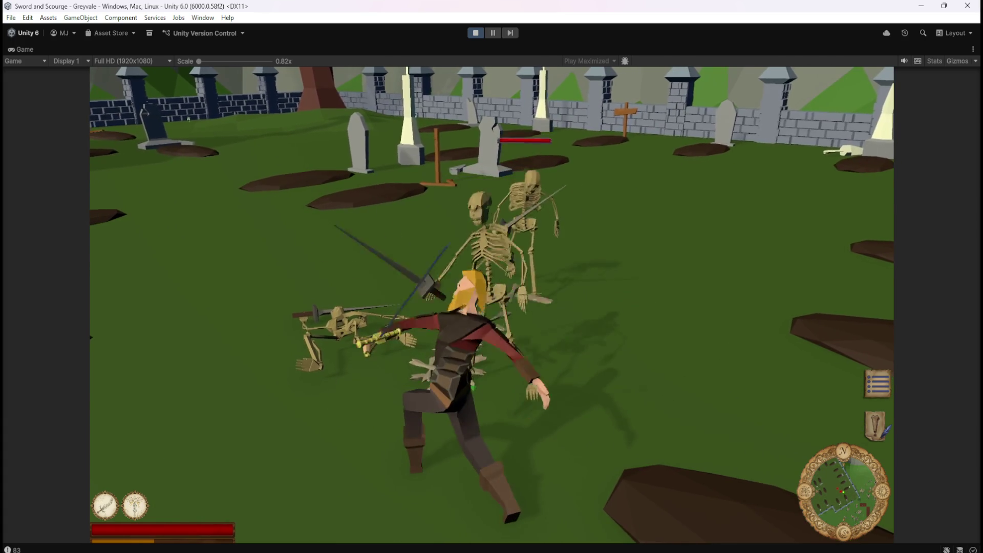
{"action": "key", "text": "1"}
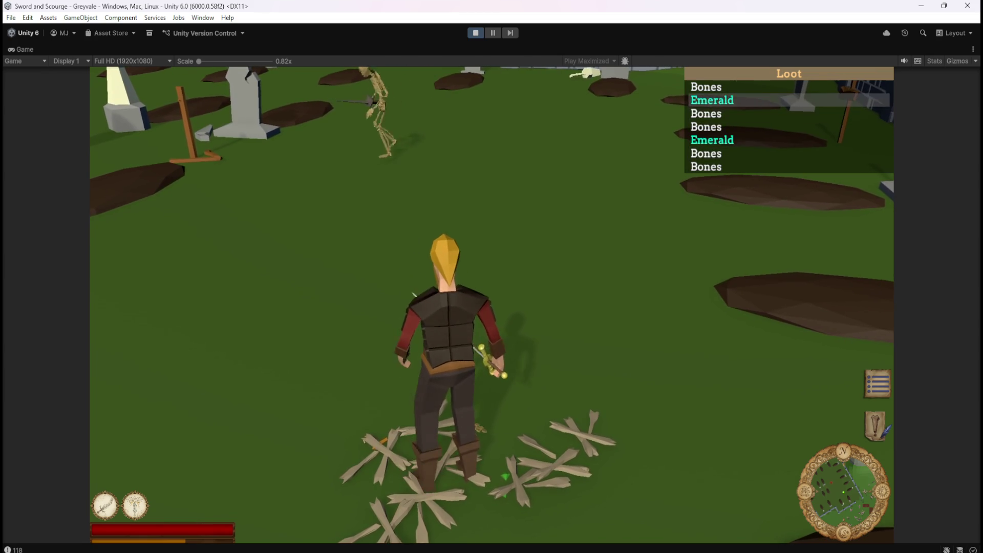
Fight on until Loot holds seven Bones and Emerald entries, then pause the game
{"action": "key", "text": "Escape"}
Stop the play test and get back to the normal editor layout
{"action": "left_click", "coordinate": [482, 34]}
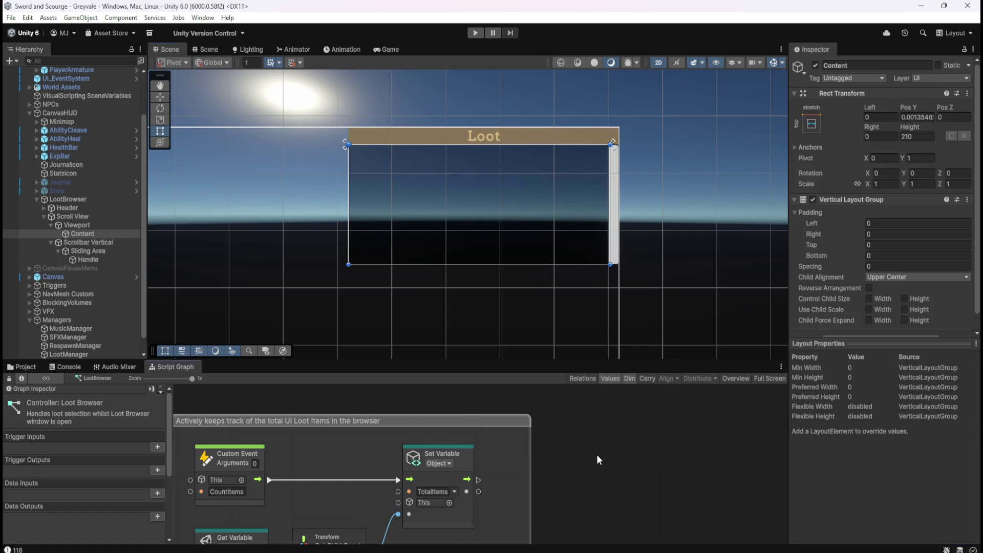
{"action": "key", "text": "shift+space"}
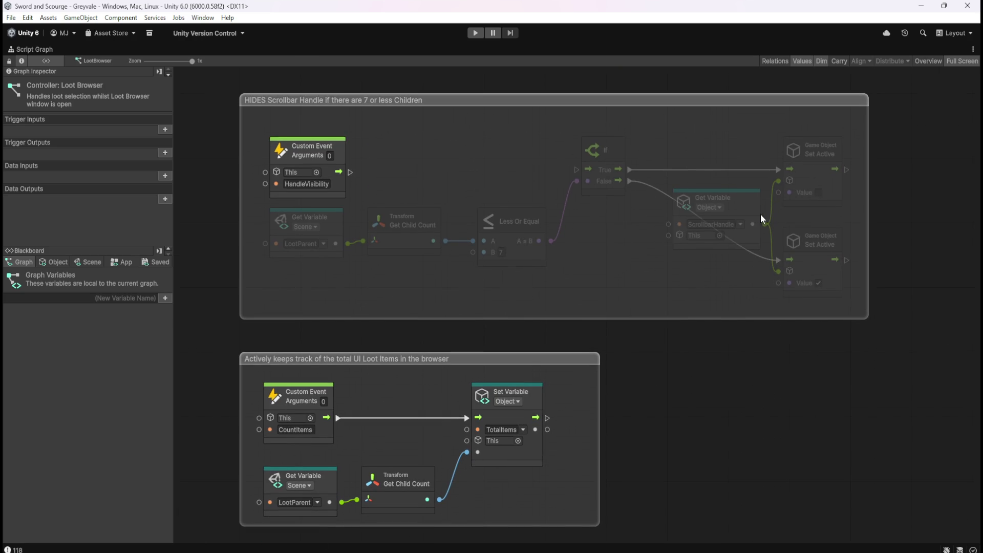
{"action": "key", "text": "shift+space"}
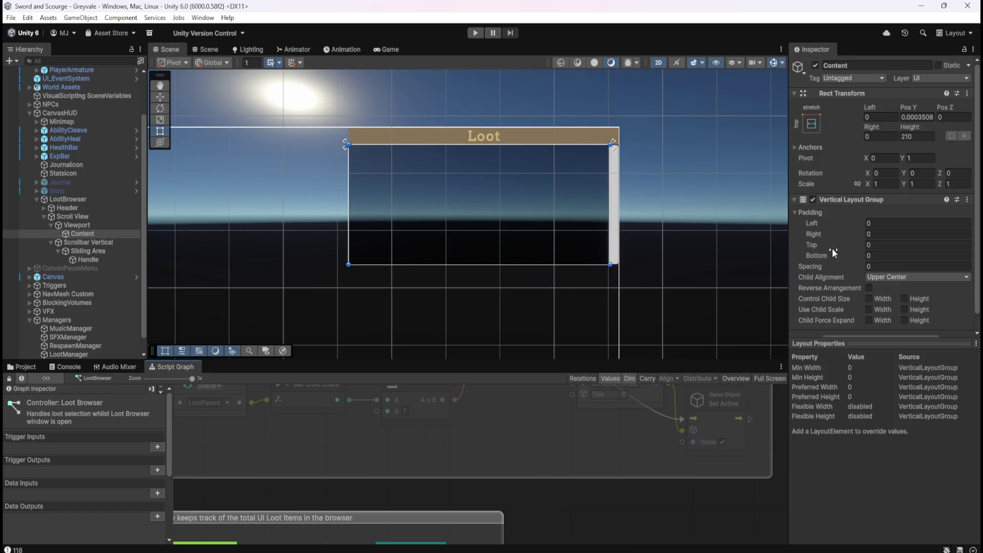
Inspect the scrollbar Handle, Scroll View and Content objects, with Content at height 210
{"action": "left_click", "coordinate": [98, 258]}
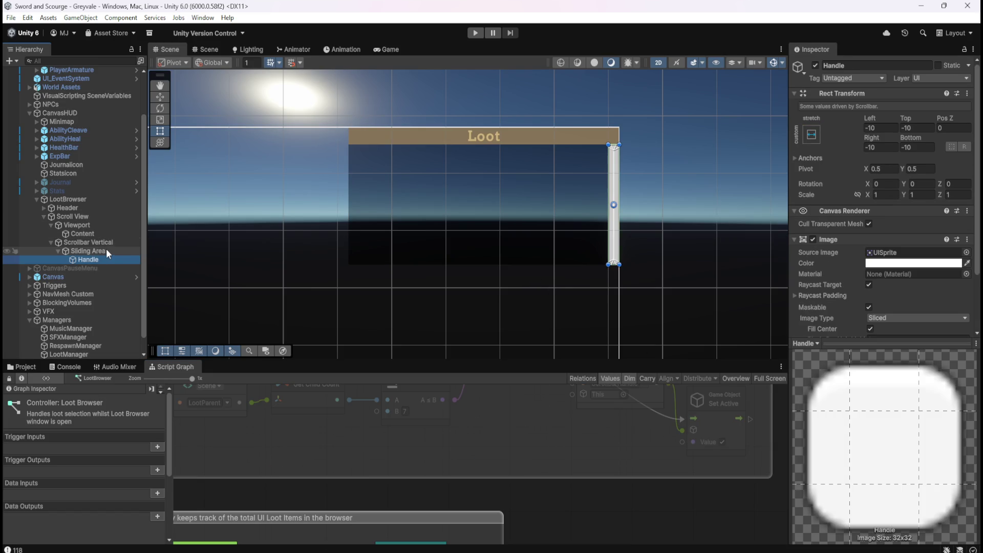
{"action": "scroll", "coordinate": [807, 266], "scroll_direction": "down", "scroll_amount": 3}
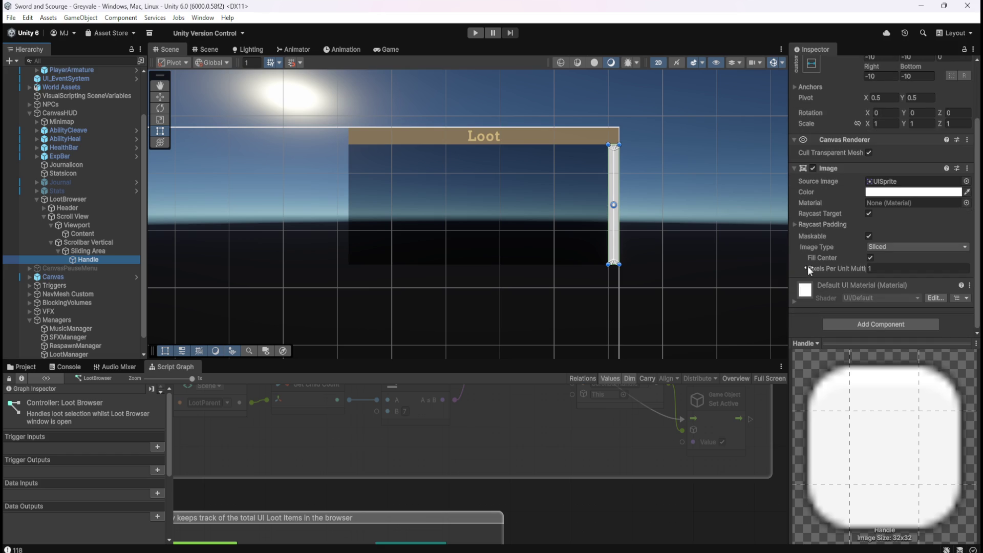
{"action": "left_click", "coordinate": [82, 216]}
{"action": "left_click", "coordinate": [78, 231]}
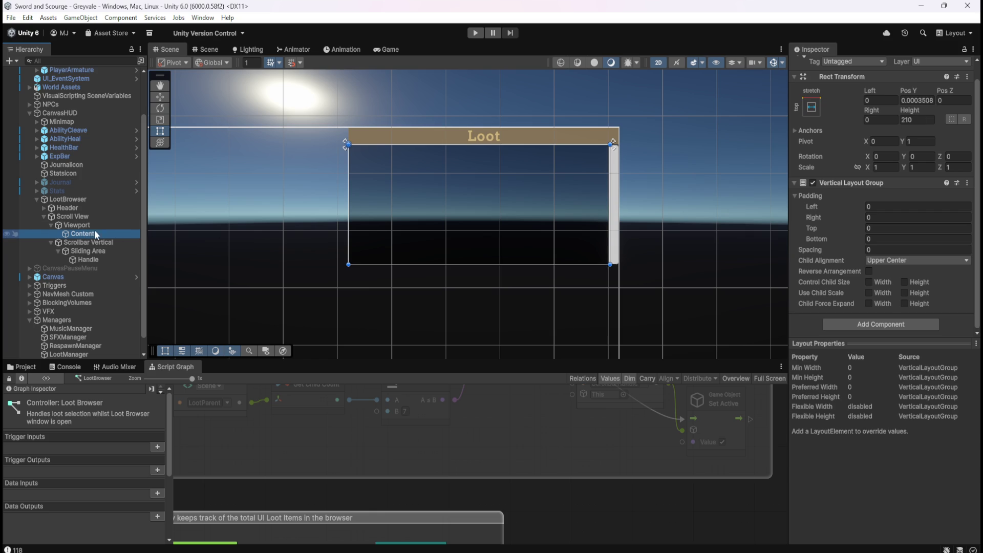
Browse to Assets/Prefabs/UI and inspect the LootUncommon and LootCommon prefabs
{"action": "left_click", "coordinate": [26, 367]}
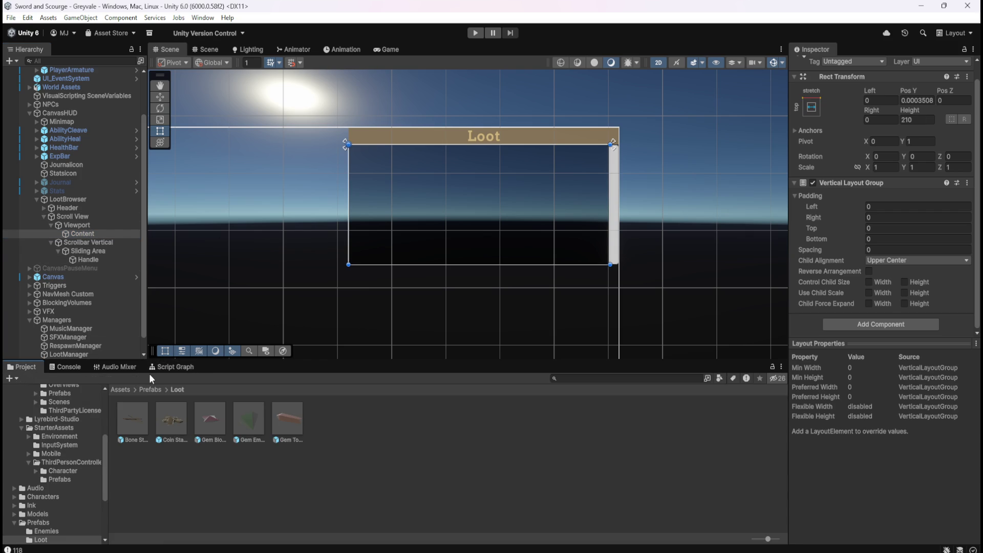
{"action": "left_click", "coordinate": [153, 389]}
{"action": "double_click", "coordinate": [246, 417]}
{"action": "left_click", "coordinate": [172, 419]}
{"action": "left_click", "coordinate": [137, 422]}
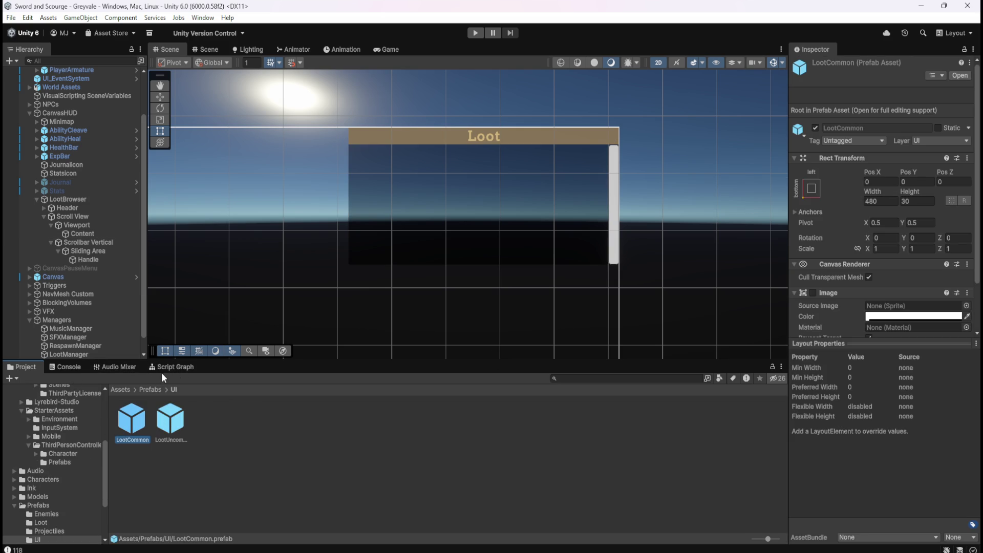
Select LootBrowser and show its Script Graph maximized over the editor
{"action": "left_click", "coordinate": [77, 200]}
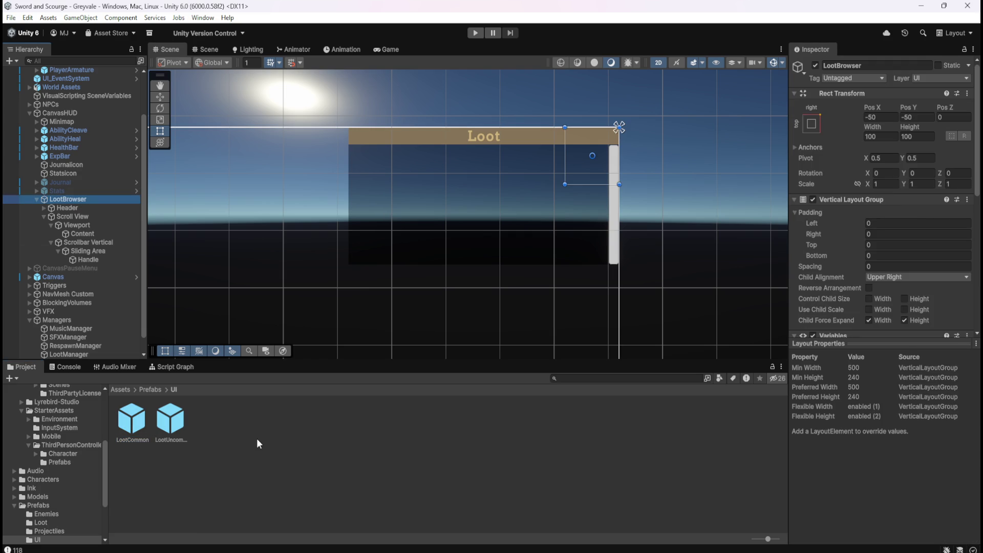
{"action": "left_click", "coordinate": [178, 372]}
{"action": "key", "text": "shift+space"}
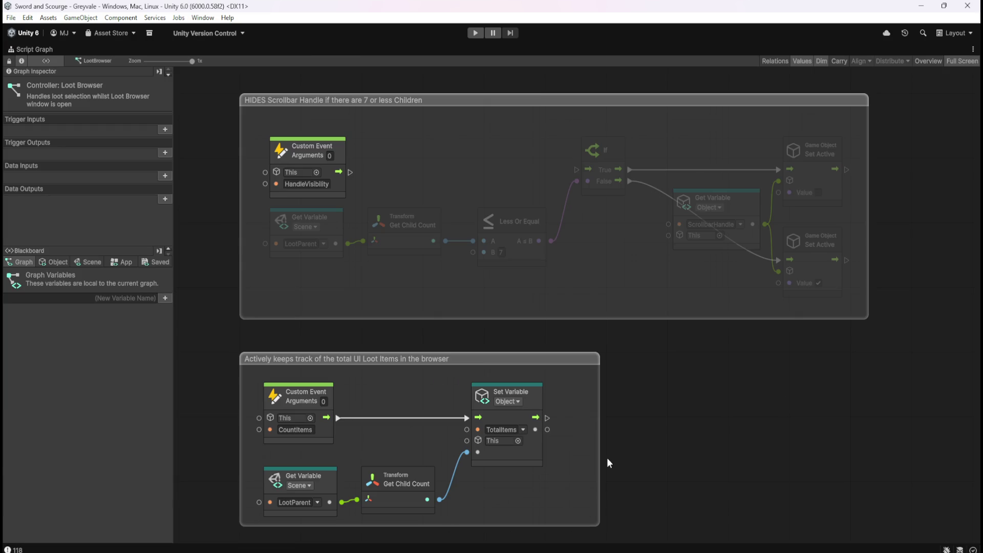
{"action": "mouse_move", "coordinate": [671, 369]}
{"action": "left_mouse_down"}
{"action": "mouse_move", "coordinate": [634, 421]}
{"action": "mouse_move", "coordinate": [600, 440]}
{"action": "mouse_move", "coordinate": [665, 458]}
{"action": "left_mouse_up"}
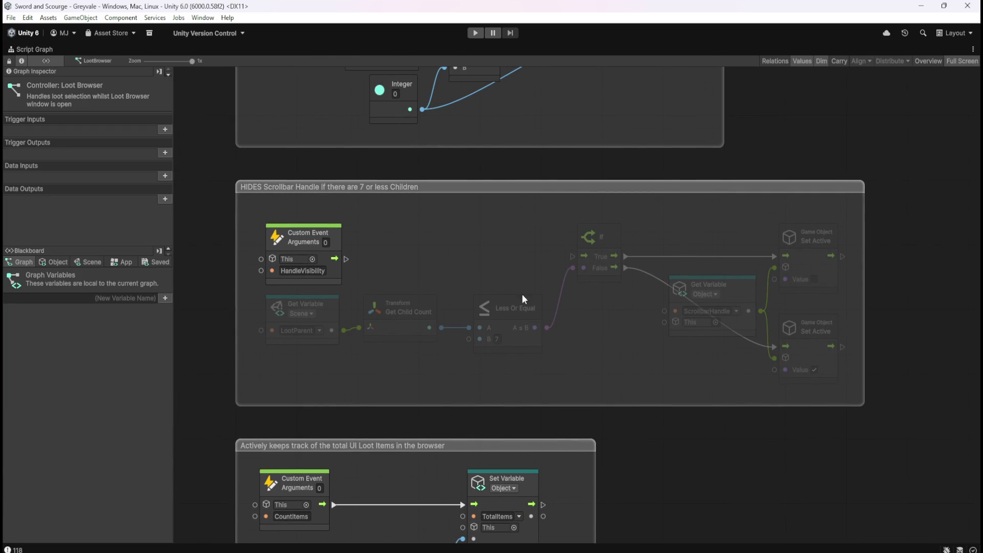
{"action": "left_click_drag", "start_coordinate": [665, 485], "coordinate": [710, 323]}
{"action": "left_click_drag", "start_coordinate": [751, 441], "coordinate": [689, 312]}
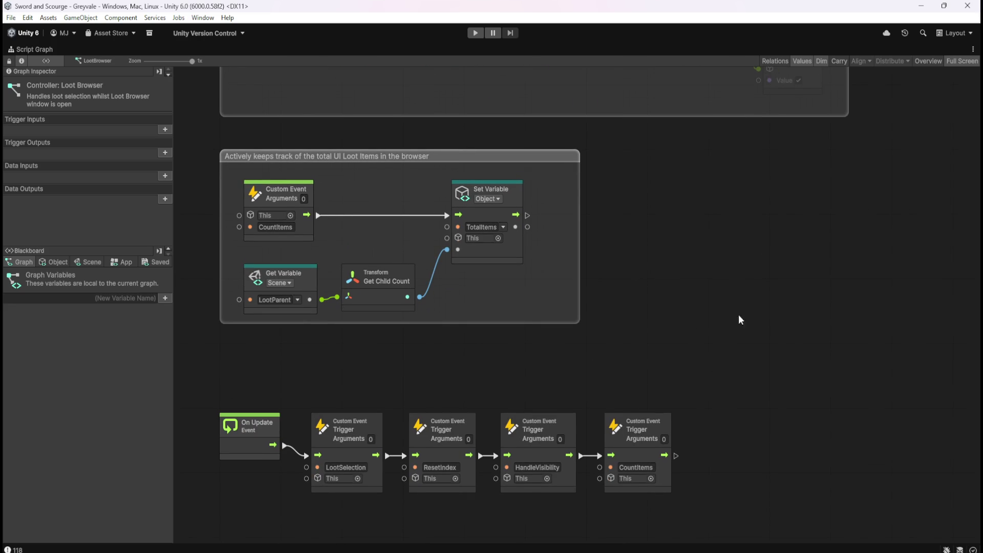
{"action": "scroll", "coordinate": [608, 352], "scroll_direction": "down", "scroll_amount": 8}
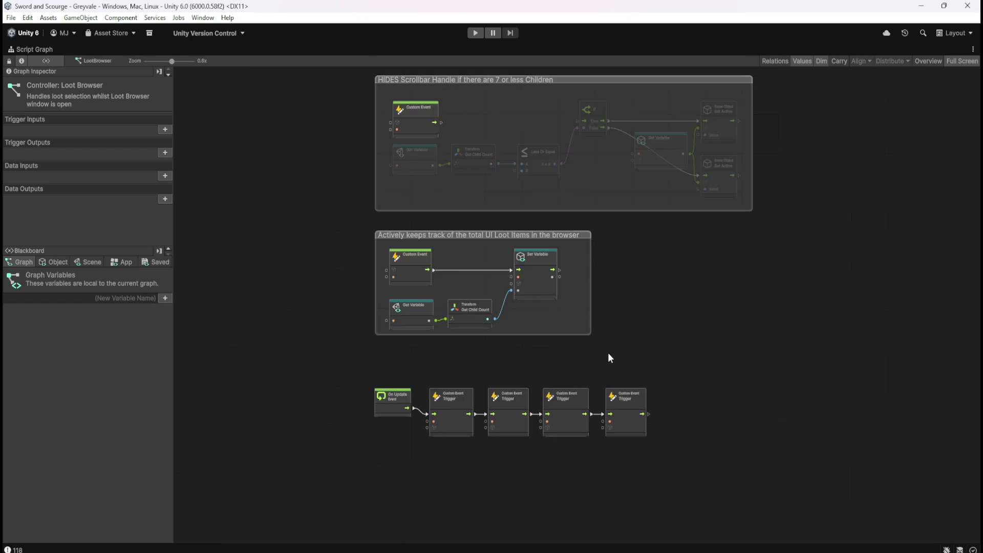
{"action": "left_click_drag", "start_coordinate": [766, 309], "coordinate": [723, 442]}
{"action": "mouse_move", "coordinate": [732, 305]}
{"action": "left_mouse_down"}
{"action": "mouse_move", "coordinate": [678, 470]}
{"action": "mouse_move", "coordinate": [796, 237]}
{"action": "mouse_move", "coordinate": [788, 292]}
{"action": "mouse_move", "coordinate": [760, 232]}
{"action": "left_mouse_up"}
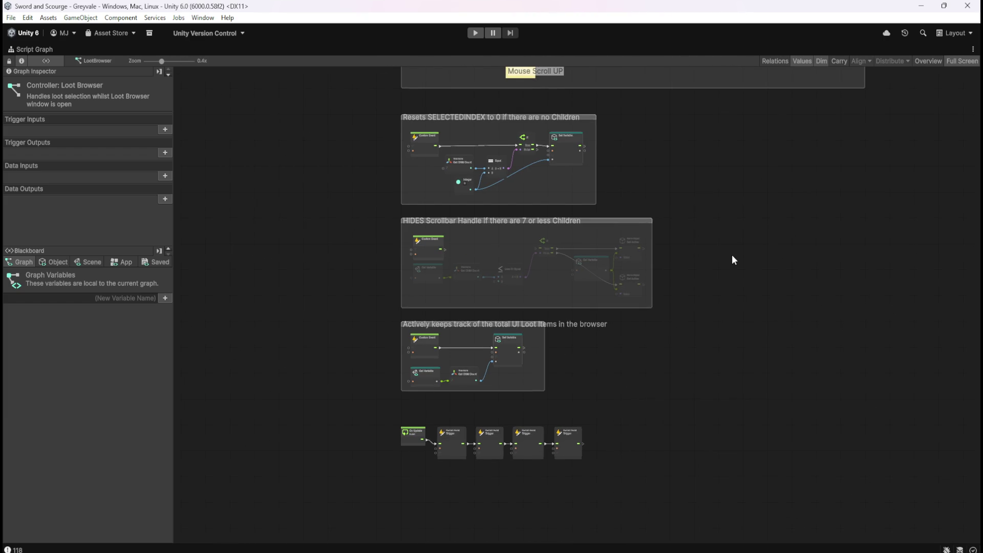
{"action": "scroll", "coordinate": [575, 440], "scroll_direction": "up", "scroll_amount": 5}
{"action": "mouse_move", "coordinate": [525, 380]}
{"action": "left_mouse_down"}
{"action": "mouse_move", "coordinate": [694, 391]}
{"action": "mouse_move", "coordinate": [715, 344]}
{"action": "left_mouse_up"}
{"action": "scroll", "coordinate": [694, 391], "scroll_direction": "up", "scroll_amount": 1}
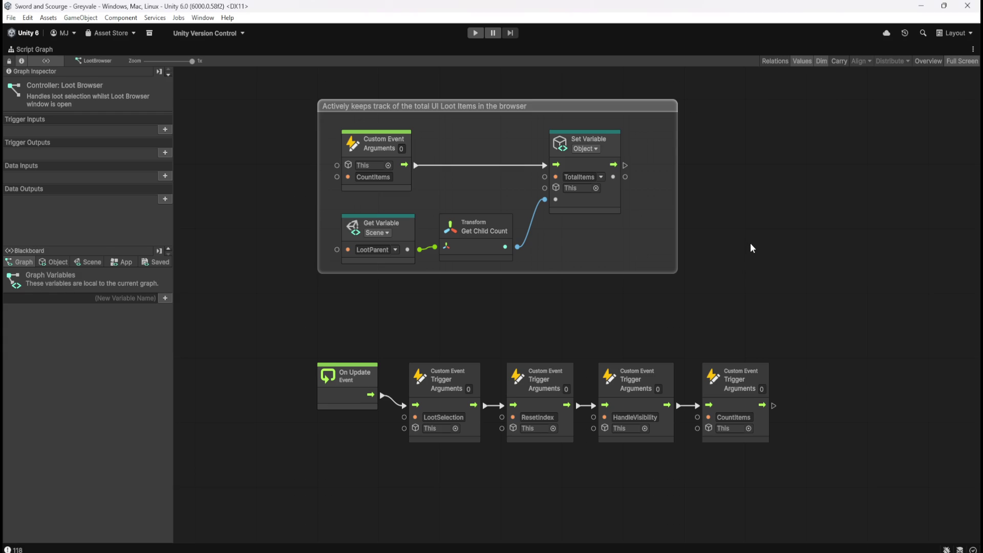
Inspect the Scroll View, Viewport and Content objects, toggling Viewport off and back on
{"action": "key", "text": "shift+space"}
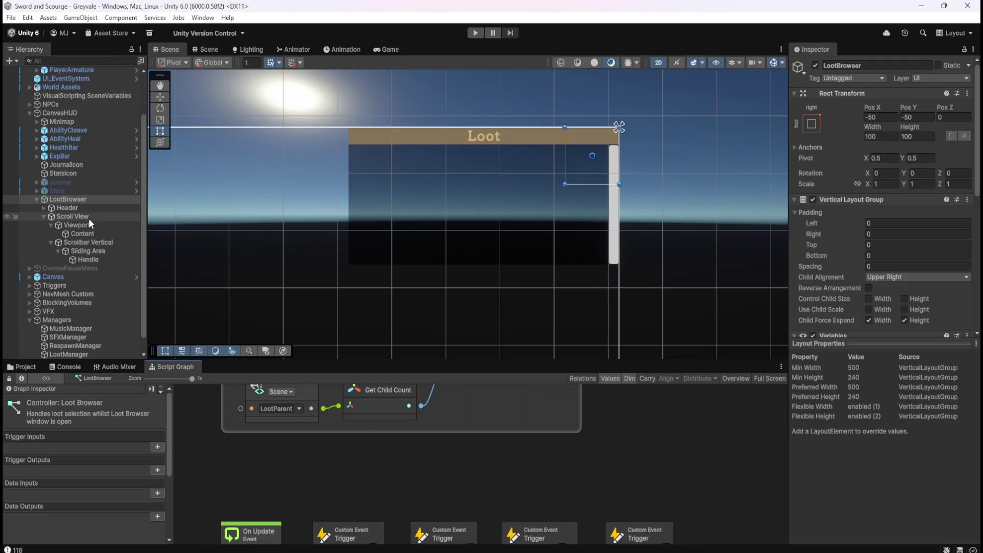
{"action": "left_click", "coordinate": [90, 216]}
{"action": "left_click", "coordinate": [88, 225]}
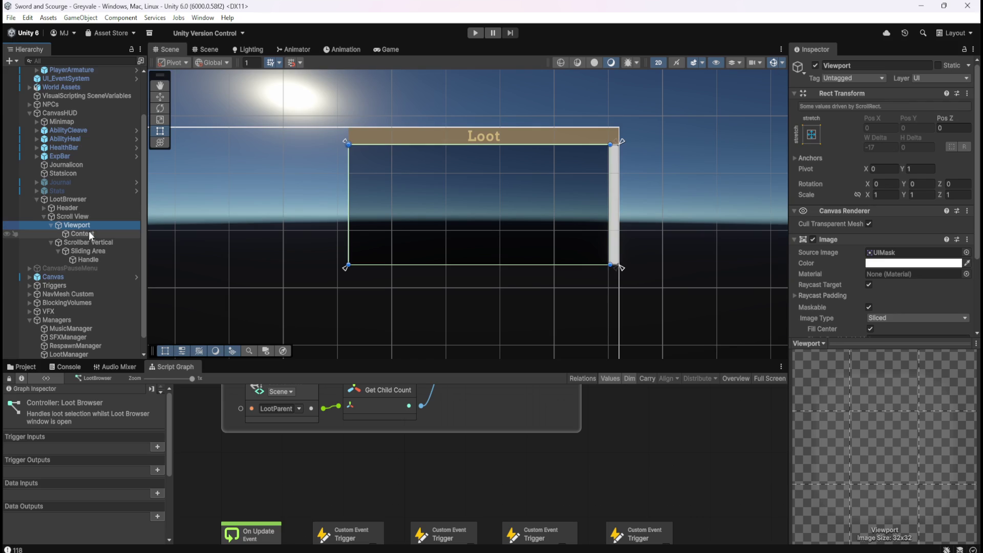
{"action": "left_click", "coordinate": [88, 232]}
{"action": "left_click", "coordinate": [91, 224]}
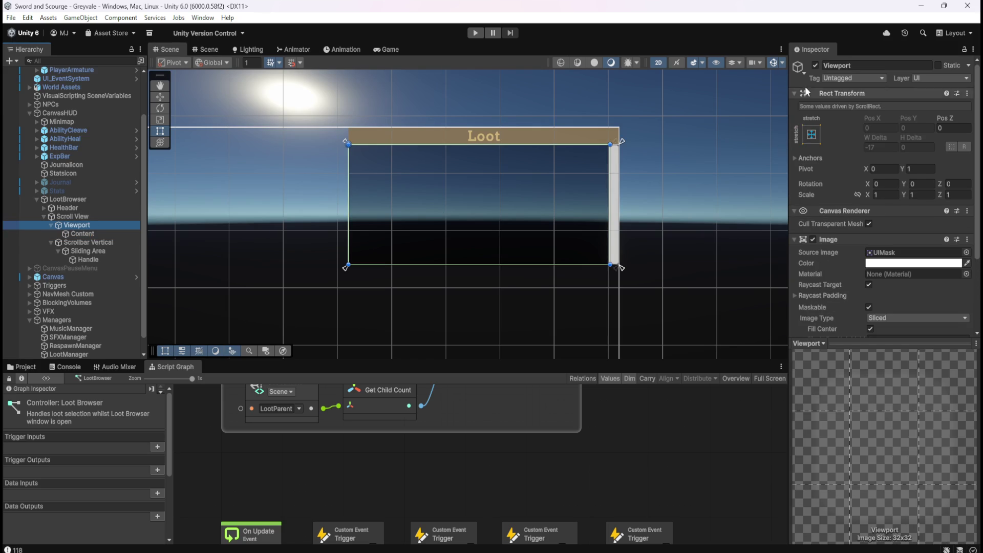
{"action": "left_click", "coordinate": [815, 66]}
{"action": "left_click", "coordinate": [815, 65]}
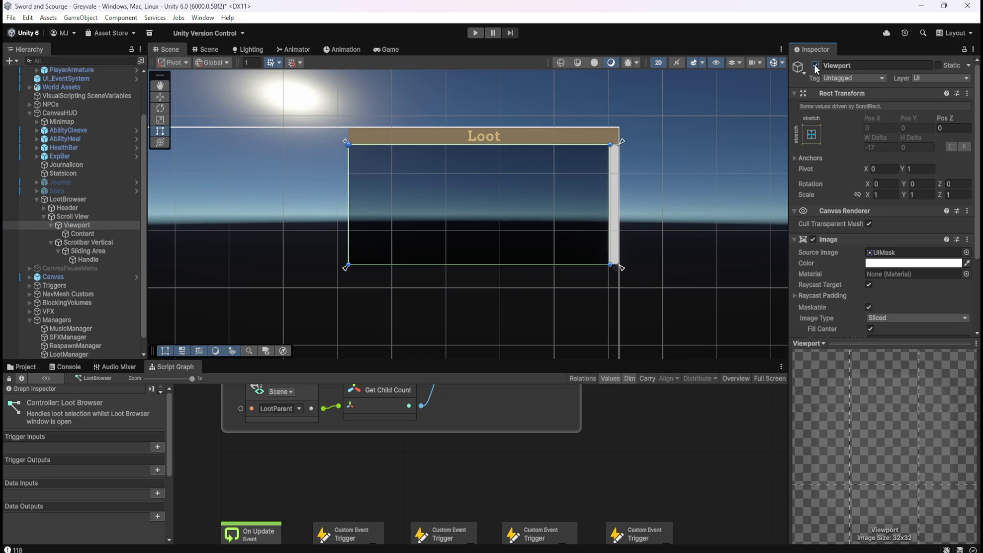
Stretch the Content rect to about 280 tall, then undo back to 210
{"action": "left_click", "coordinate": [108, 234]}
{"action": "left_click", "coordinate": [112, 226]}
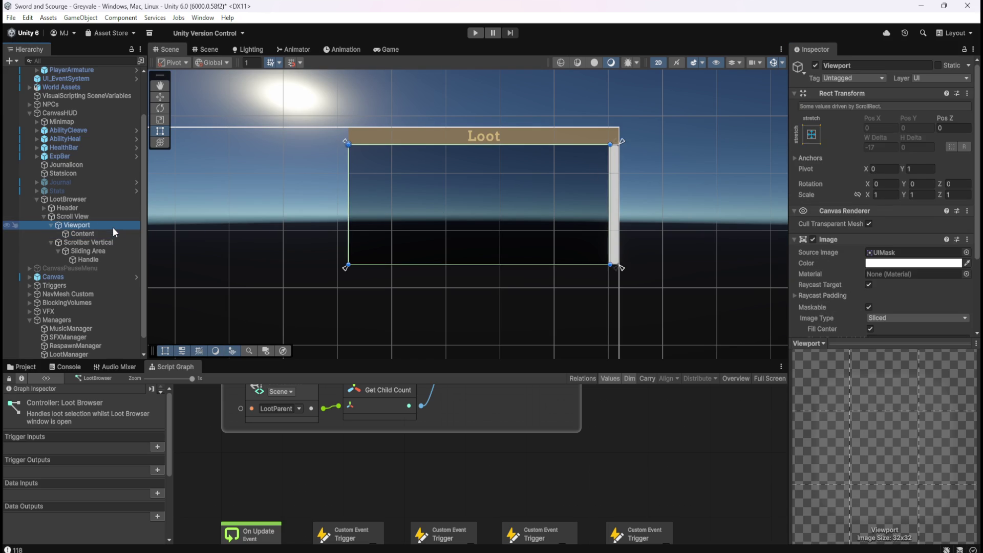
{"action": "left_click", "coordinate": [102, 234]}
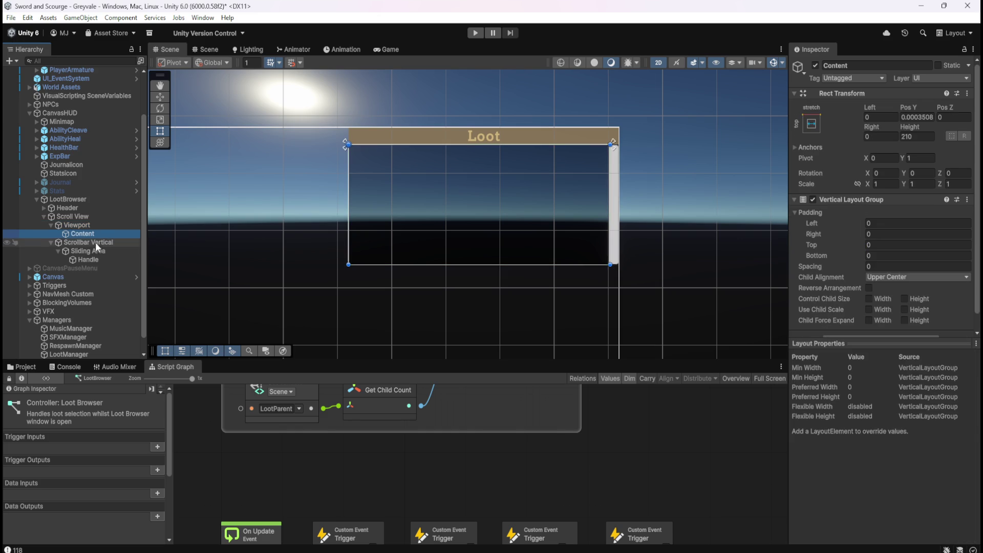
{"action": "left_click", "coordinate": [102, 227]}
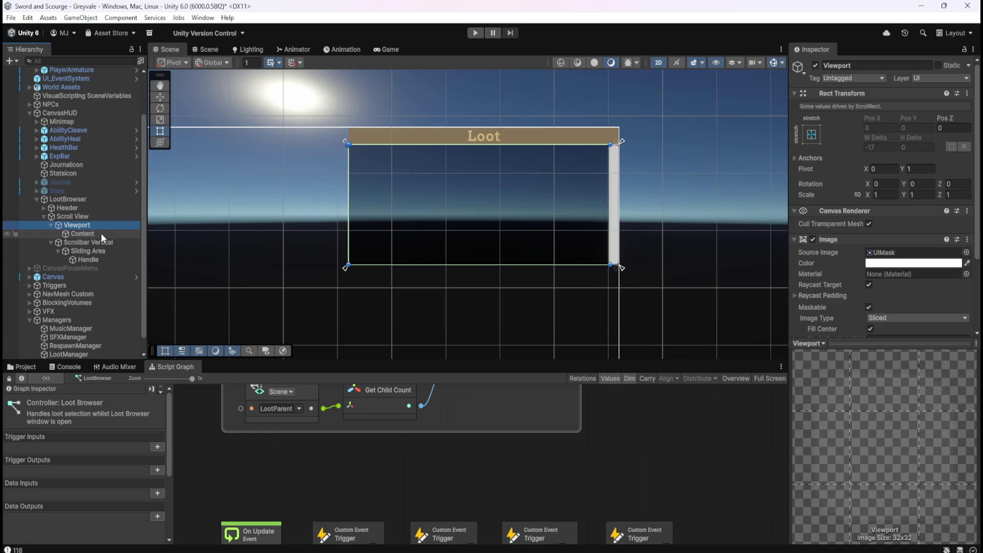
{"action": "left_click", "coordinate": [101, 234]}
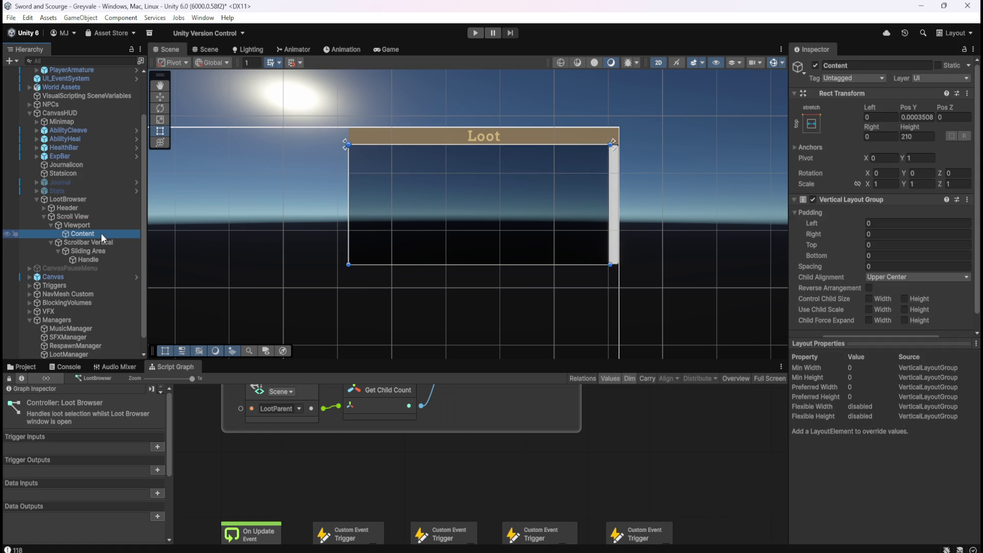
{"action": "mouse_move", "coordinate": [402, 265]}
{"action": "left_mouse_down"}
{"action": "mouse_move", "coordinate": [400, 358]}
{"action": "mouse_move", "coordinate": [417, 292]}
{"action": "left_mouse_up"}
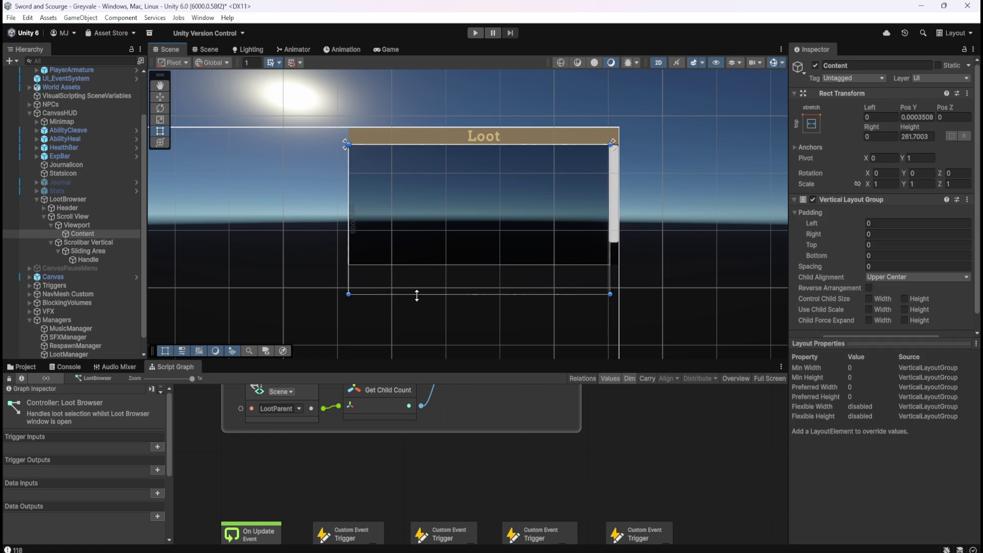
{"action": "key", "text": "ctrl+z"}
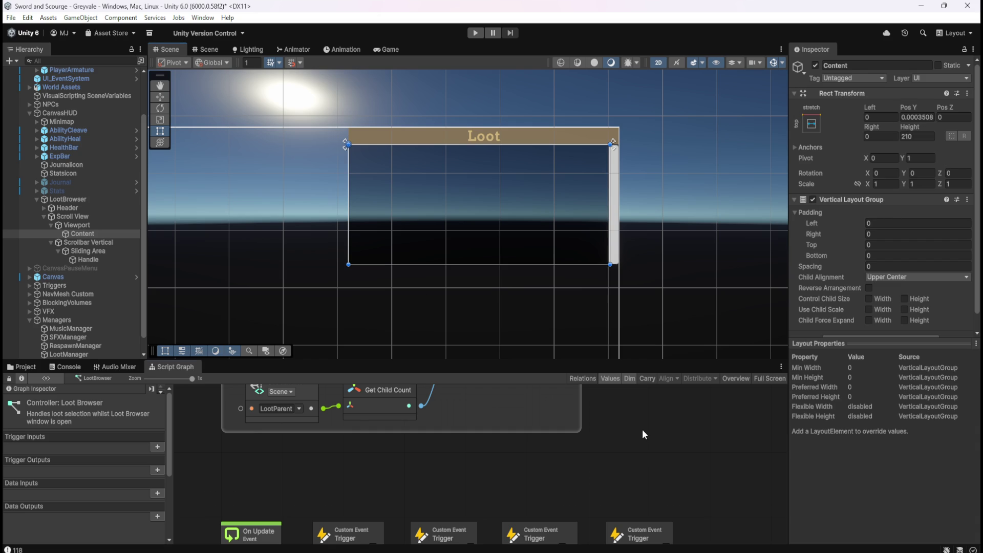
Maximize the script graph, try a 'rect tra' node search, cancel, and reopen the search
{"action": "key", "text": "shift+space"}
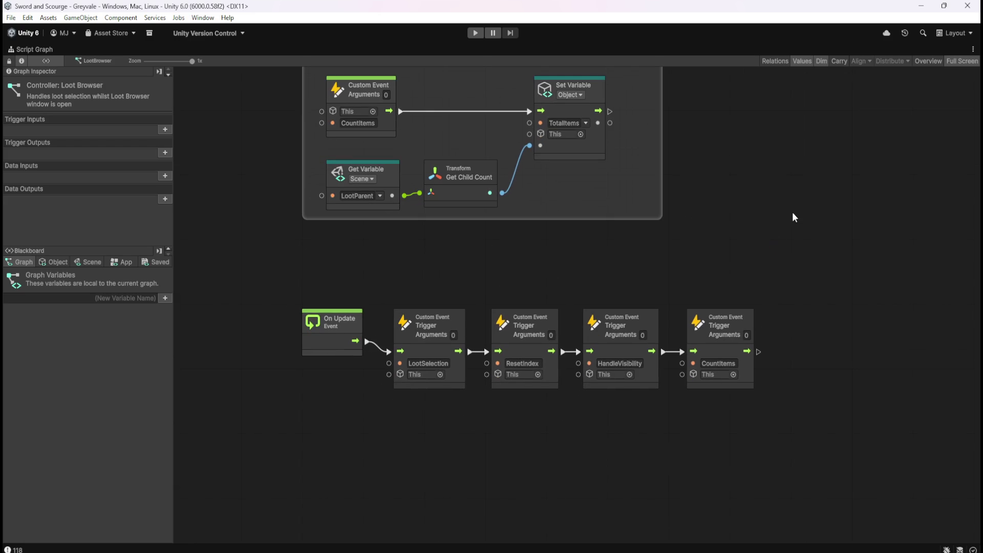
{"action": "right_click", "coordinate": [714, 257]}
{"action": "type", "text": "rectang"}
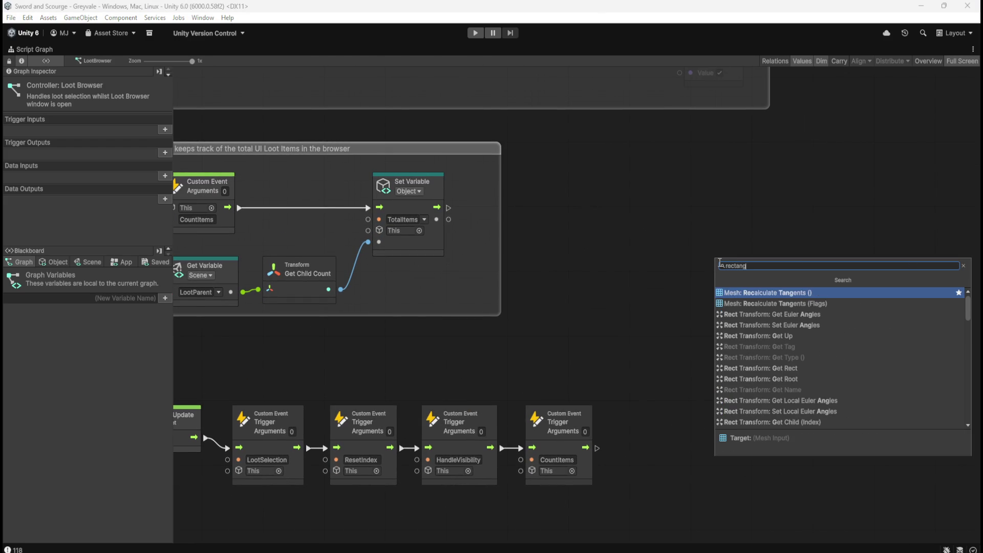
{"action": "type", "text": "u"}
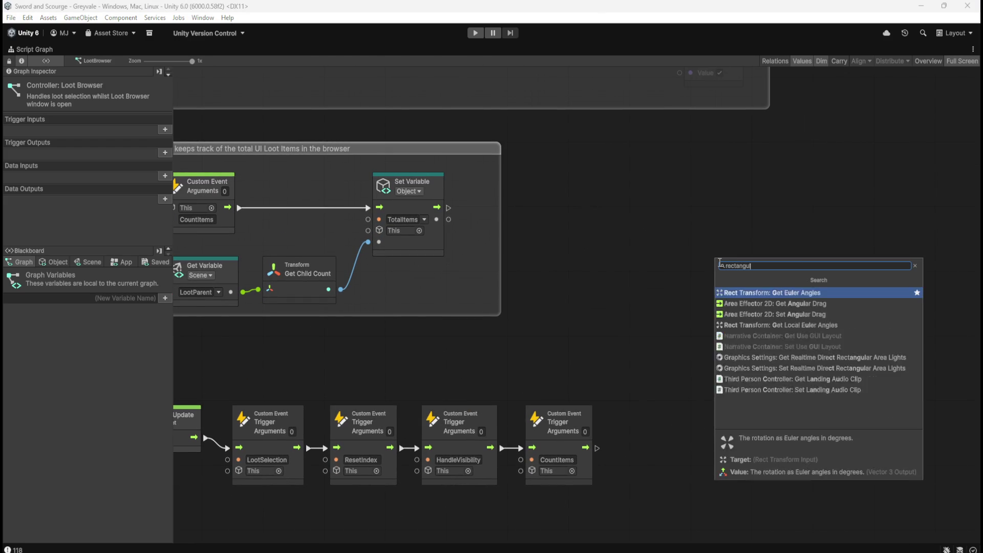
{"action": "type", "text": "lar trrect"}
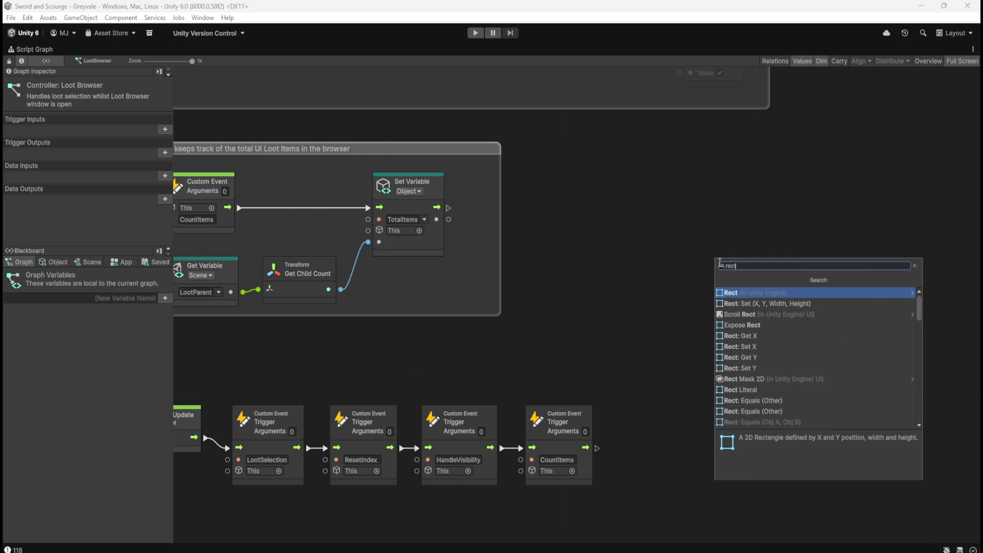
{"action": "type", "text": " tra"}
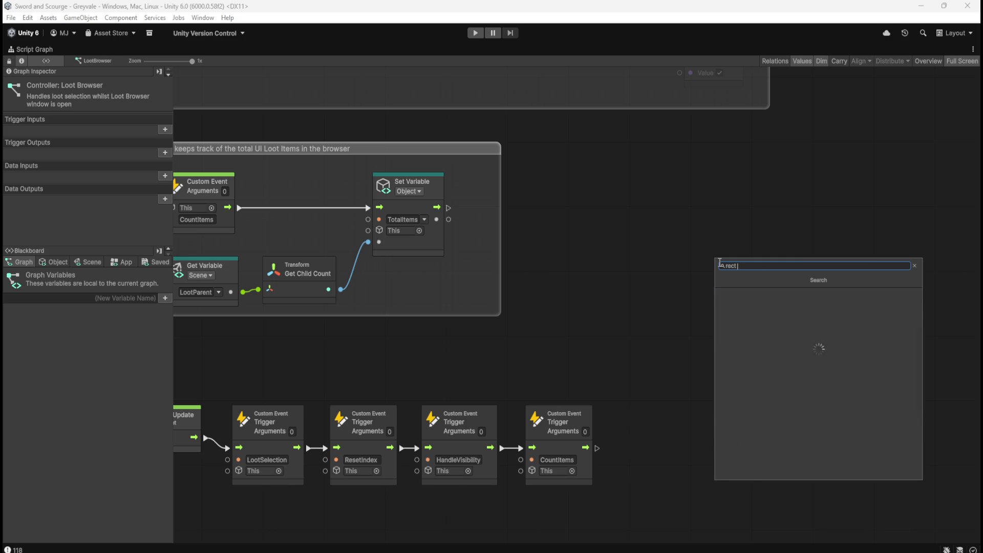
{"action": "key", "text": "Escape"}
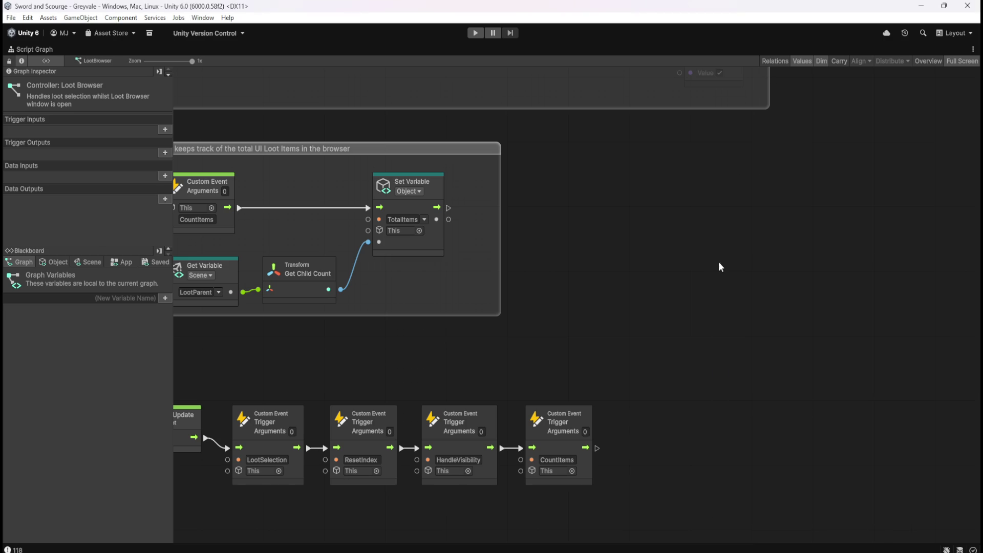
{"action": "key", "text": "shift+space"}
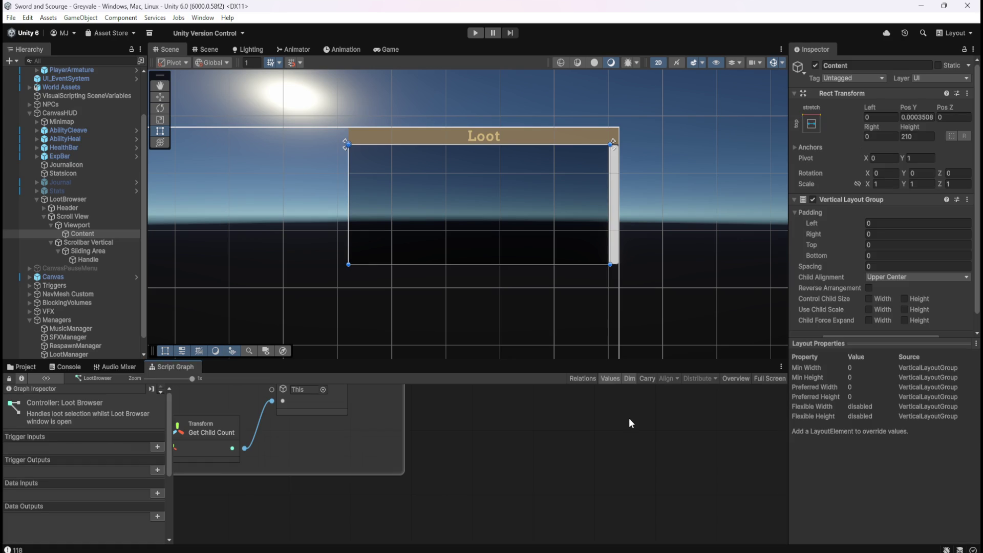
{"action": "key", "text": "shift+space"}
{"action": "right_click", "coordinate": [656, 259]}
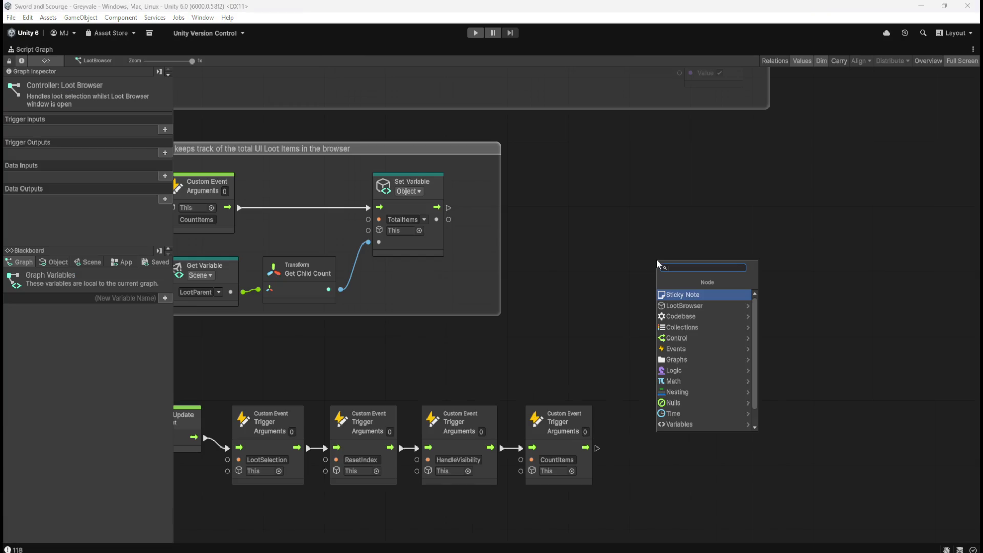
Search 'rect transform' and scroll through the Rect Transform node results
{"action": "type", "text": "rect tra"}
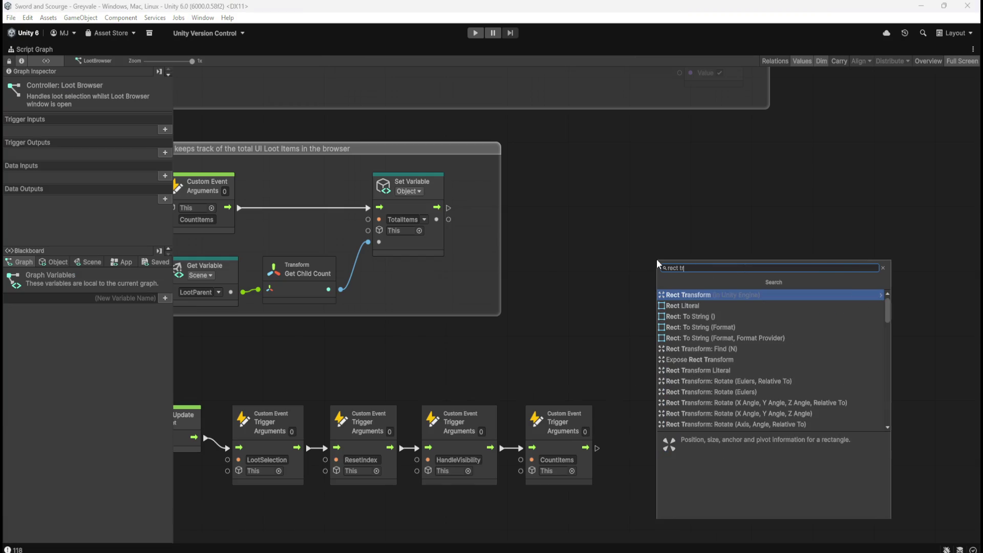
{"action": "type", "text": "nsform"}
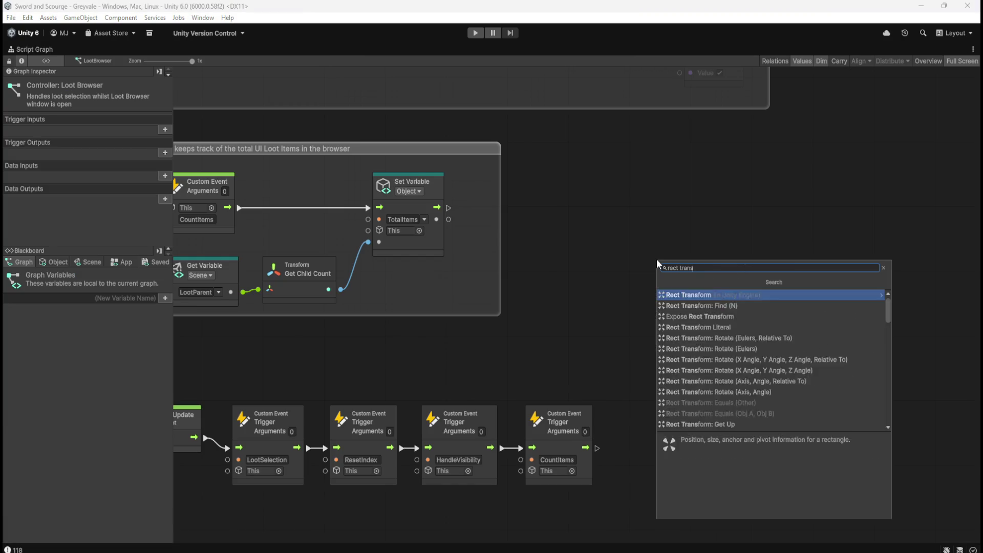
{"action": "key", "text": "Return"}
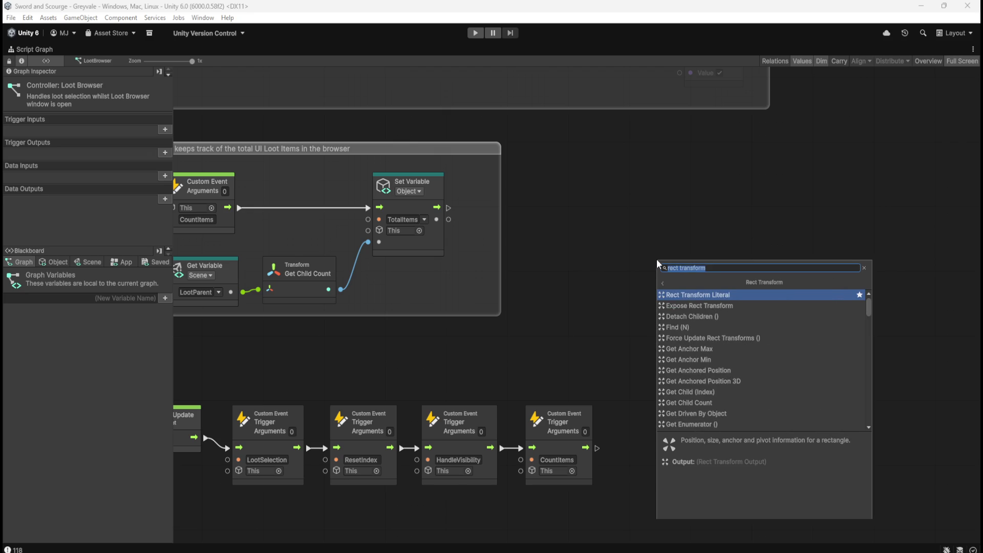
{"action": "scroll", "coordinate": [742, 340], "scroll_direction": "down", "scroll_amount": 5}
{"action": "scroll", "coordinate": [740, 337], "scroll_direction": "down", "scroll_amount": 1}
{"action": "scroll", "coordinate": [740, 337], "scroll_direction": "up", "scroll_amount": 1}
{"action": "scroll", "coordinate": [737, 363], "scroll_direction": "down", "scroll_amount": 10}
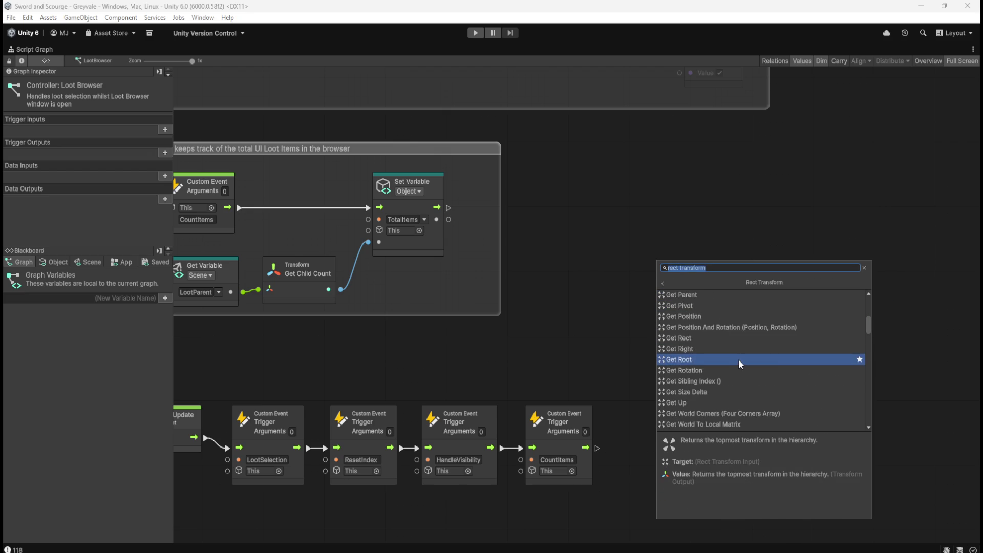
{"action": "scroll", "coordinate": [738, 358], "scroll_direction": "down", "scroll_amount": 6}
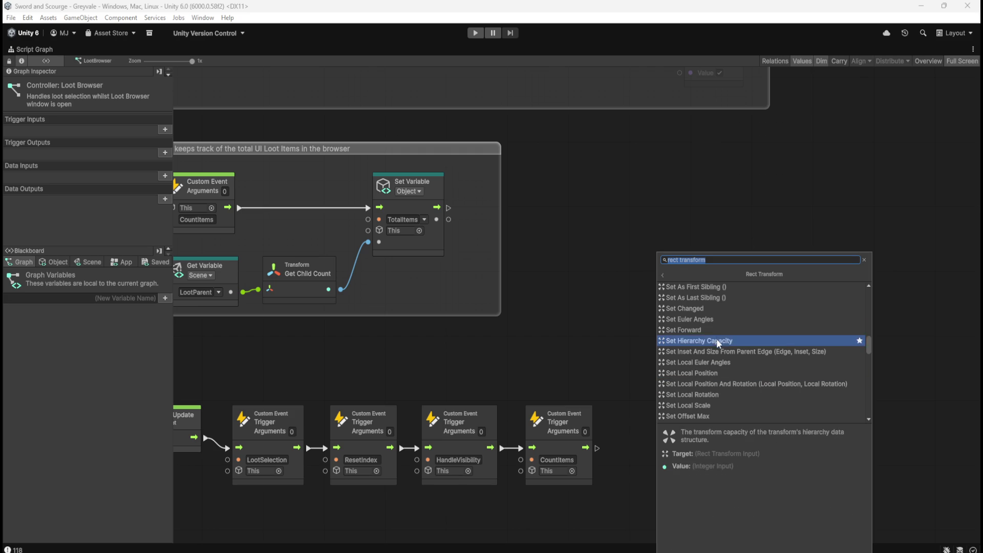
{"action": "scroll", "coordinate": [724, 345], "scroll_direction": "down", "scroll_amount": 3}
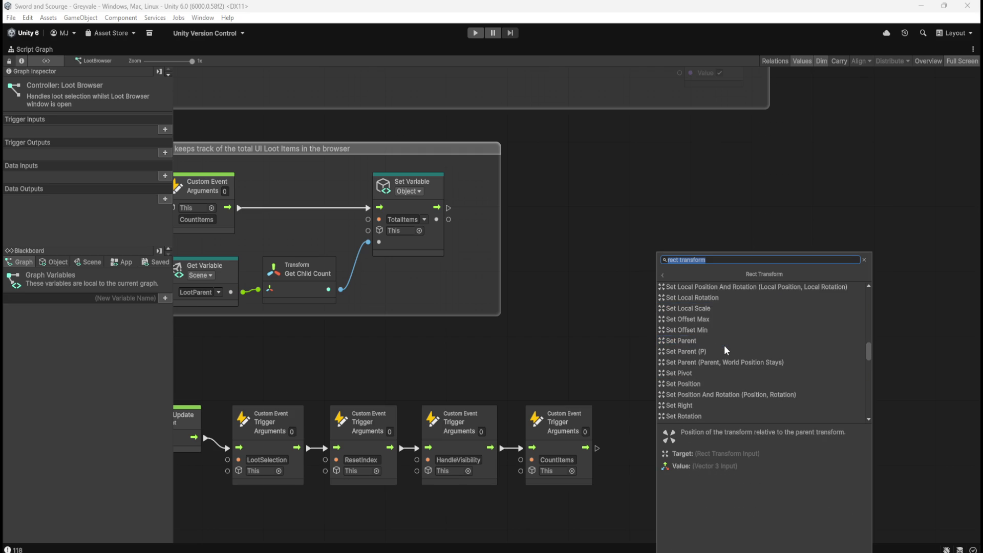
{"action": "scroll", "coordinate": [750, 353], "scroll_direction": "down", "scroll_amount": 2}
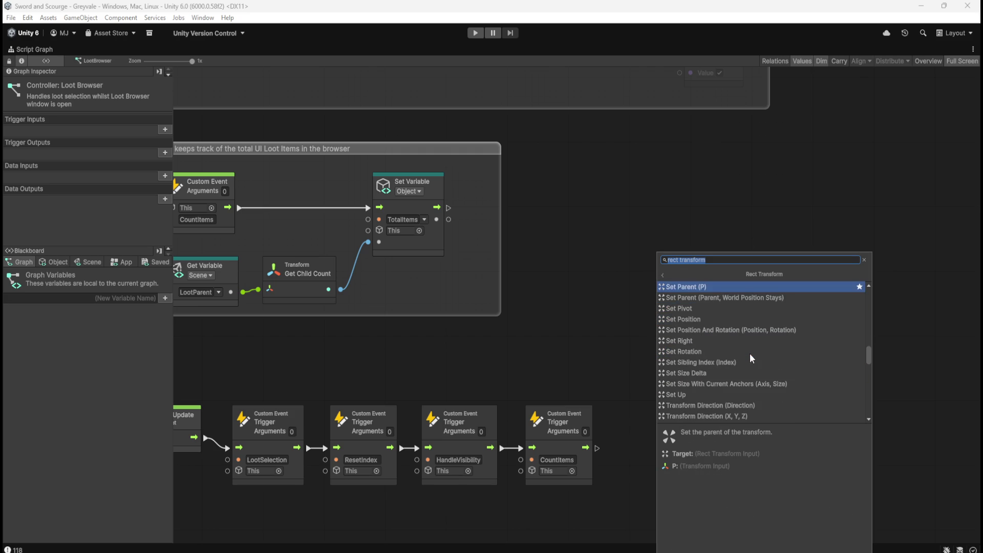
{"action": "scroll", "coordinate": [749, 353], "scroll_direction": "down", "scroll_amount": 1}
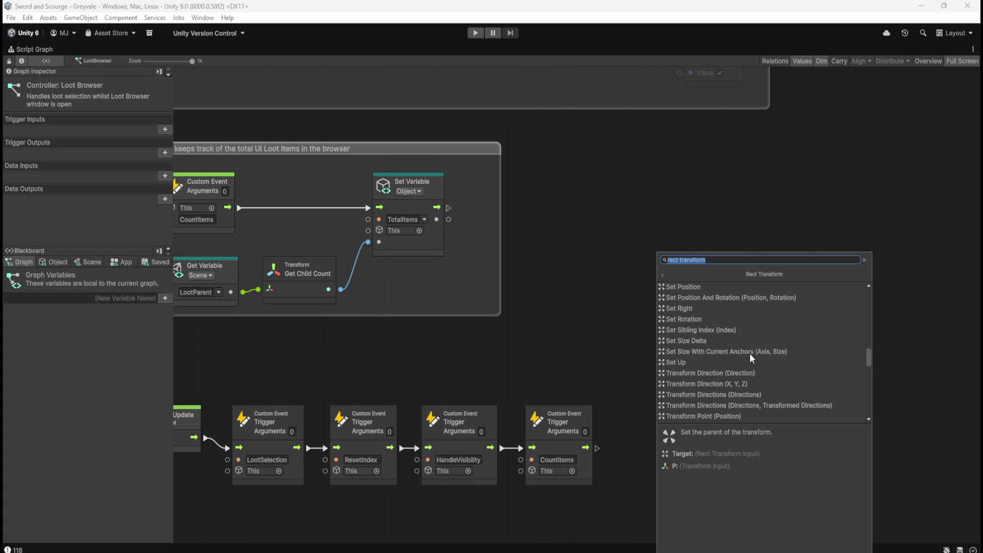
{"action": "scroll", "coordinate": [751, 355], "scroll_direction": "up", "scroll_amount": 1}
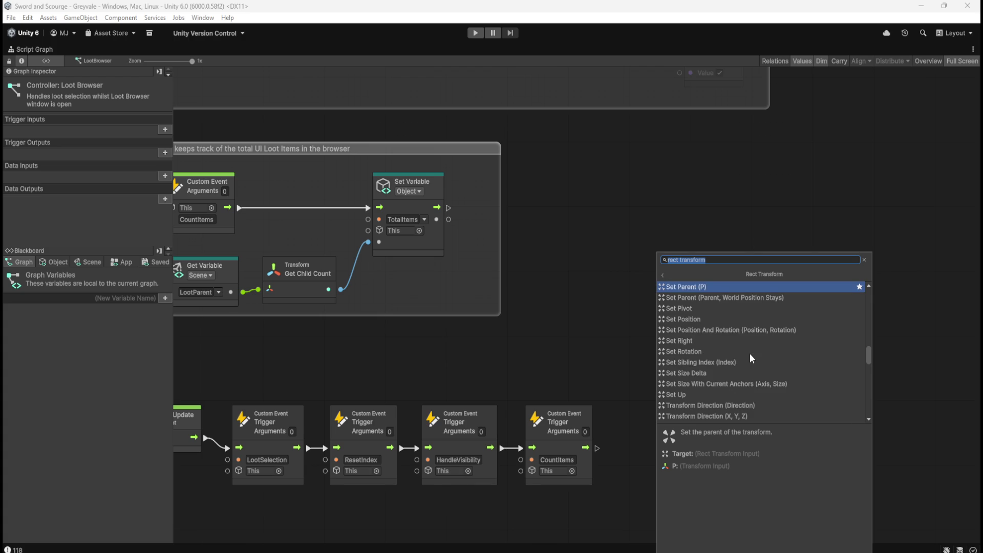
{"action": "scroll", "coordinate": [750, 358], "scroll_direction": "up", "scroll_amount": 2}
{"action": "scroll", "coordinate": [749, 353], "scroll_direction": "up", "scroll_amount": 3}
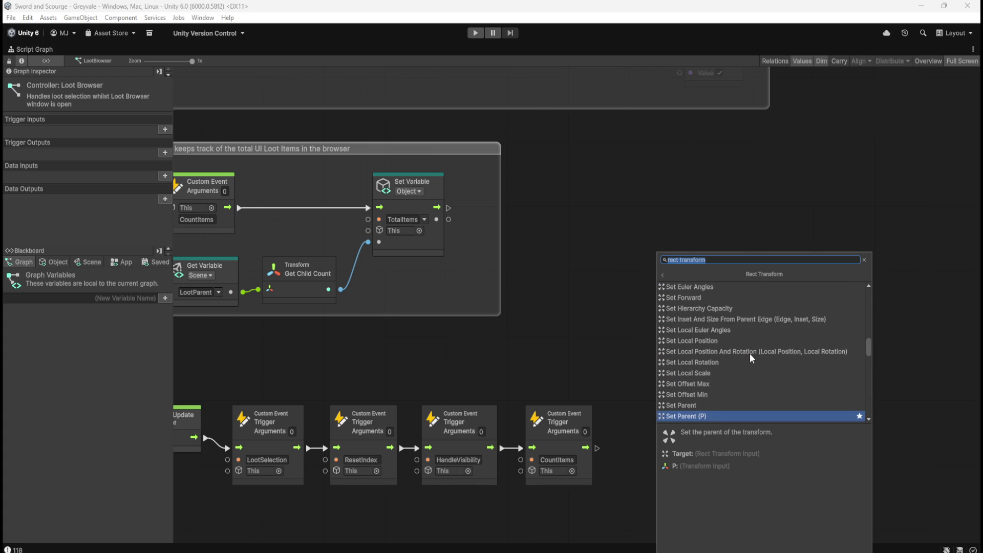
{"action": "scroll", "coordinate": [752, 358], "scroll_direction": "up", "scroll_amount": 1}
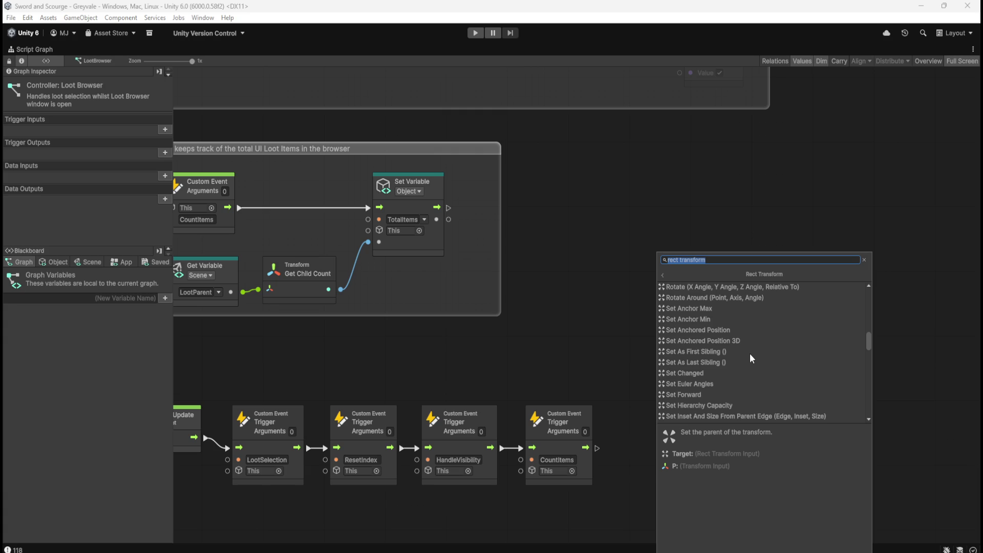
{"action": "scroll", "coordinate": [750, 354], "scroll_direction": "down", "scroll_amount": 3}
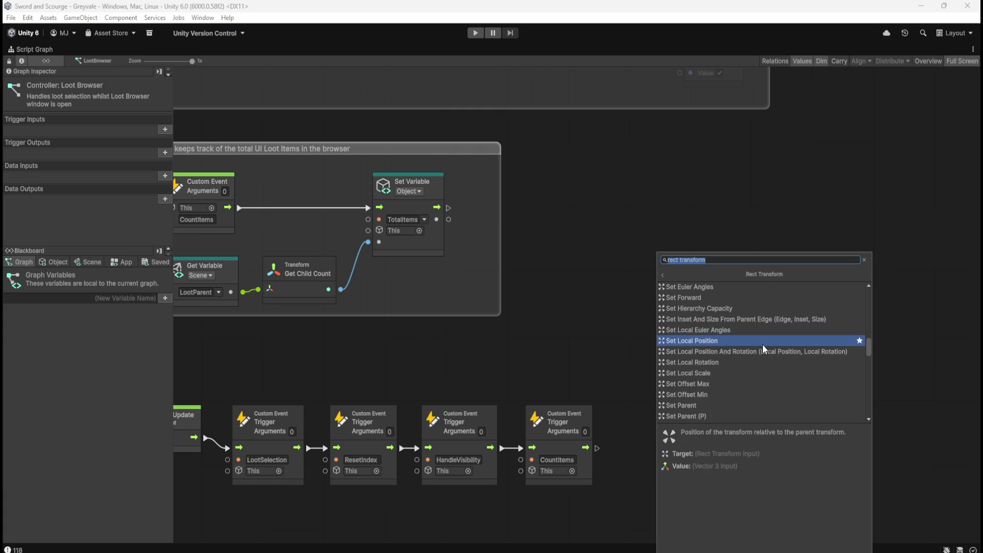
{"action": "scroll", "coordinate": [764, 361], "scroll_direction": "down", "scroll_amount": 3}
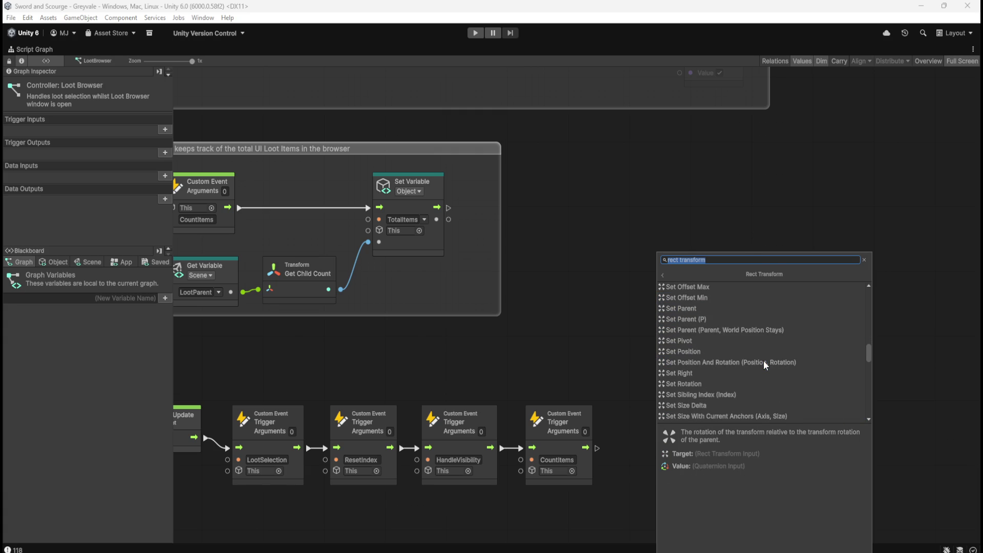
{"action": "scroll", "coordinate": [763, 363], "scroll_direction": "down", "scroll_amount": 1}
{"action": "scroll", "coordinate": [764, 361], "scroll_direction": "down", "scroll_amount": 1}
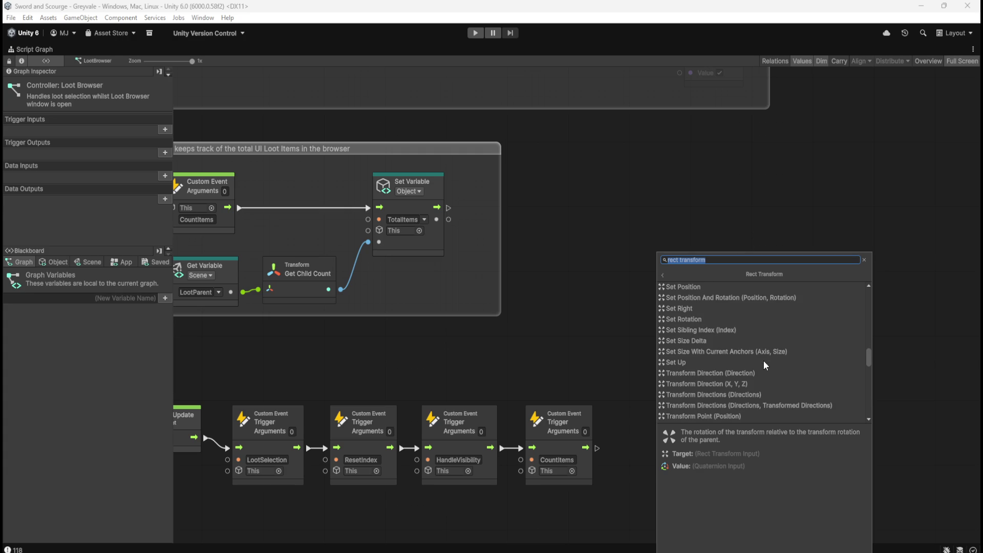
{"action": "scroll", "coordinate": [756, 361], "scroll_direction": "down", "scroll_amount": 4}
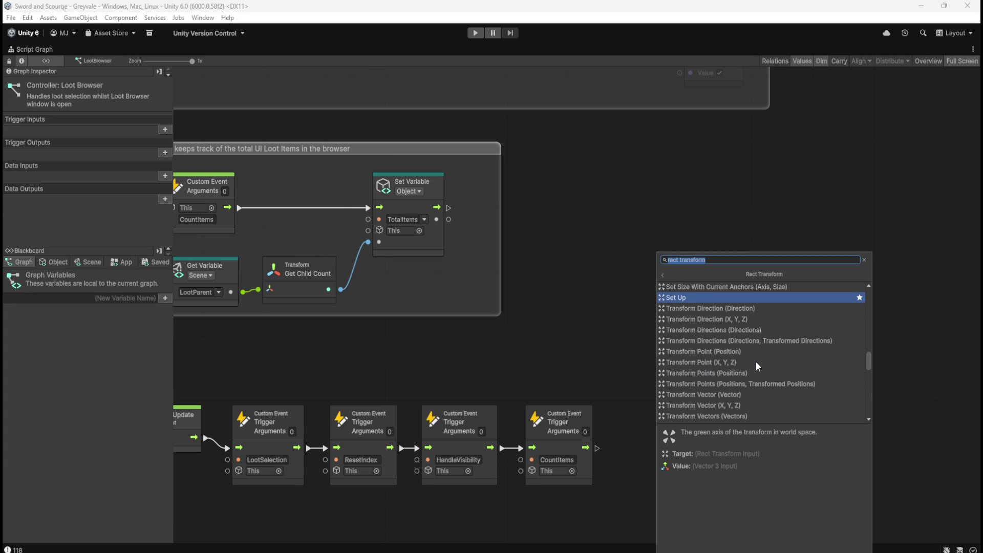
{"action": "scroll", "coordinate": [755, 361], "scroll_direction": "down", "scroll_amount": 4}
{"action": "scroll", "coordinate": [760, 363], "scroll_direction": "down", "scroll_amount": 5}
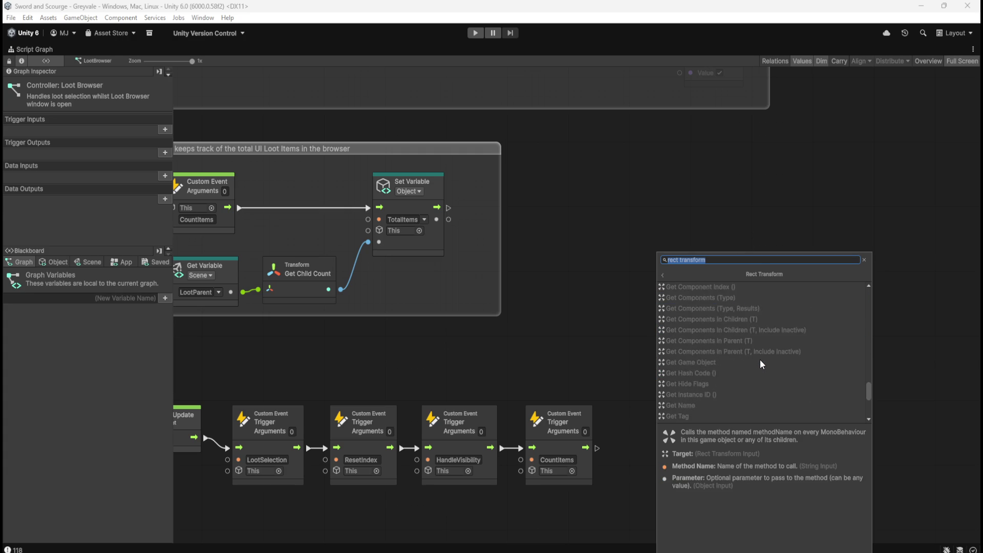
{"action": "scroll", "coordinate": [760, 360], "scroll_direction": "up", "scroll_amount": 5}
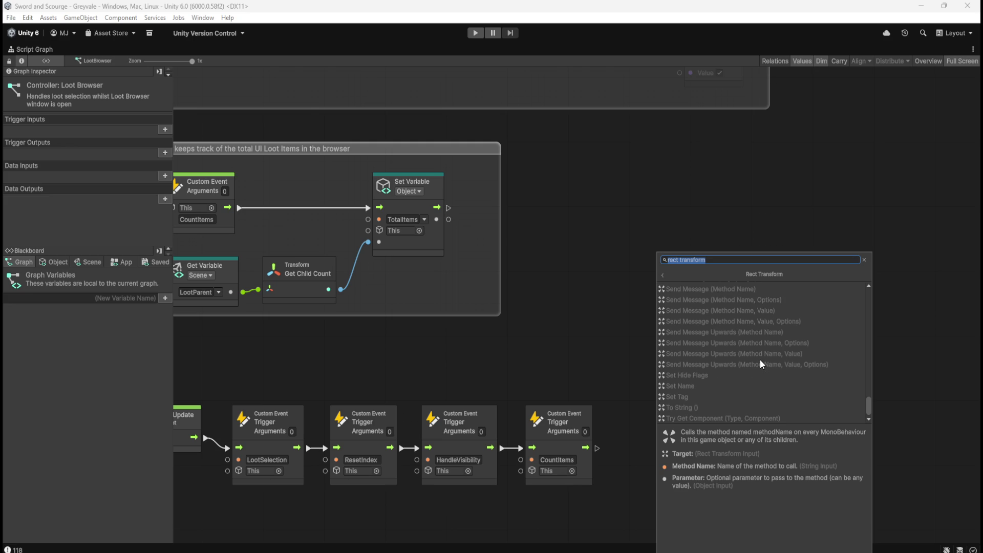
{"action": "scroll", "coordinate": [760, 364], "scroll_direction": "up", "scroll_amount": 4}
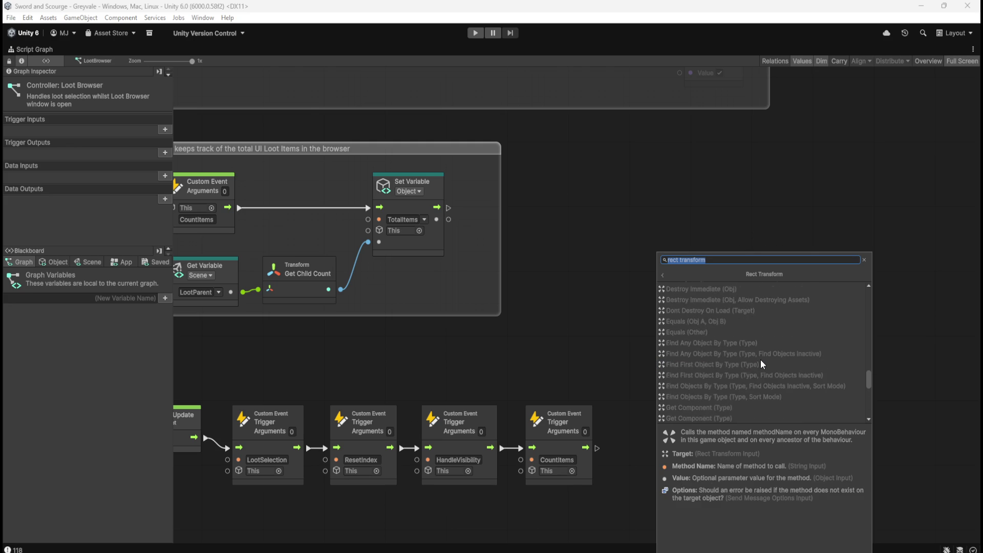
{"action": "scroll", "coordinate": [761, 361], "scroll_direction": "up", "scroll_amount": 4}
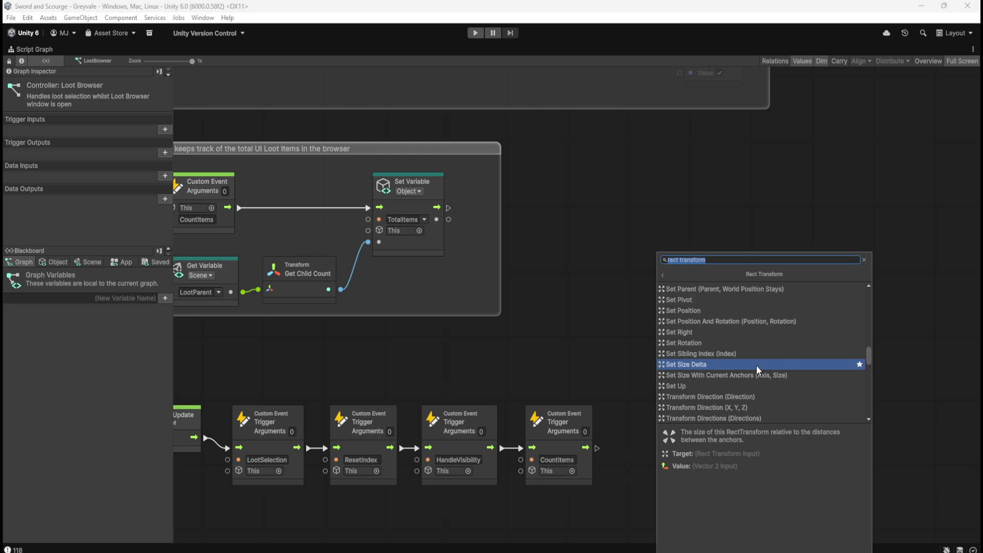
{"action": "scroll", "coordinate": [752, 373], "scroll_direction": "up", "scroll_amount": 3}
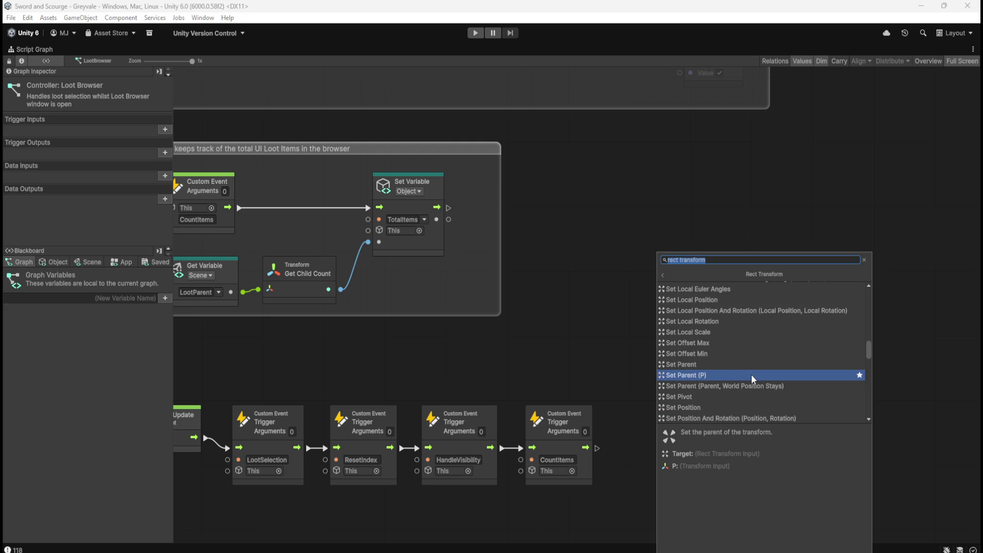
{"action": "scroll", "coordinate": [751, 373], "scroll_direction": "up", "scroll_amount": 5}
{"action": "scroll", "coordinate": [751, 374], "scroll_direction": "up", "scroll_amount": 5}
{"action": "scroll", "coordinate": [751, 374], "scroll_direction": "up", "scroll_amount": 1}
{"action": "scroll", "coordinate": [751, 379], "scroll_direction": "up", "scroll_amount": 4}
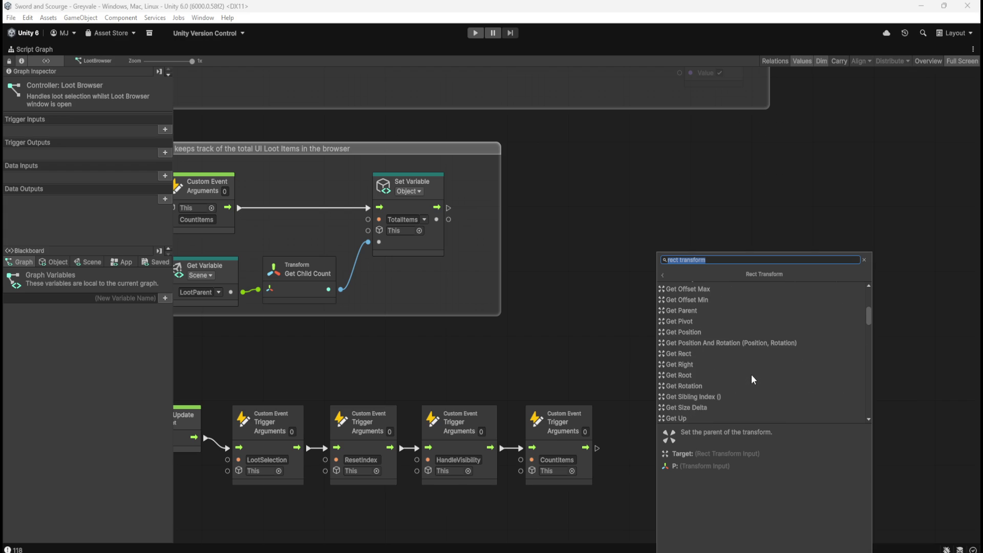
{"action": "scroll", "coordinate": [752, 376], "scroll_direction": "up", "scroll_amount": 4}
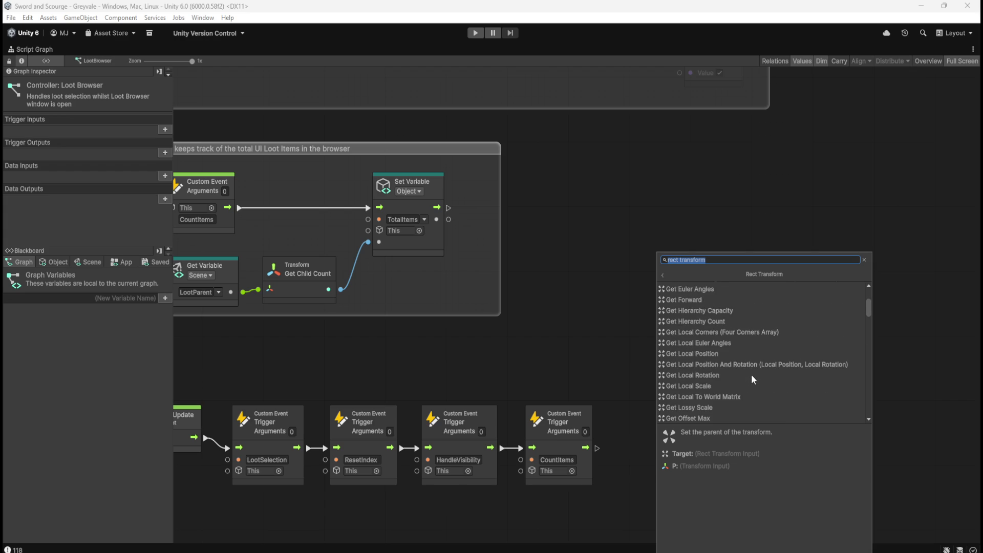
{"action": "scroll", "coordinate": [752, 378], "scroll_direction": "up", "scroll_amount": 3}
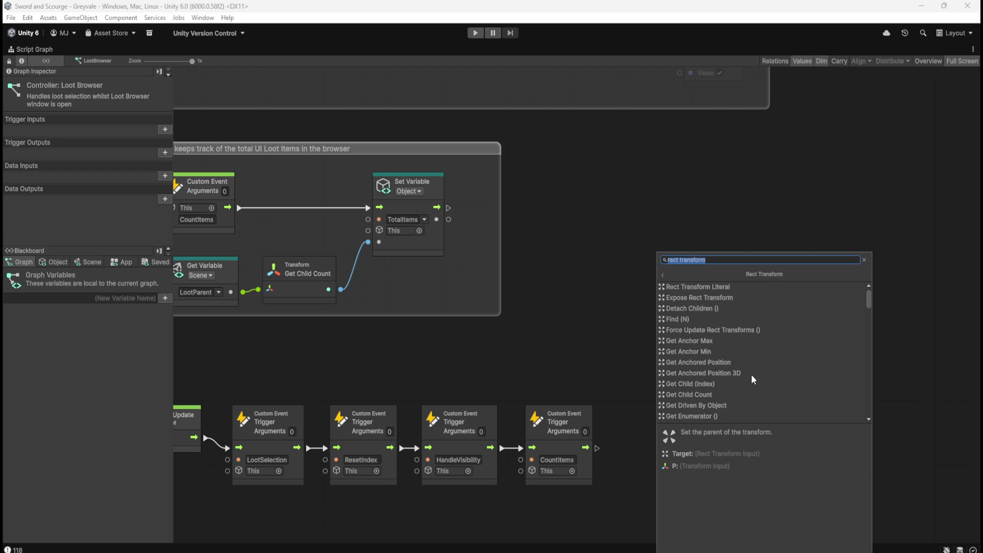
Add a Rect Transform literal node and browse its members from its output
{"action": "left_click", "coordinate": [724, 286]}
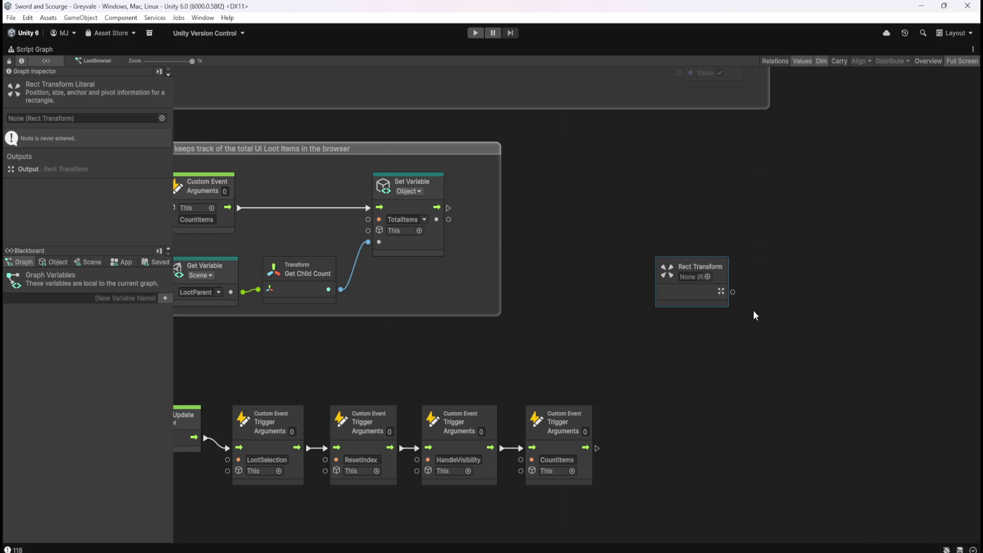
{"action": "left_click_drag", "start_coordinate": [737, 293], "coordinate": [769, 294]}
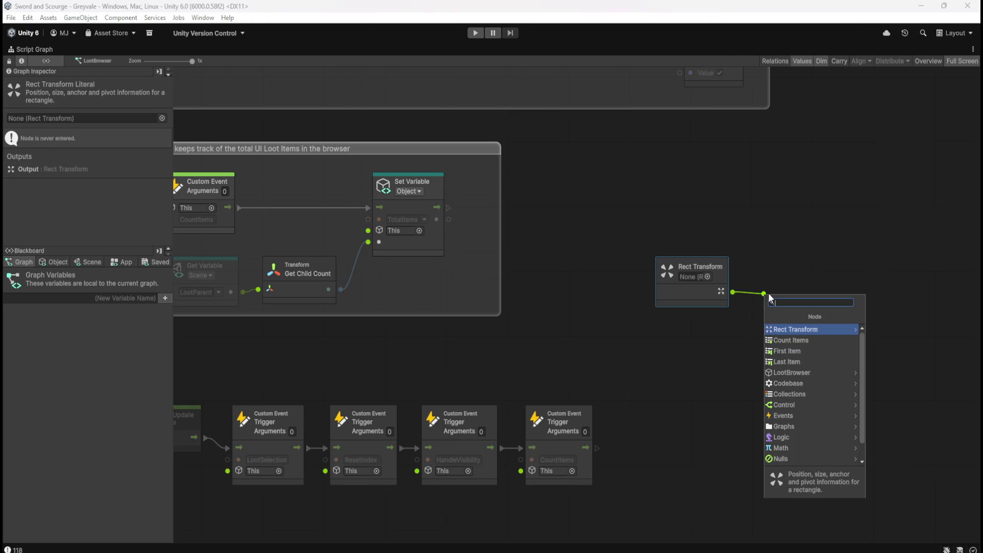
{"action": "left_click", "coordinate": [788, 330]}
{"action": "scroll", "coordinate": [827, 361], "scroll_direction": "down", "scroll_amount": 5}
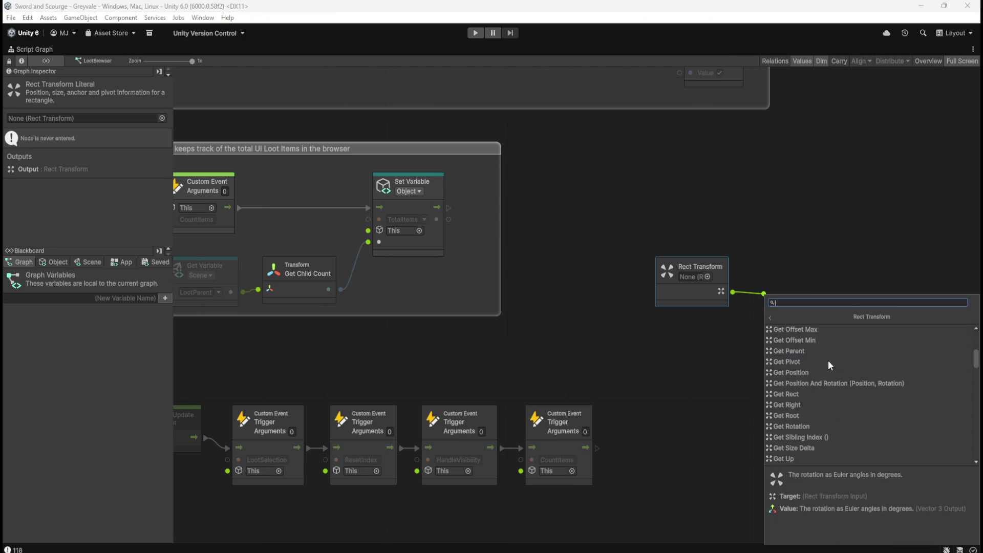
{"action": "scroll", "coordinate": [837, 361], "scroll_direction": "down", "scroll_amount": 5}
{"action": "scroll", "coordinate": [838, 360], "scroll_direction": "up", "scroll_amount": 6}
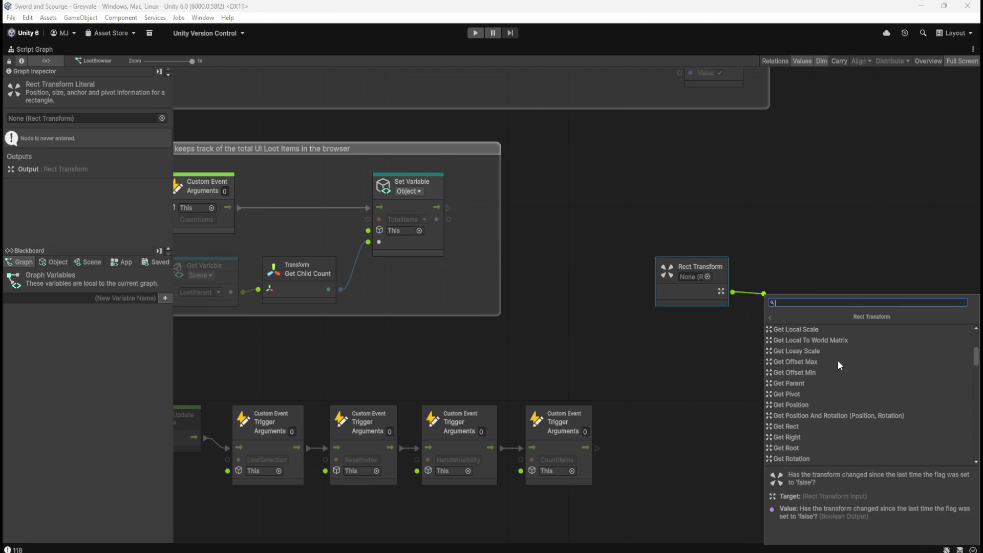
{"action": "scroll", "coordinate": [838, 361], "scroll_direction": "down", "scroll_amount": 8}
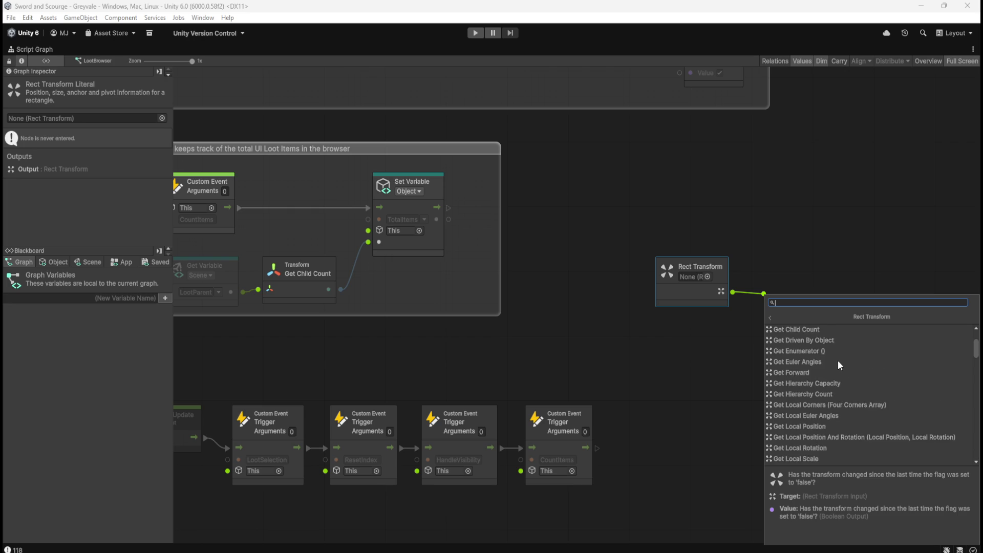
{"action": "scroll", "coordinate": [837, 360], "scroll_direction": "down", "scroll_amount": 10}
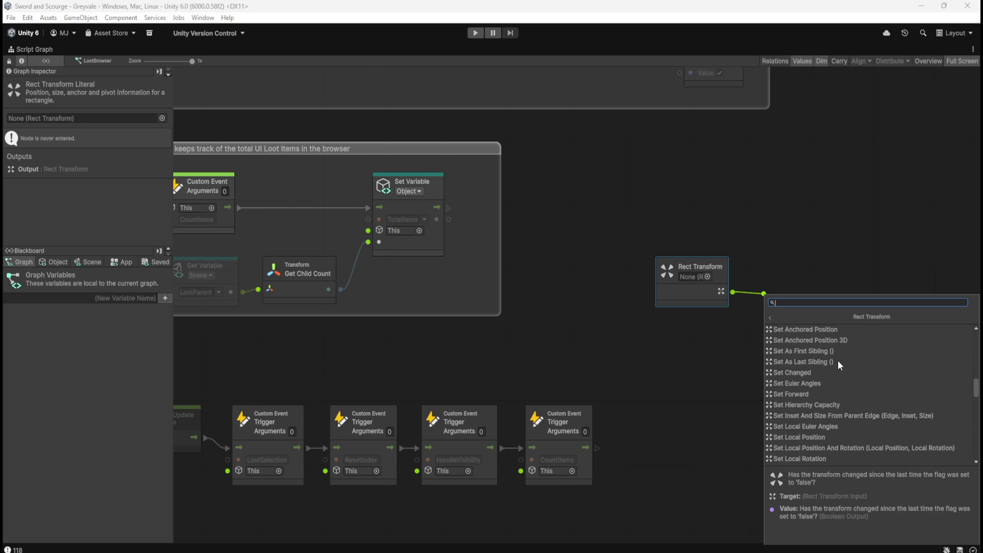
Cancel the search, delete the Rect Transform node, and restore the normal layout
{"action": "key", "text": "Escape"}
{"action": "mouse_move", "coordinate": [796, 241]}
{"action": "left_mouse_down"}
{"action": "mouse_move", "coordinate": [662, 315]}
{"action": "mouse_move", "coordinate": [673, 308]}
{"action": "left_mouse_up"}
{"action": "key", "text": "Delete"}
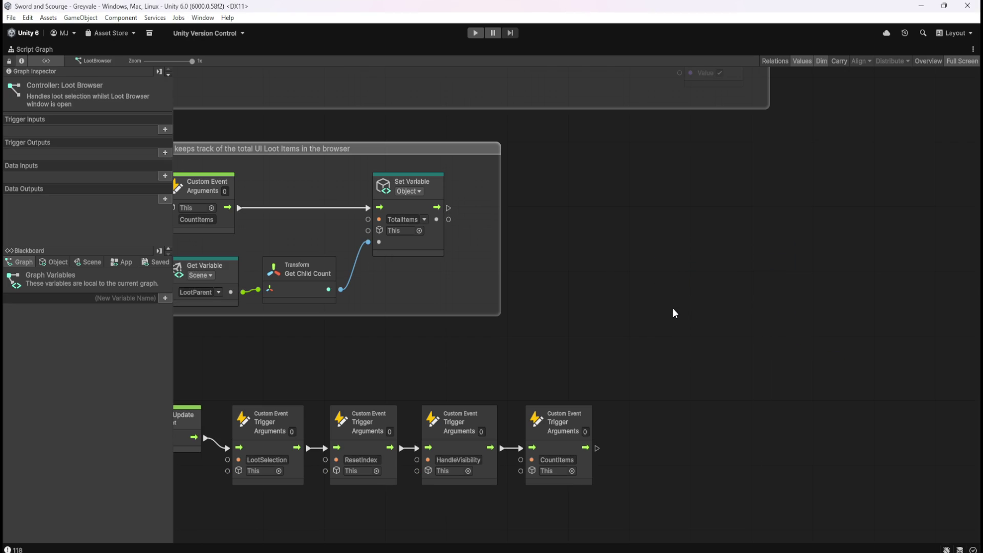
{"action": "key", "text": "shift+space"}
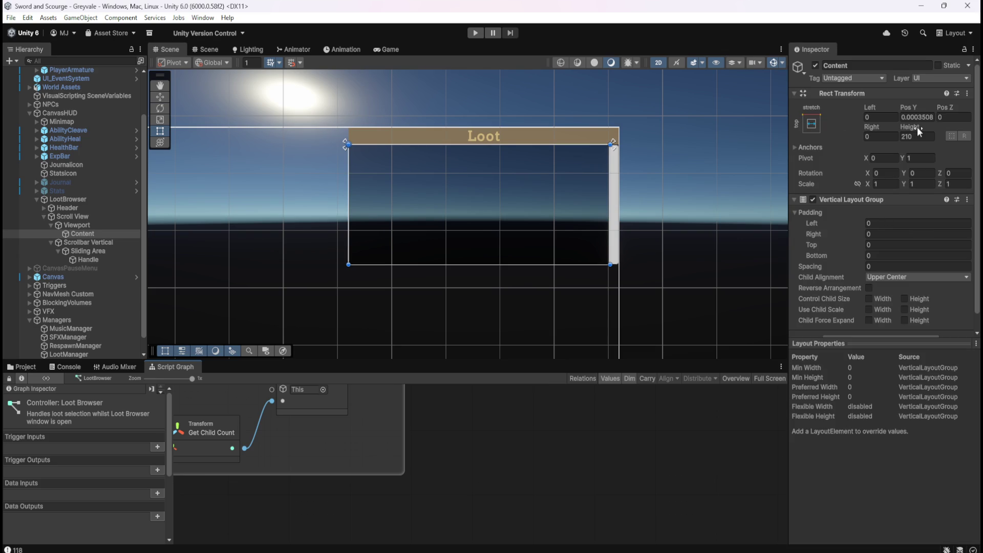
Set Content's Pos Y to 0, comparing its settings with Viewport's
{"action": "left_click", "coordinate": [927, 119]}
{"action": "type", "text": "0"}
{"action": "left_click", "coordinate": [94, 225]}
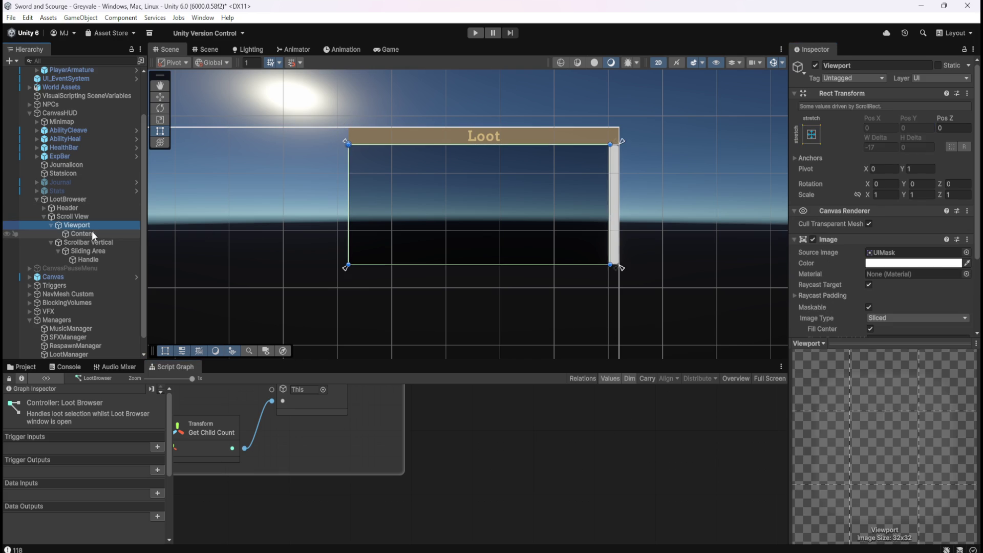
{"action": "left_click", "coordinate": [91, 231]}
{"action": "left_click", "coordinate": [97, 224]}
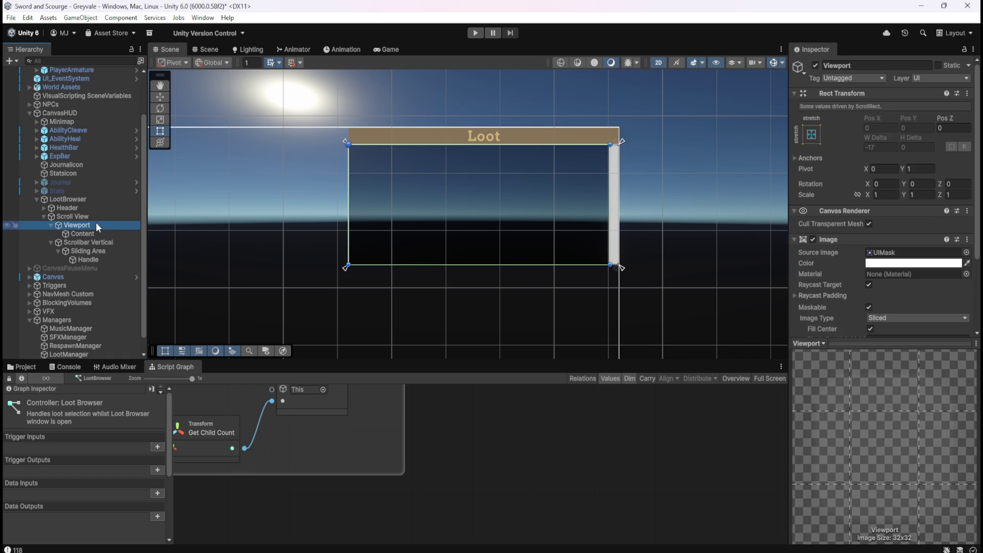
{"action": "left_click", "coordinate": [96, 233]}
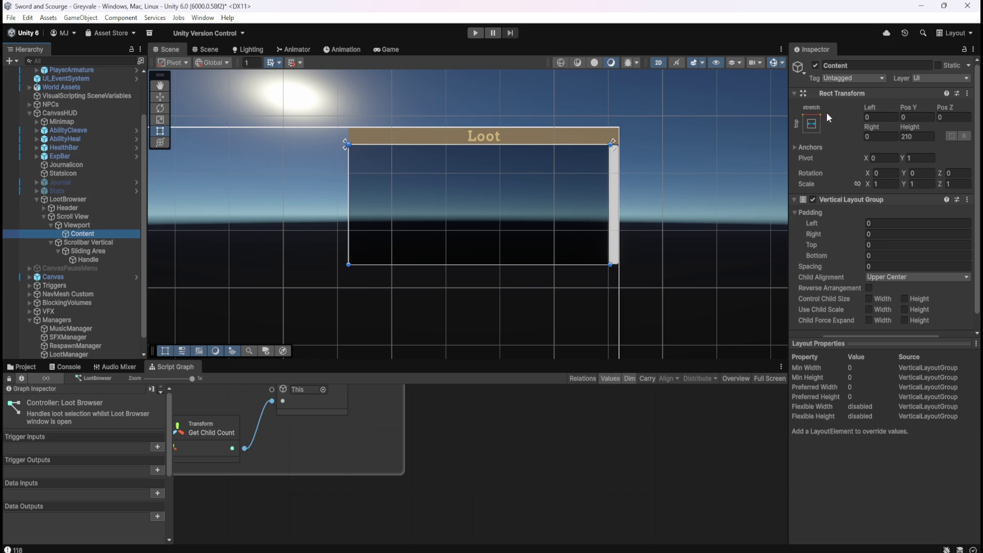
Confirm Content's height of 210 and maximize the script graph
{"action": "left_click", "coordinate": [906, 125]}
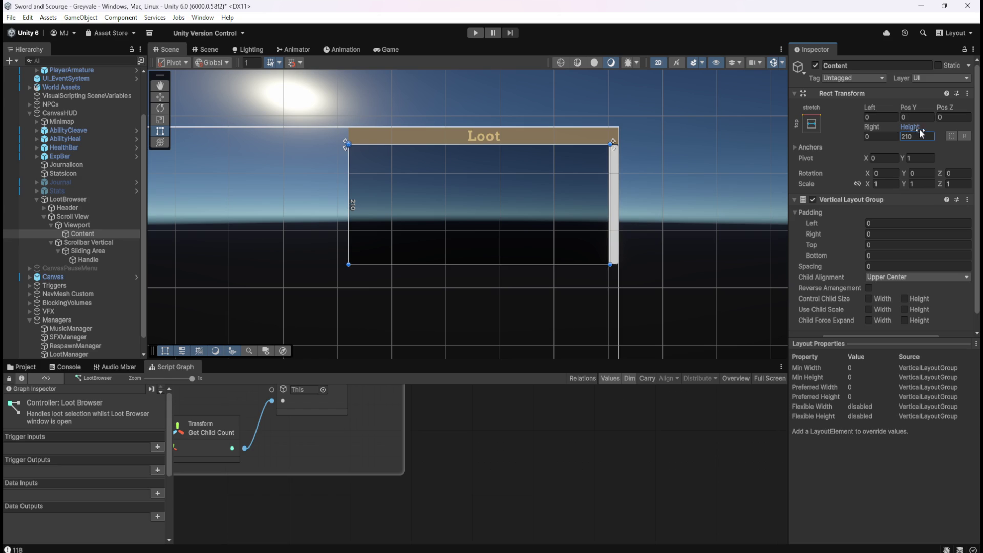
{"action": "left_click", "coordinate": [460, 470]}
{"action": "key", "text": "shift+space"}
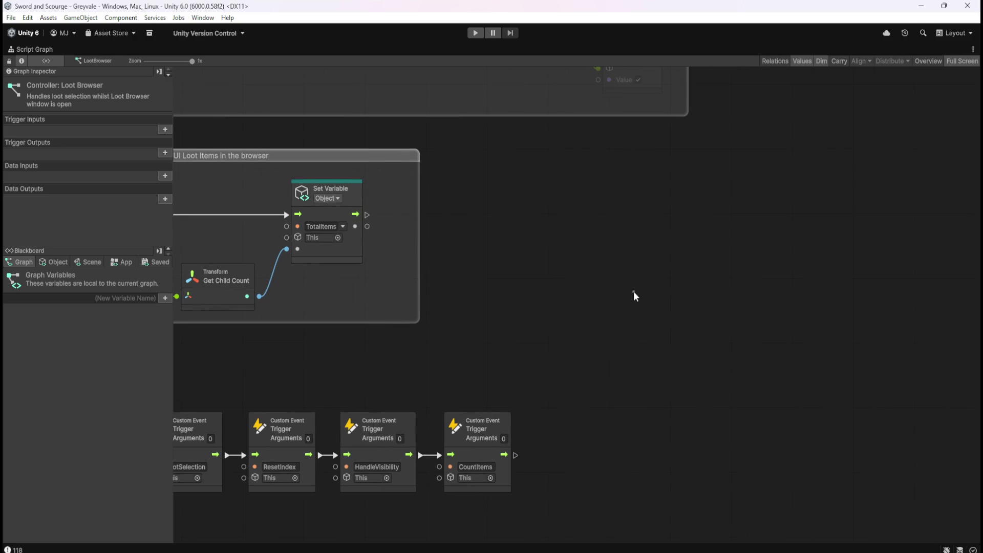
Check the graph's Object variables and pan to the group above before restoring the layout
{"action": "right_click", "coordinate": [633, 291]}
{"action": "left_click", "coordinate": [632, 226]}
{"action": "left_click", "coordinate": [50, 264]}
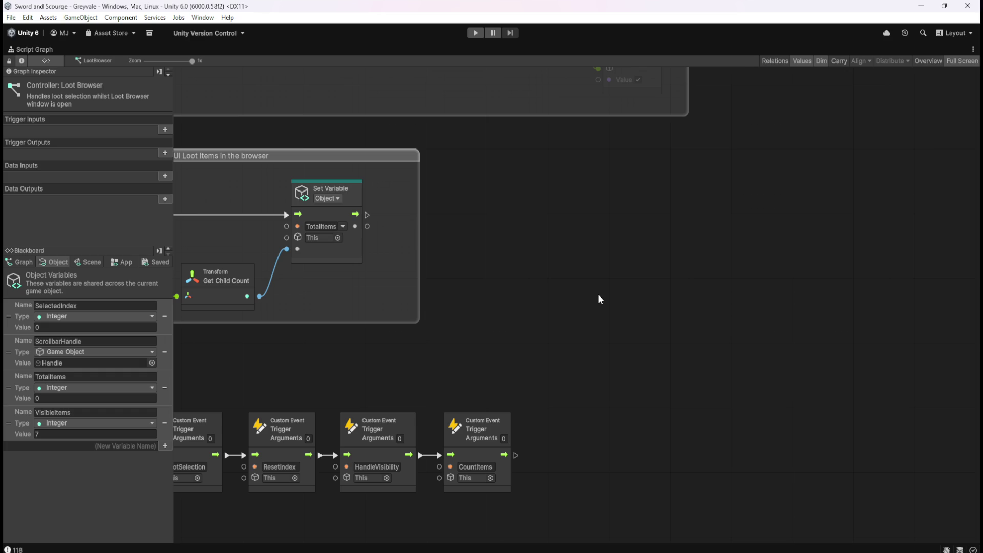
{"action": "mouse_move", "coordinate": [582, 281]}
{"action": "left_mouse_down"}
{"action": "mouse_move", "coordinate": [732, 370]}
{"action": "mouse_move", "coordinate": [683, 493]}
{"action": "mouse_move", "coordinate": [681, 435]}
{"action": "mouse_move", "coordinate": [736, 370]}
{"action": "left_mouse_up"}
{"action": "key", "text": "shift+space"}
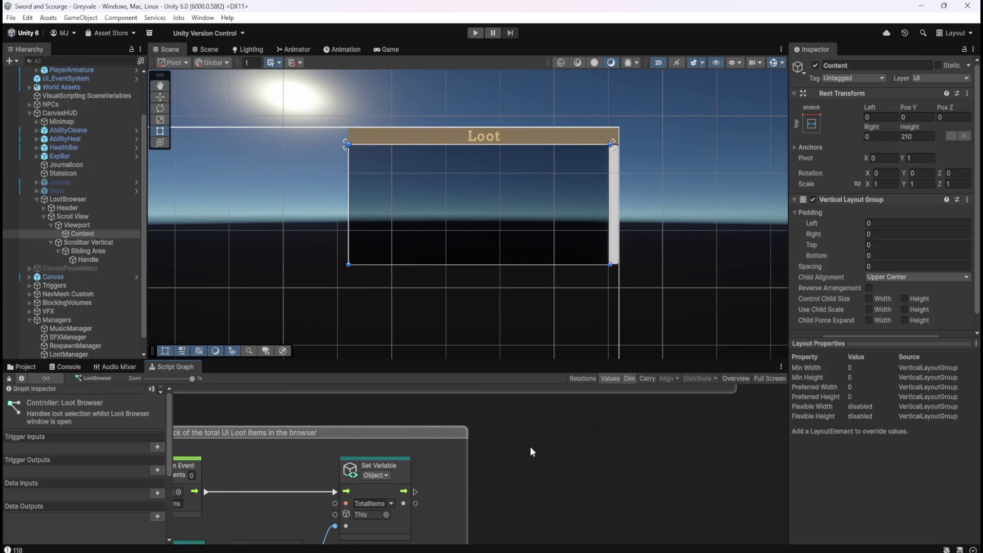
Compare Viewport and Content settings, then select the LootBrowser object
{"action": "left_click", "coordinate": [109, 226]}
{"action": "left_click", "coordinate": [100, 233]}
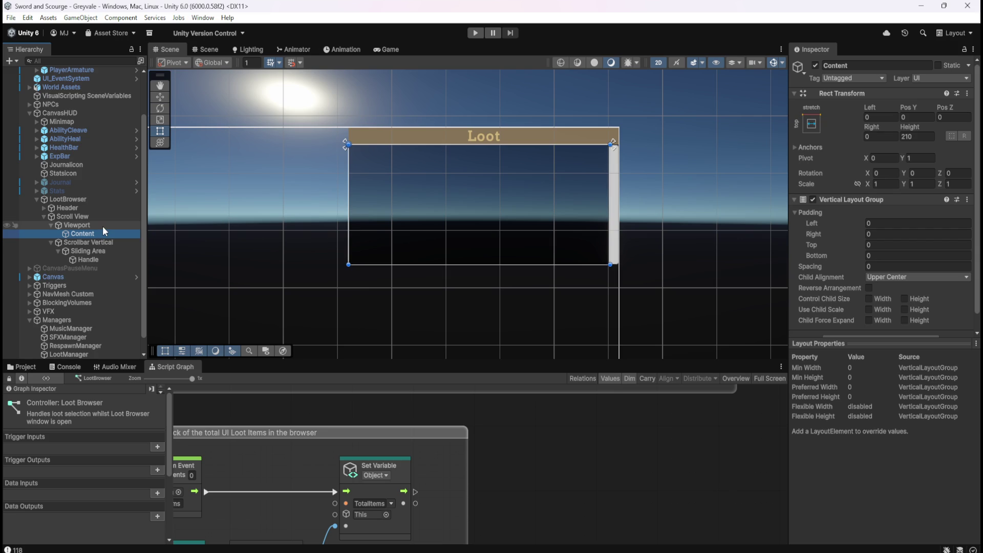
{"action": "left_click", "coordinate": [103, 226]}
{"action": "left_click", "coordinate": [94, 234]}
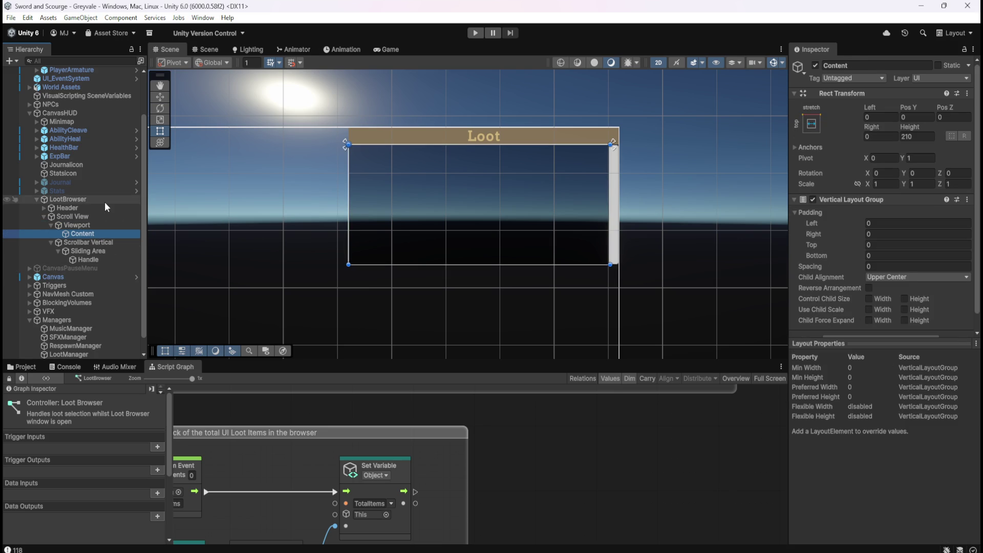
{"action": "left_click", "coordinate": [105, 200]}
{"action": "left_click", "coordinate": [97, 233]}
{"action": "left_click", "coordinate": [99, 200]}
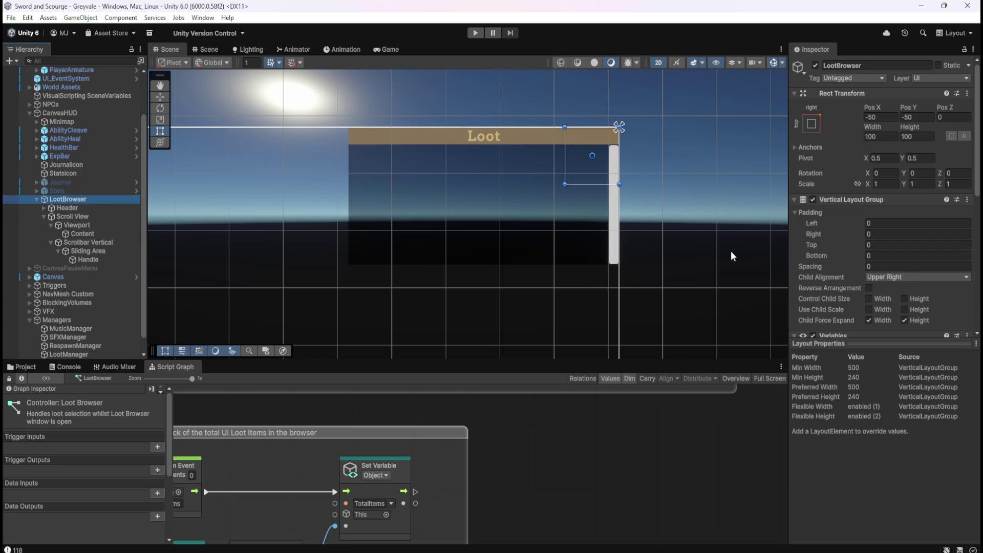
Create a Game Object variable ContentSize on LootBrowser, assigned the Content object
{"action": "scroll", "coordinate": [864, 282], "scroll_direction": "down", "scroll_amount": 10}
{"action": "scroll", "coordinate": [881, 244], "scroll_direction": "up", "scroll_amount": 3}
{"action": "left_click", "coordinate": [902, 270]}
{"action": "type", "text": "C"}
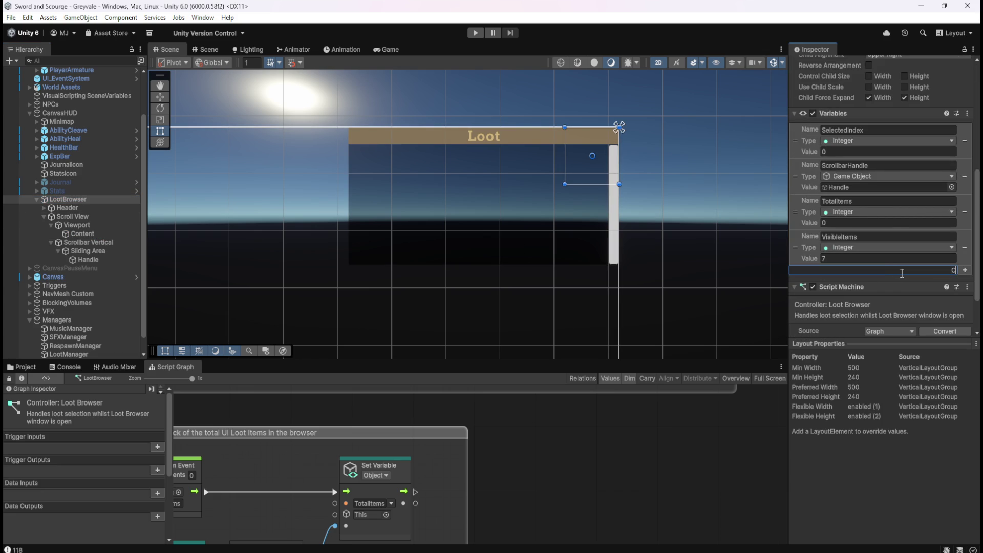
{"action": "type", "text": "ontentSize"}
{"action": "key", "text": "Return"}
{"action": "left_click", "coordinate": [883, 284]}
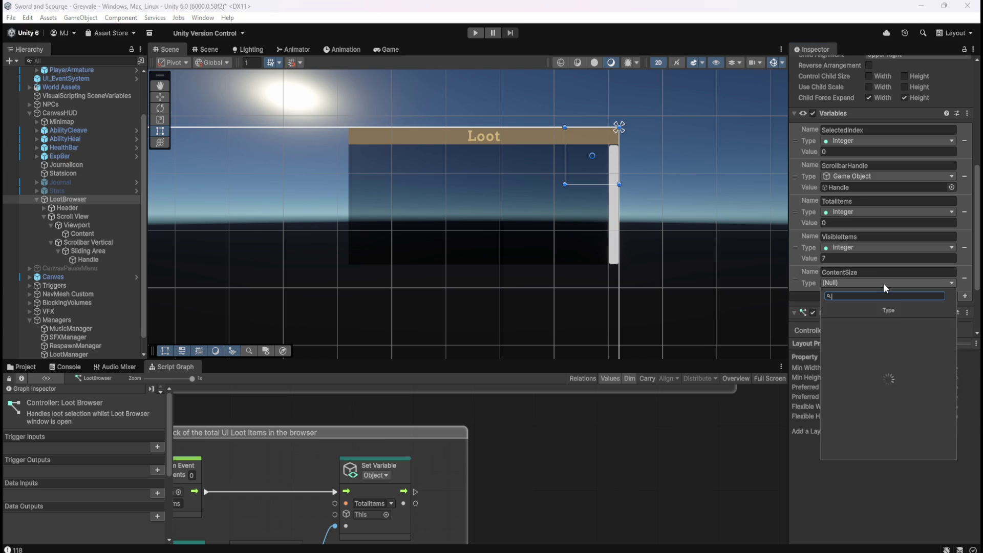
{"action": "left_click", "coordinate": [854, 373]}
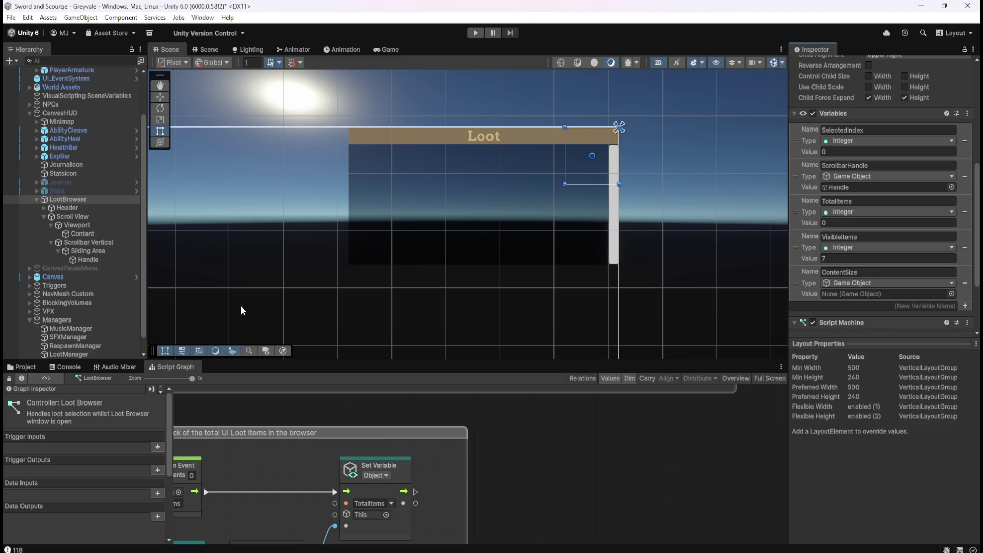
{"action": "mouse_move", "coordinate": [78, 234]}
{"action": "left_mouse_down"}
{"action": "mouse_move", "coordinate": [546, 276]}
{"action": "mouse_move", "coordinate": [512, 287]}
{"action": "left_mouse_up"}
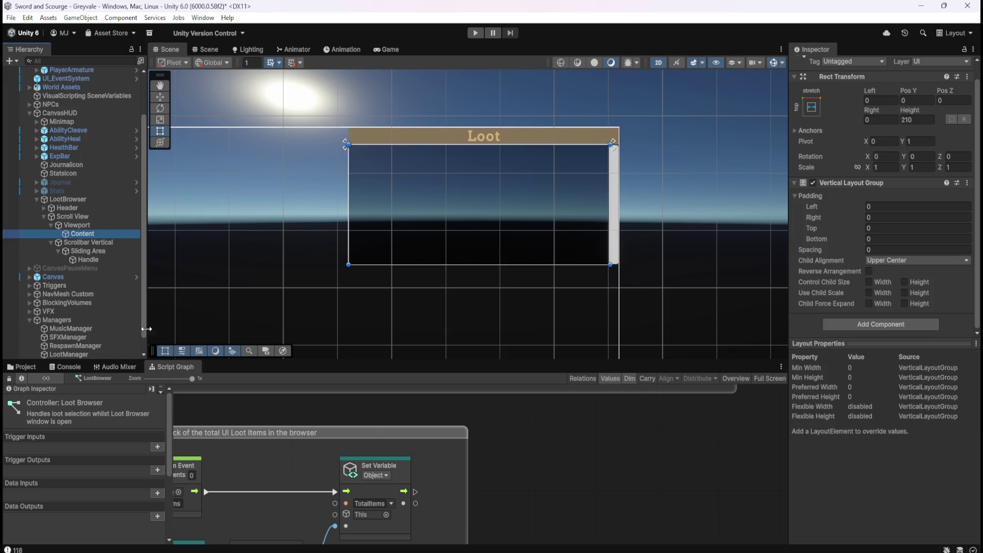
Reselect LootBrowser, maximize the script graph and show the Scene variables
{"action": "left_click", "coordinate": [92, 199]}
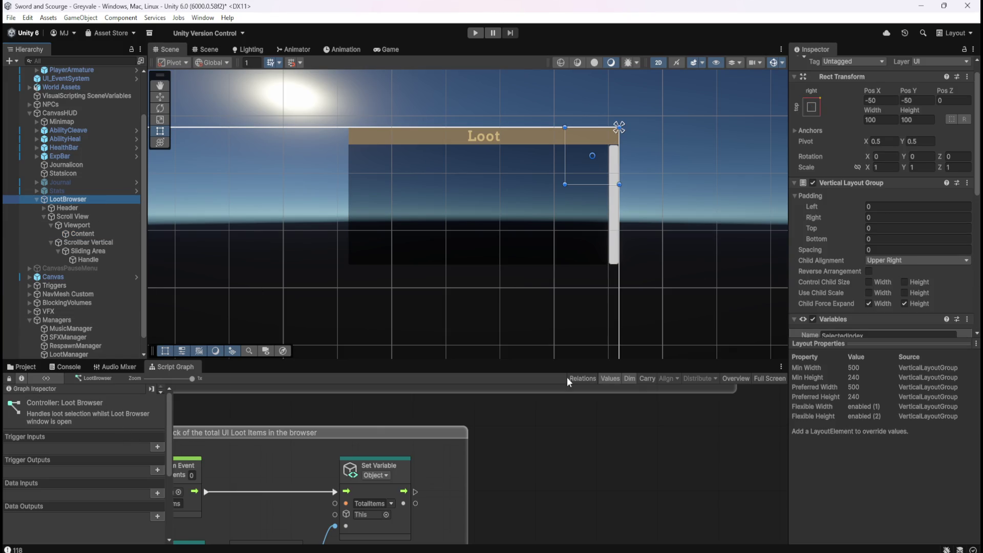
{"action": "scroll", "coordinate": [860, 307], "scroll_direction": "down", "scroll_amount": 5}
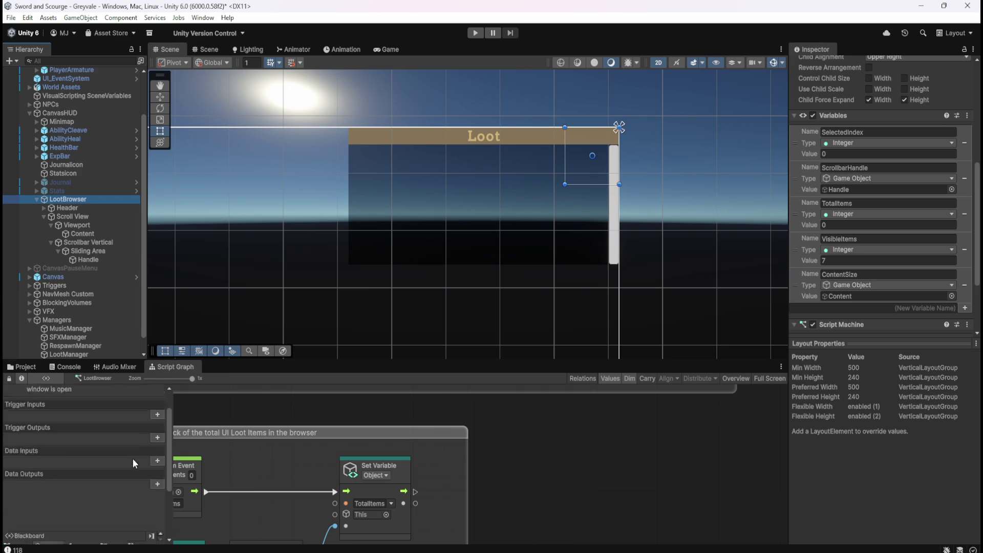
{"action": "scroll", "coordinate": [133, 459], "scroll_direction": "down", "scroll_amount": 5}
{"action": "left_click", "coordinate": [770, 379]}
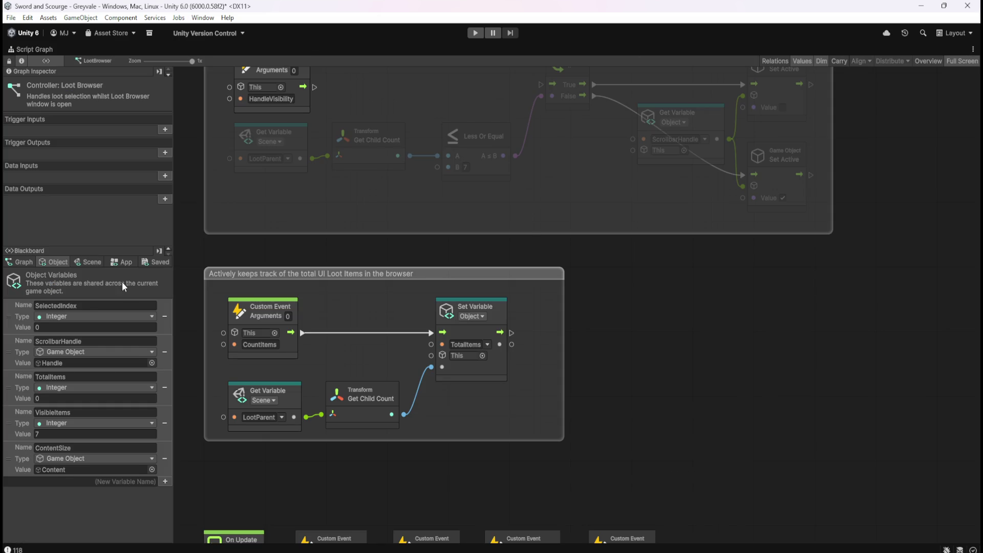
{"action": "left_click", "coordinate": [84, 265]}
{"action": "left_click_drag", "start_coordinate": [170, 290], "coordinate": [165, 525]}
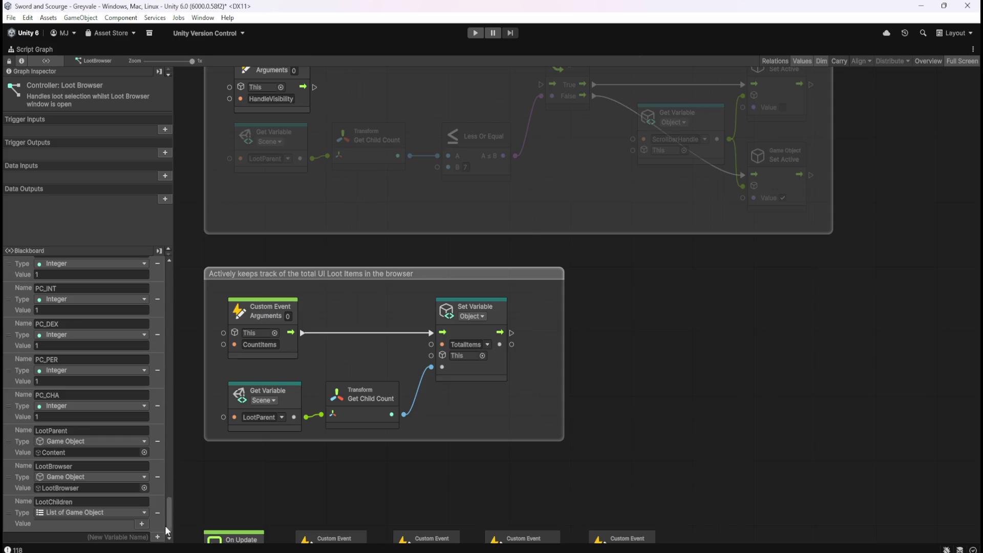
Delete the ContentSize variable and return to the full-size script graph
{"action": "key", "text": "shift+space"}
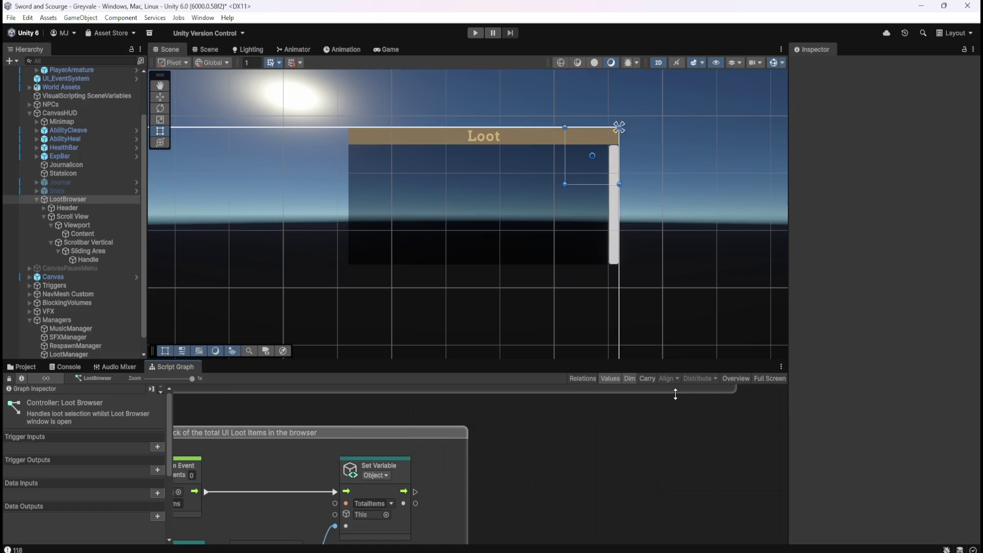
{"action": "scroll", "coordinate": [818, 300], "scroll_direction": "down", "scroll_amount": 8}
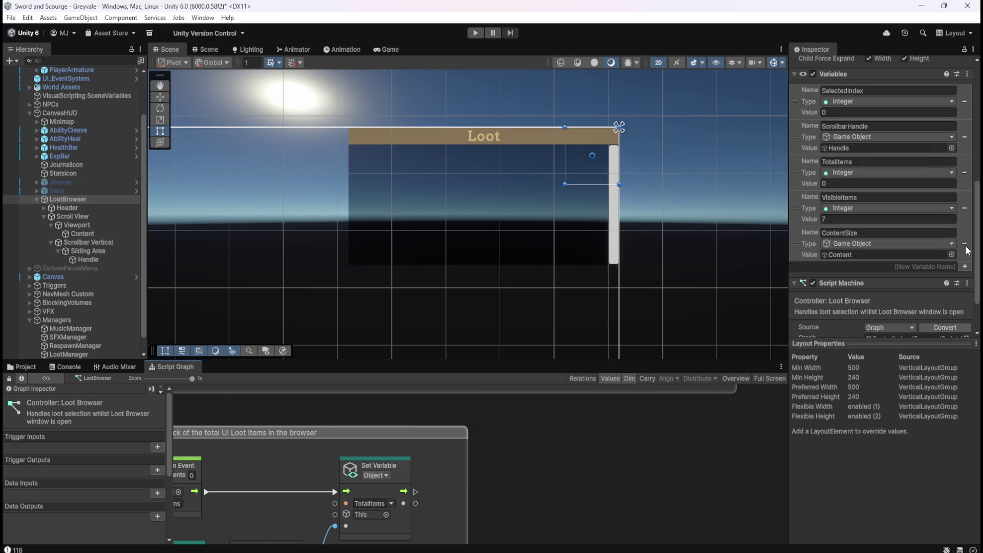
{"action": "left_click", "coordinate": [964, 244]}
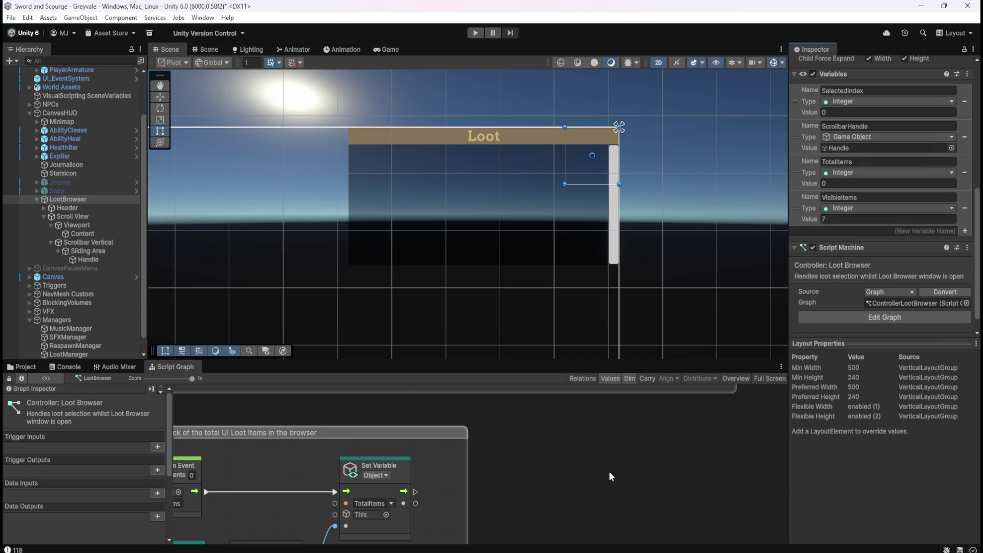
{"action": "key", "text": "shift+space"}
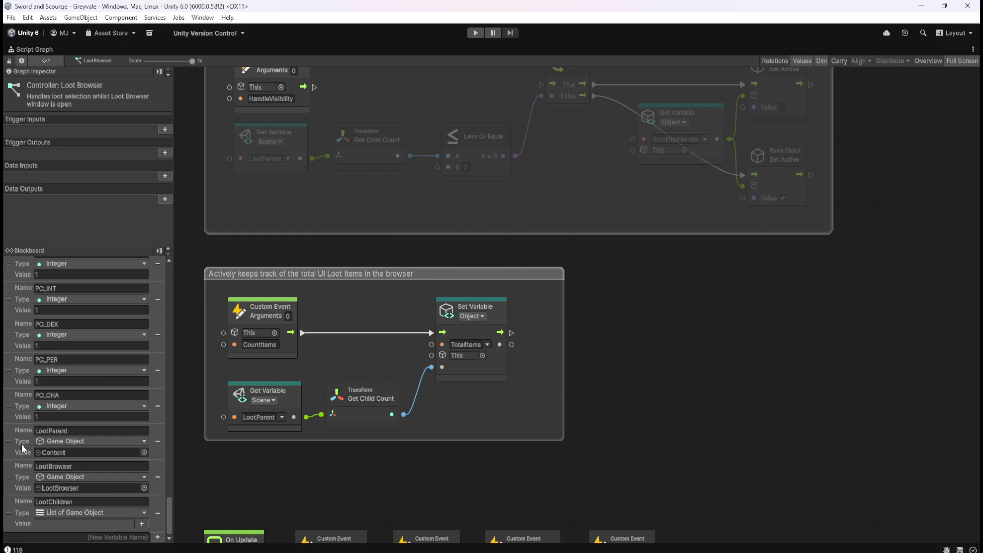
Place a Get LootParent node and list Rect Transform nodes from its output
{"action": "left_click_drag", "start_coordinate": [17, 440], "coordinate": [686, 396]}
{"action": "left_click_drag", "start_coordinate": [902, 357], "coordinate": [791, 345]}
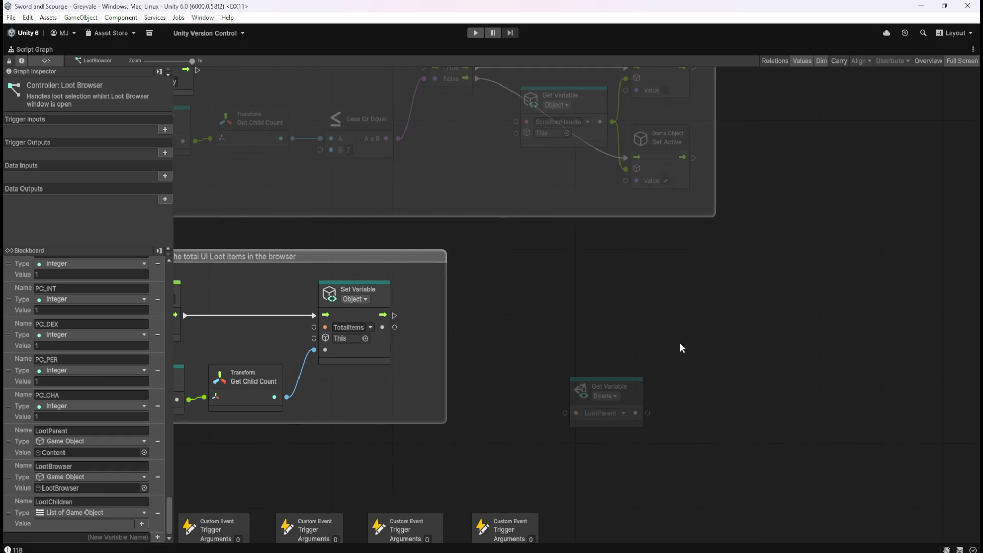
{"action": "left_click_drag", "start_coordinate": [648, 413], "coordinate": [695, 386]}
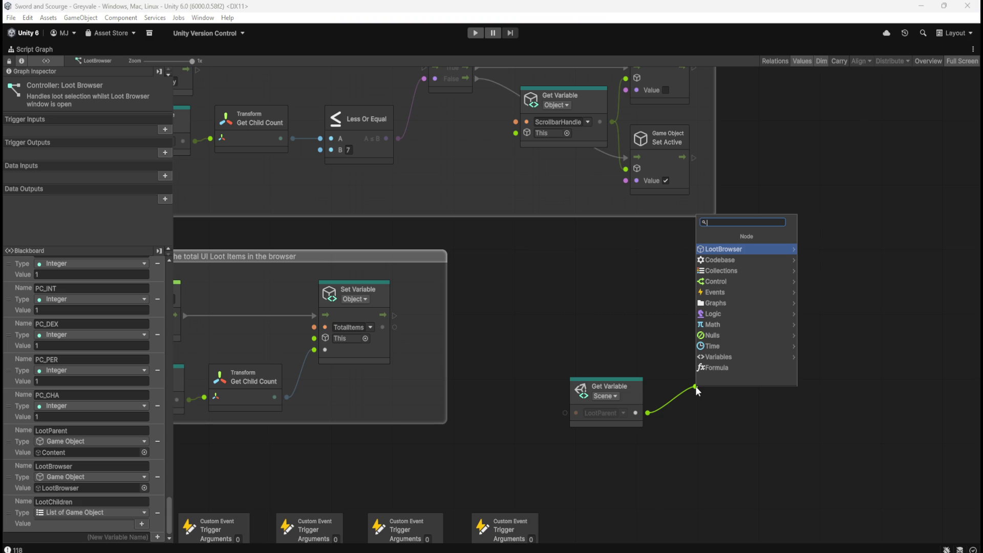
{"action": "left_click", "coordinate": [759, 248]}
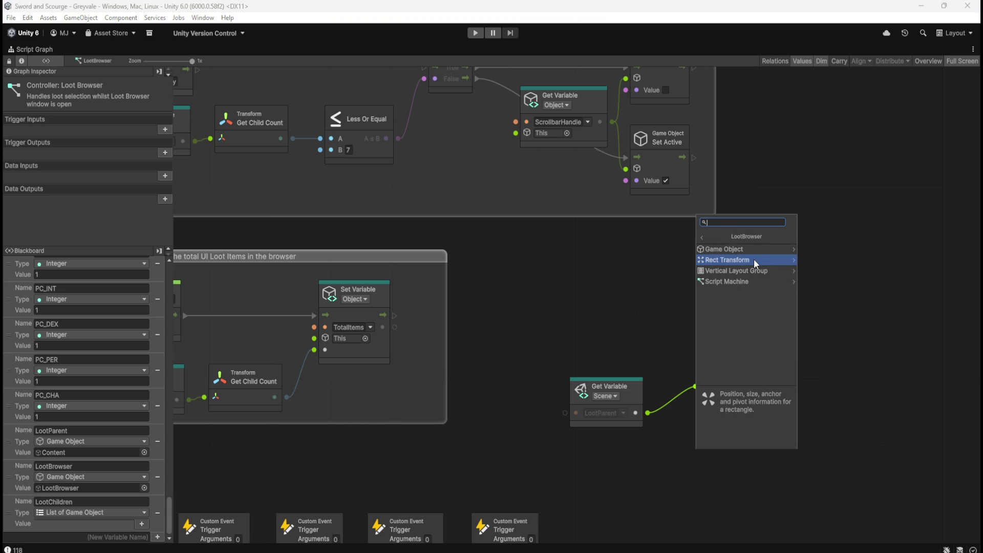
{"action": "left_click", "coordinate": [753, 259]}
Scroll the Rect Transform list and add Set Inset And Size From Parent Edge
{"action": "scroll", "coordinate": [760, 345], "scroll_direction": "down", "scroll_amount": 3}
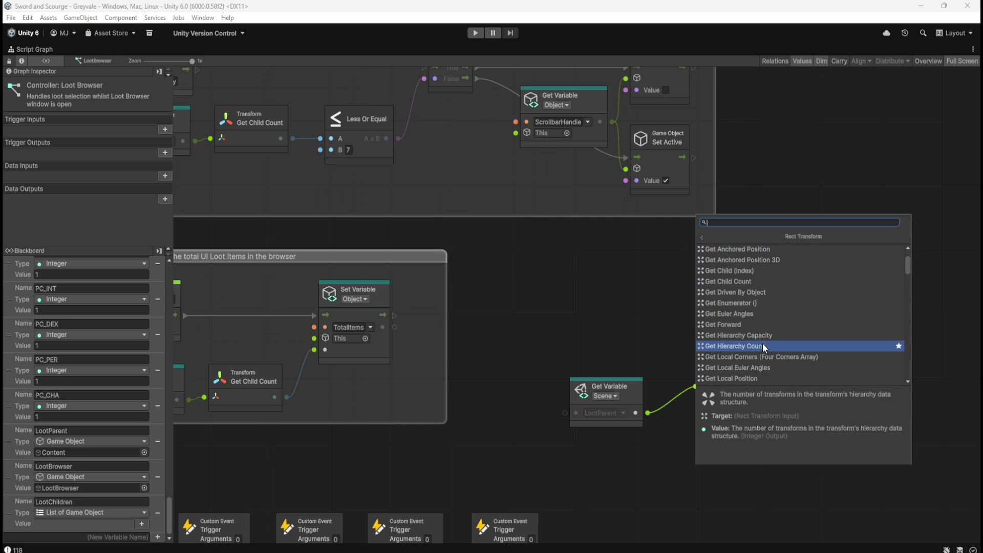
{"action": "scroll", "coordinate": [766, 341], "scroll_direction": "down", "scroll_amount": 10}
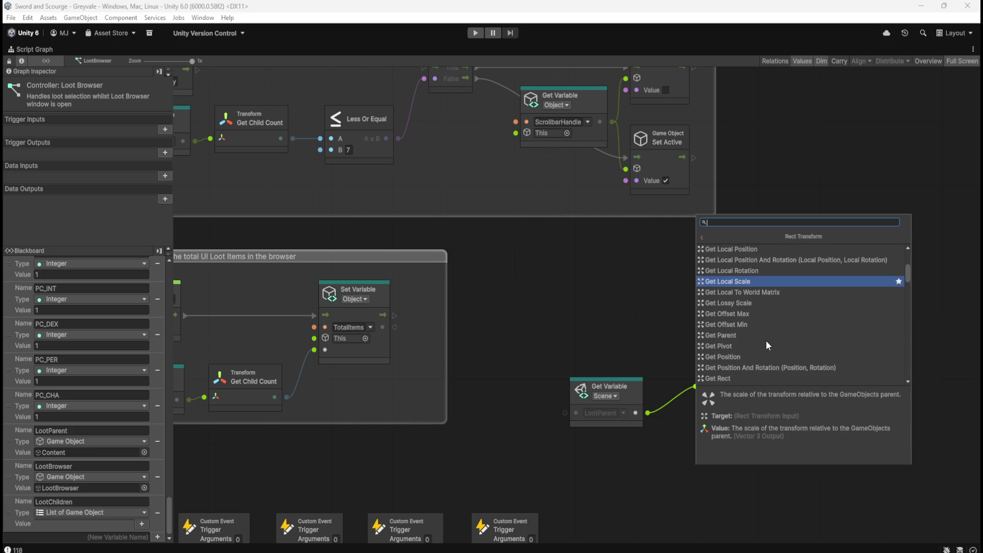
{"action": "scroll", "coordinate": [766, 340], "scroll_direction": "down", "scroll_amount": 5}
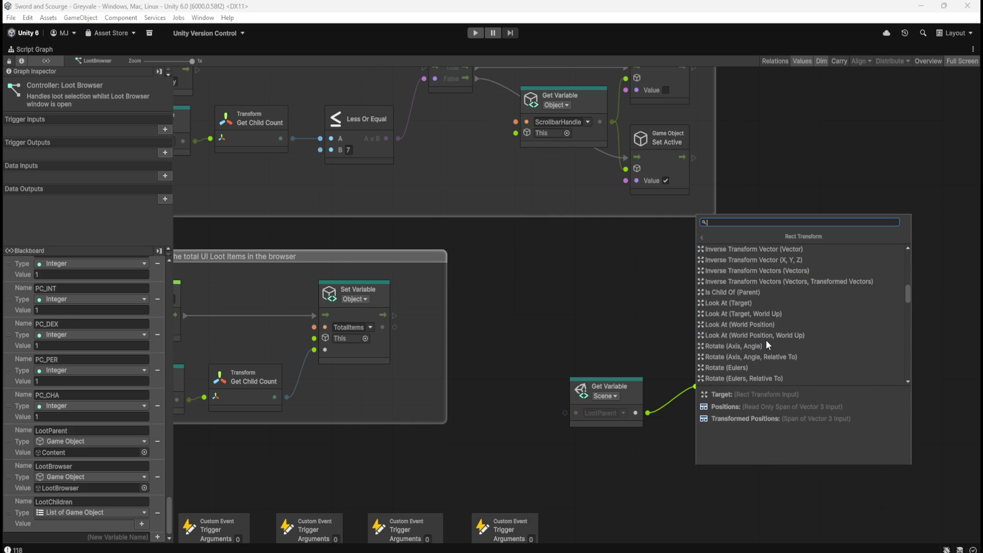
{"action": "scroll", "coordinate": [766, 340], "scroll_direction": "down", "scroll_amount": 1}
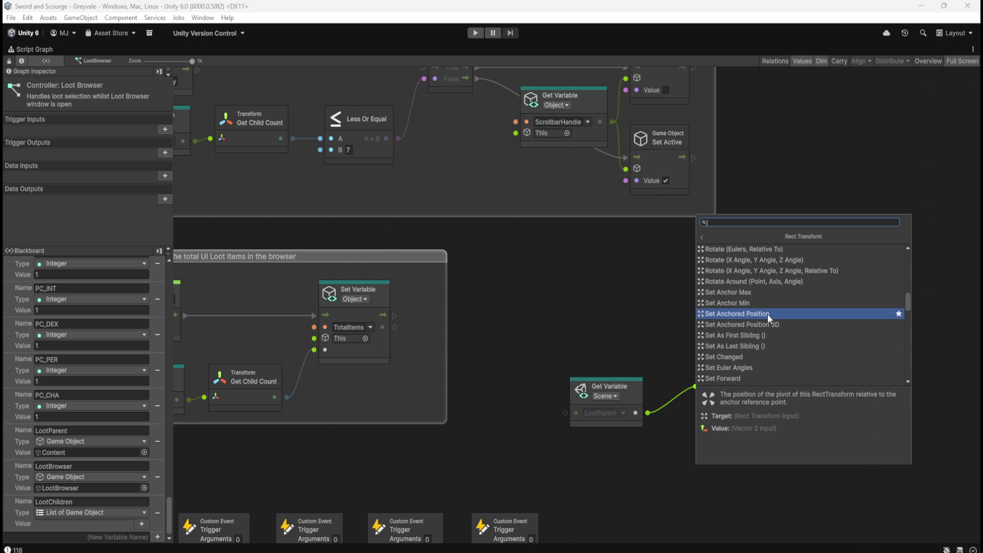
{"action": "scroll", "coordinate": [764, 336], "scroll_direction": "down", "scroll_amount": 2}
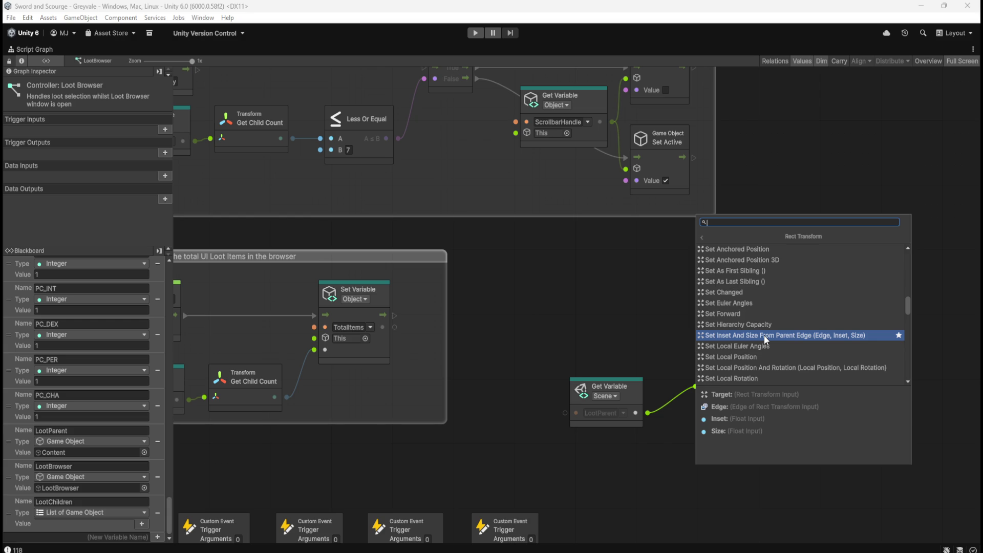
{"action": "scroll", "coordinate": [764, 335], "scroll_direction": "down", "scroll_amount": 5}
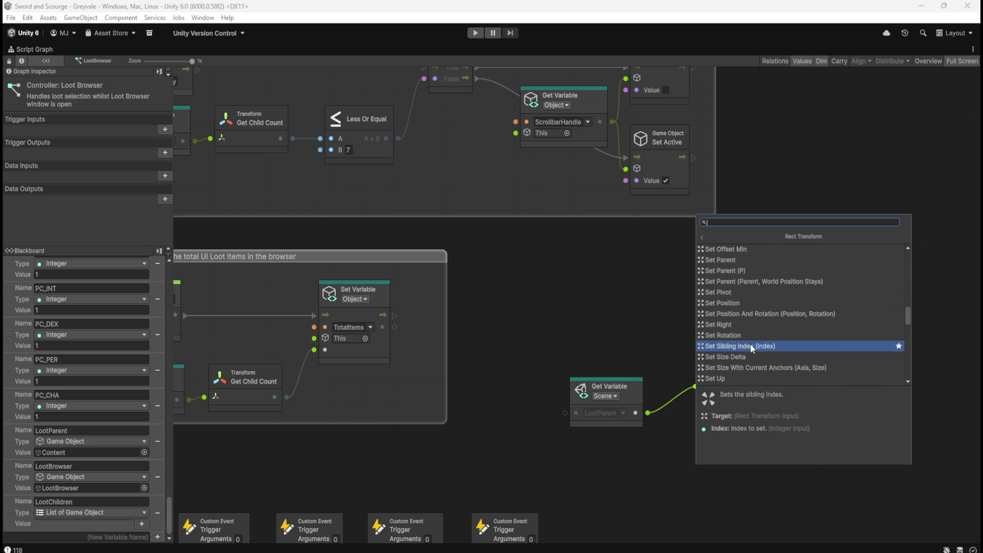
{"action": "scroll", "coordinate": [748, 365], "scroll_direction": "down", "scroll_amount": 2}
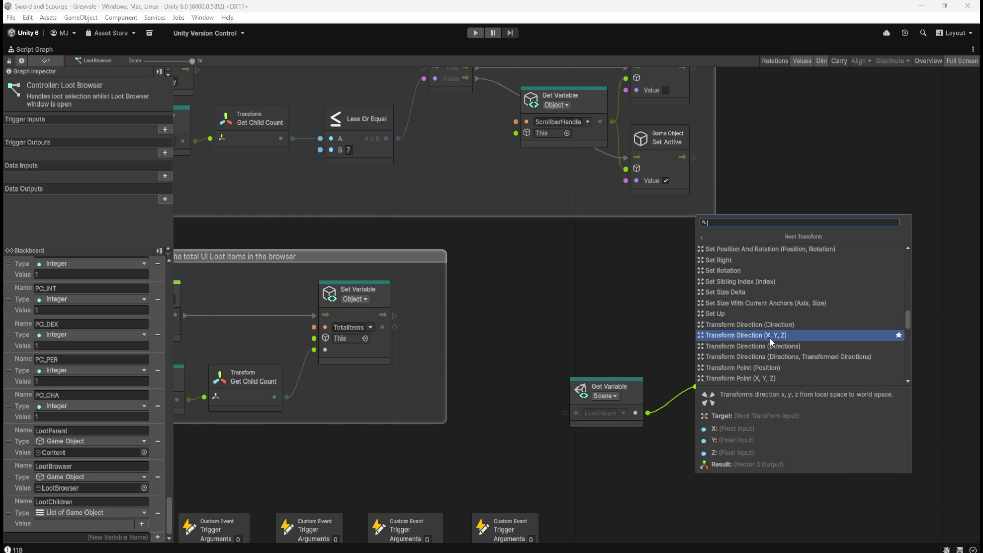
{"action": "scroll", "coordinate": [769, 337], "scroll_direction": "down", "scroll_amount": 1}
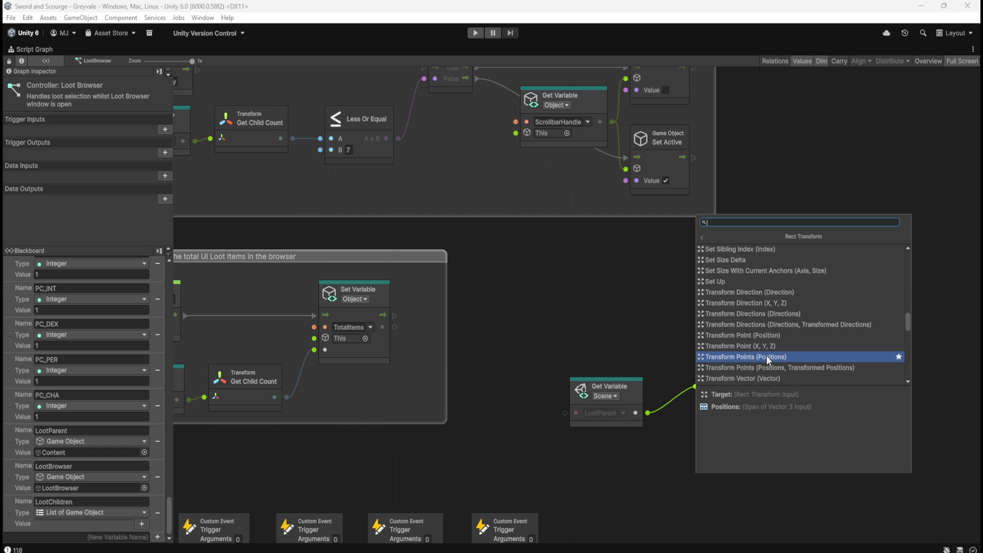
{"action": "scroll", "coordinate": [767, 355], "scroll_direction": "down", "scroll_amount": 1}
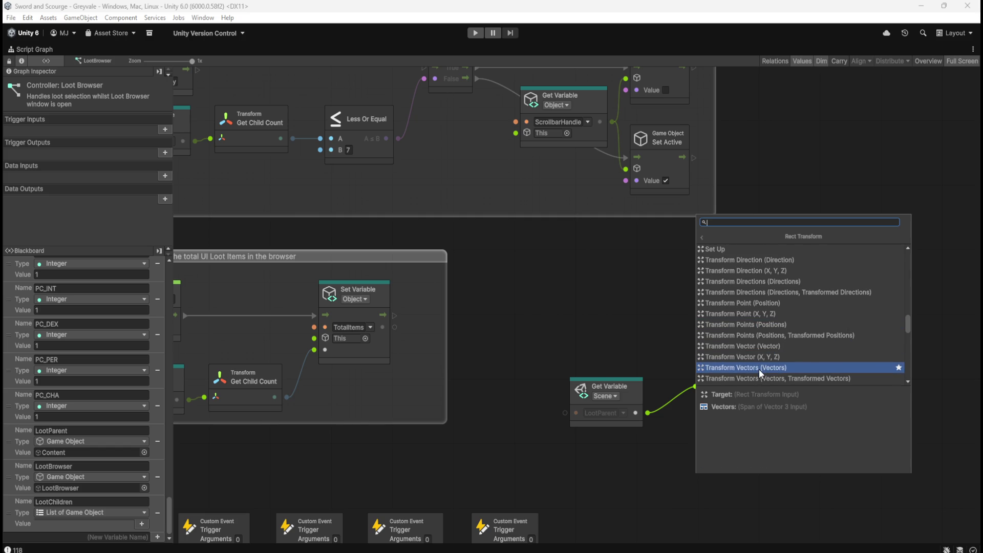
{"action": "scroll", "coordinate": [759, 373], "scroll_direction": "down", "scroll_amount": 4}
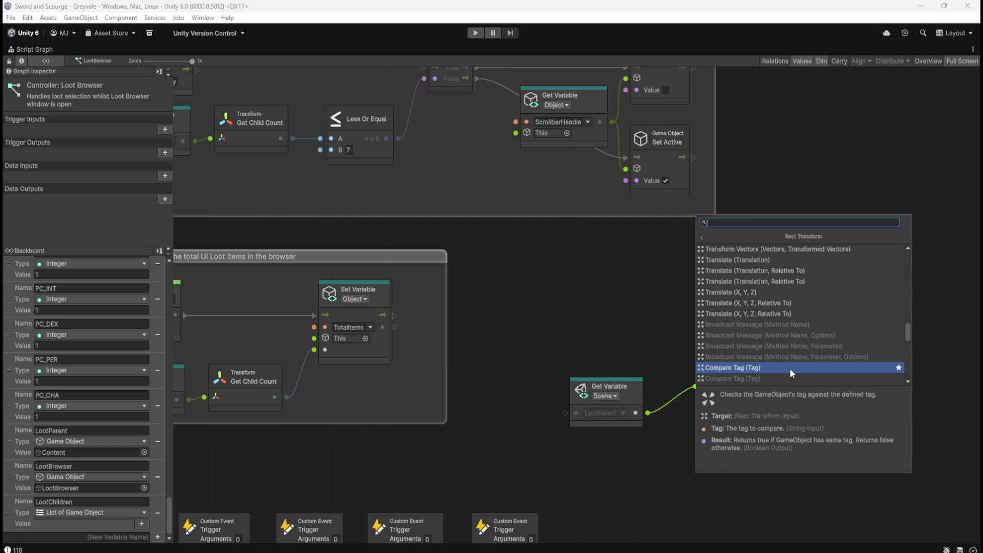
{"action": "scroll", "coordinate": [812, 329], "scroll_direction": "up", "scroll_amount": 10}
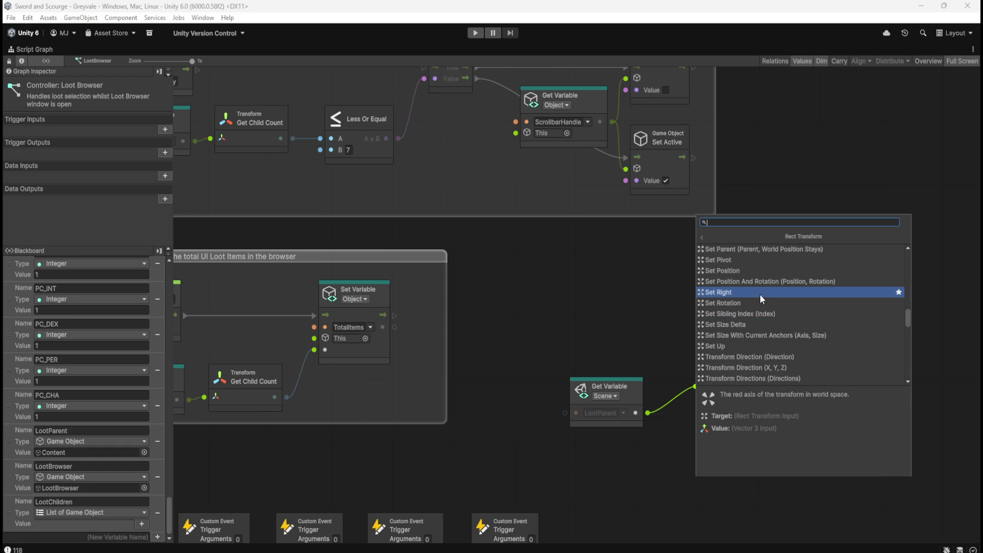
{"action": "scroll", "coordinate": [756, 300], "scroll_direction": "up", "scroll_amount": 1}
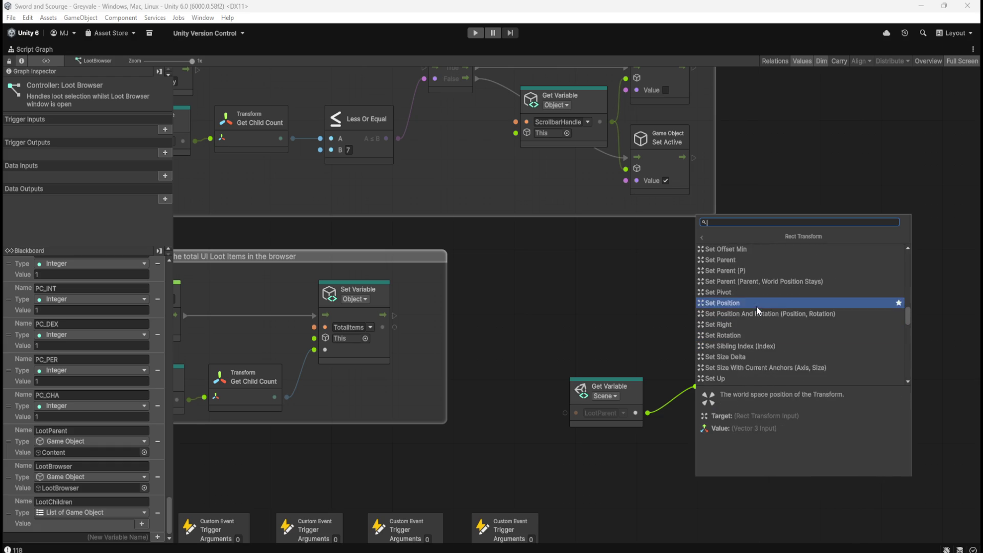
{"action": "scroll", "coordinate": [770, 295], "scroll_direction": "up", "scroll_amount": 2}
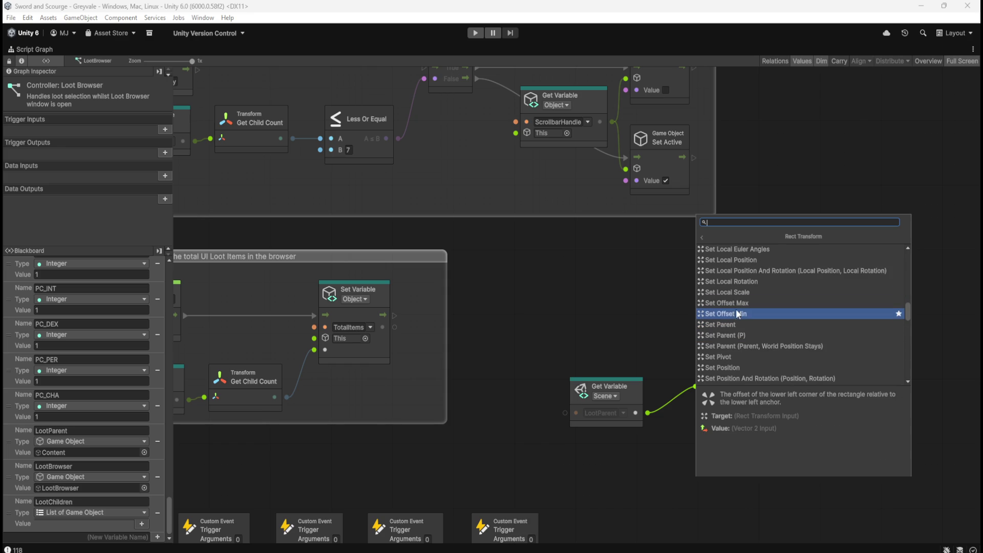
{"action": "scroll", "coordinate": [736, 311], "scroll_direction": "up", "scroll_amount": 1}
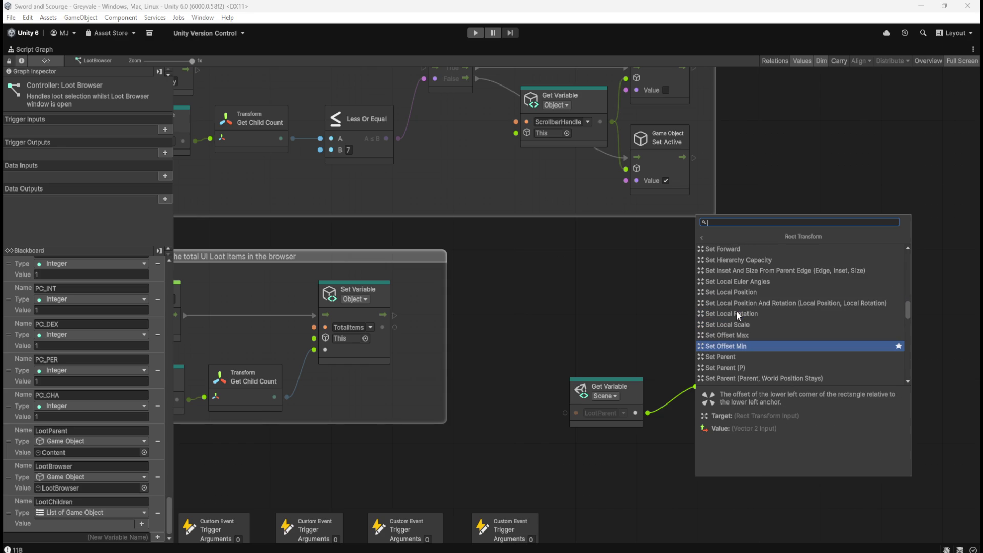
{"action": "scroll", "coordinate": [736, 310], "scroll_direction": "up", "scroll_amount": 1}
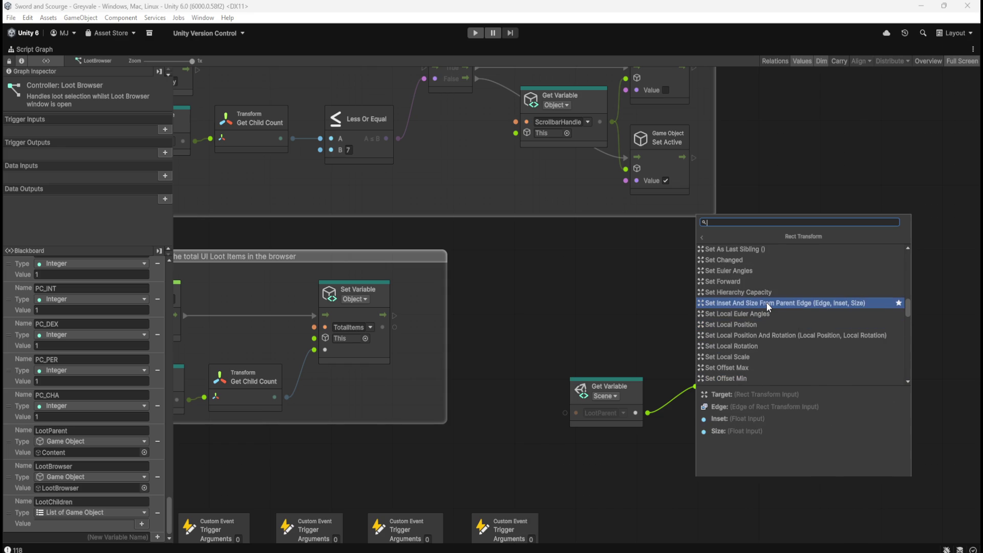
{"action": "scroll", "coordinate": [767, 303], "scroll_direction": "up", "scroll_amount": 5}
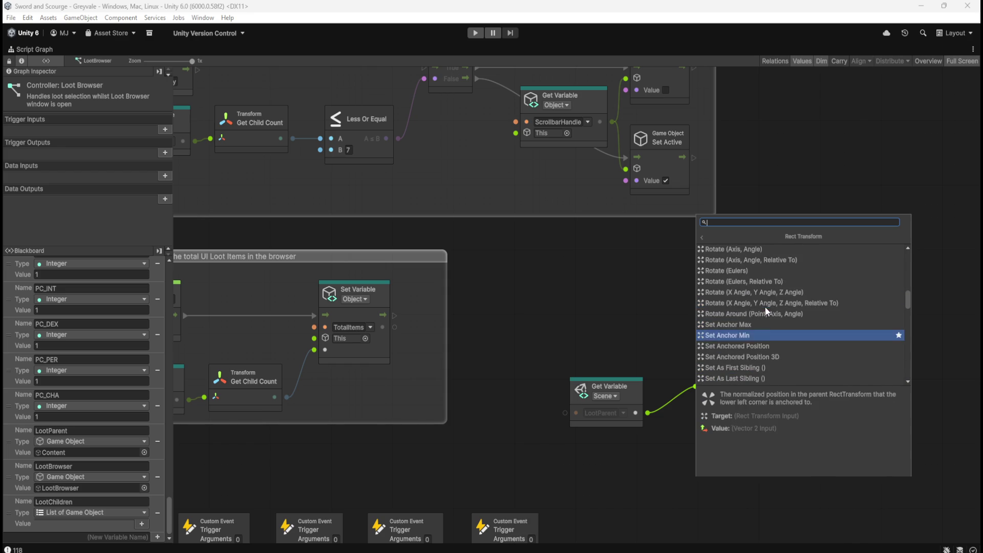
{"action": "scroll", "coordinate": [768, 323], "scroll_direction": "up", "scroll_amount": 8}
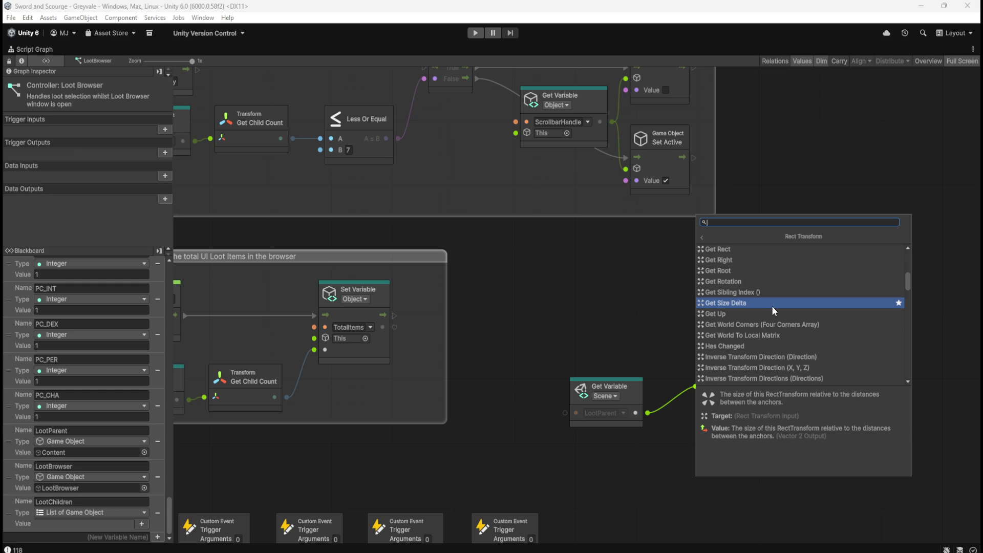
{"action": "scroll", "coordinate": [772, 305], "scroll_direction": "up", "scroll_amount": 1}
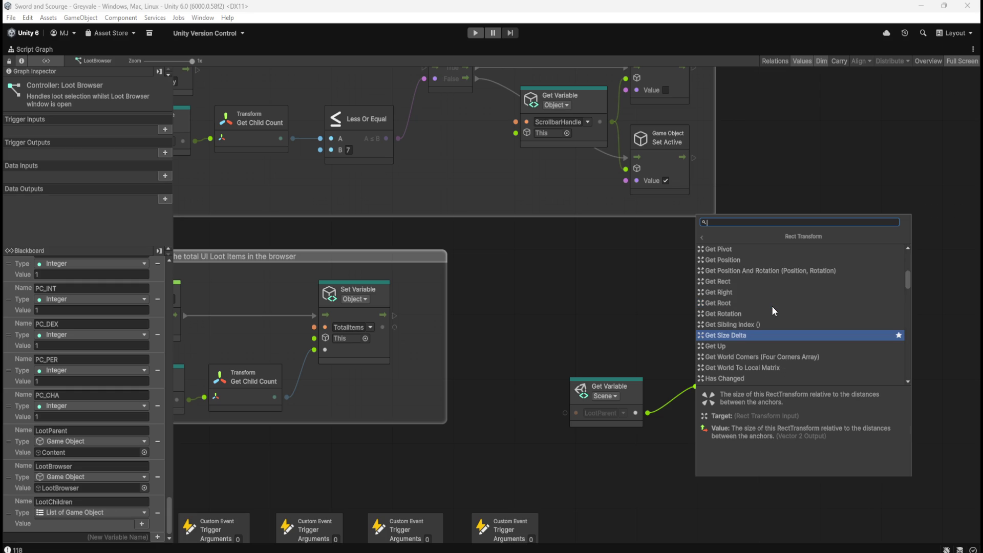
{"action": "scroll", "coordinate": [773, 306], "scroll_direction": "up", "scroll_amount": 1}
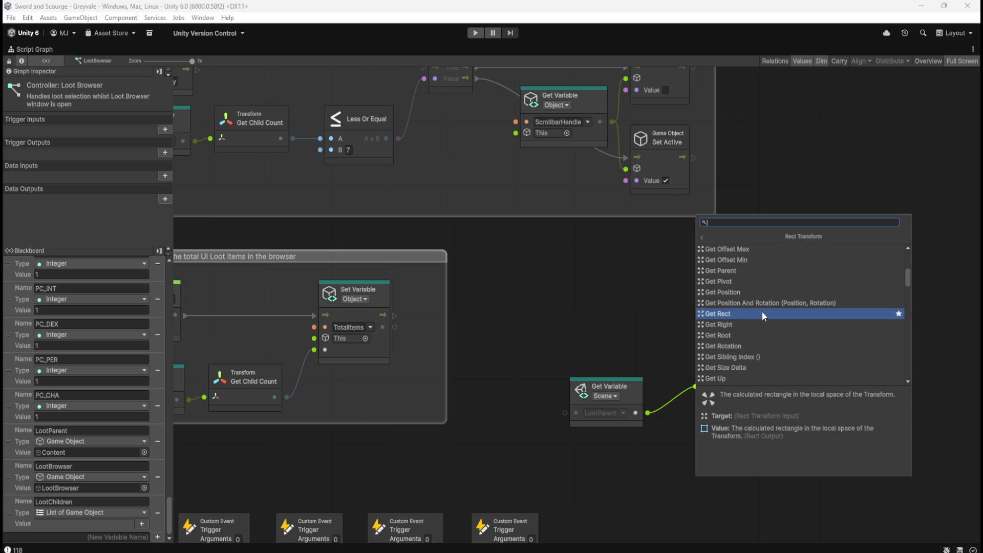
{"action": "scroll", "coordinate": [763, 309], "scroll_direction": "up", "scroll_amount": 1}
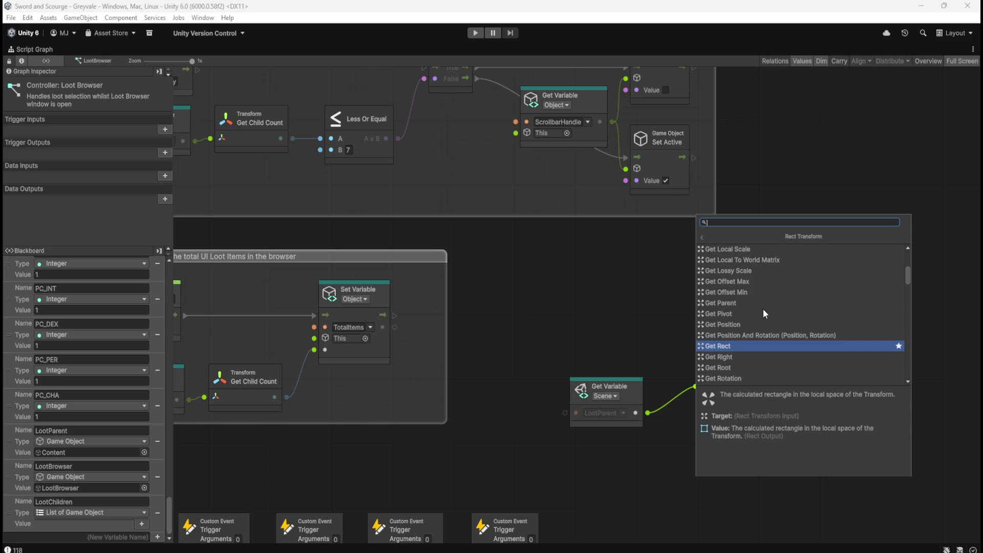
{"action": "scroll", "coordinate": [762, 309], "scroll_direction": "up", "scroll_amount": 1}
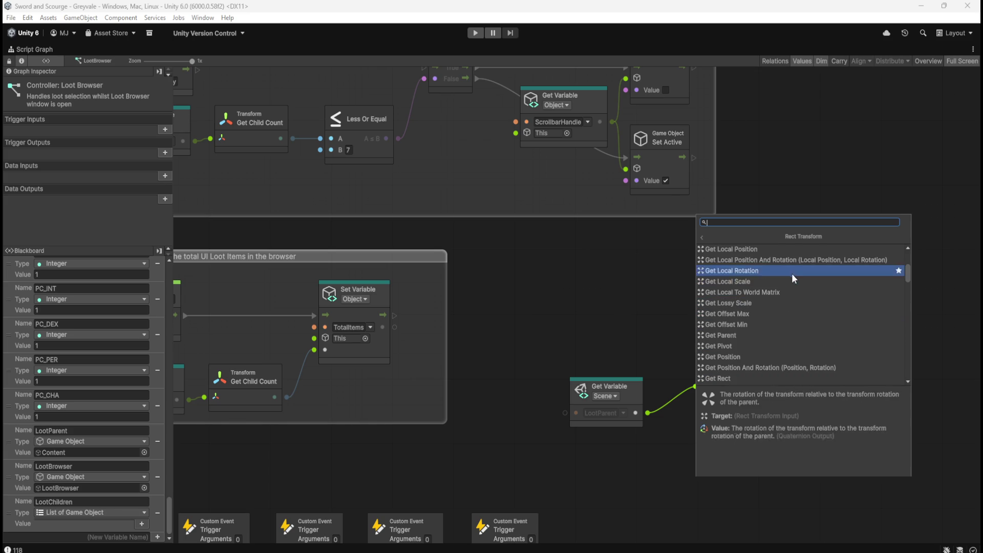
{"action": "scroll", "coordinate": [787, 299], "scroll_direction": "up", "scroll_amount": 4}
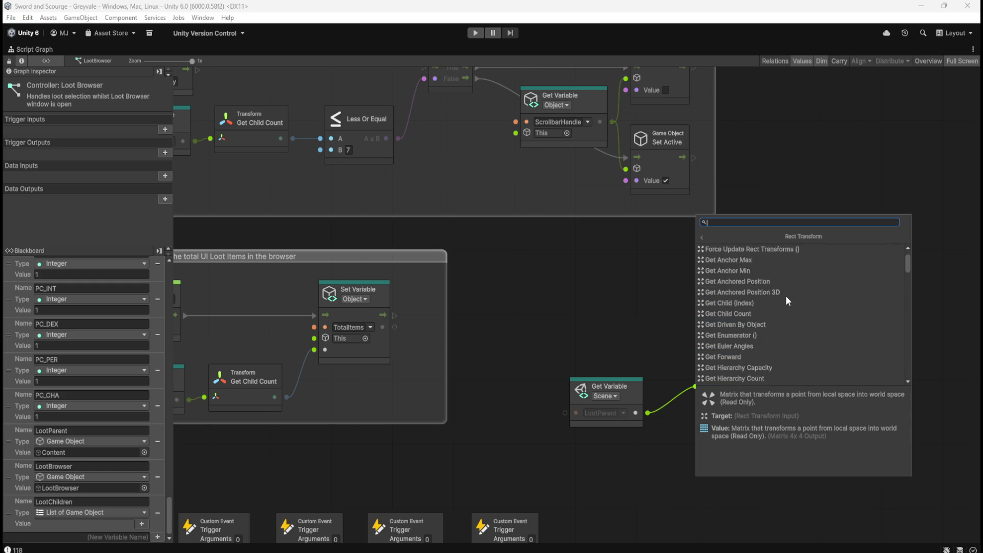
{"action": "scroll", "coordinate": [785, 296], "scroll_direction": "down", "scroll_amount": 2}
{"action": "scroll", "coordinate": [787, 300], "scroll_direction": "down", "scroll_amount": 15}
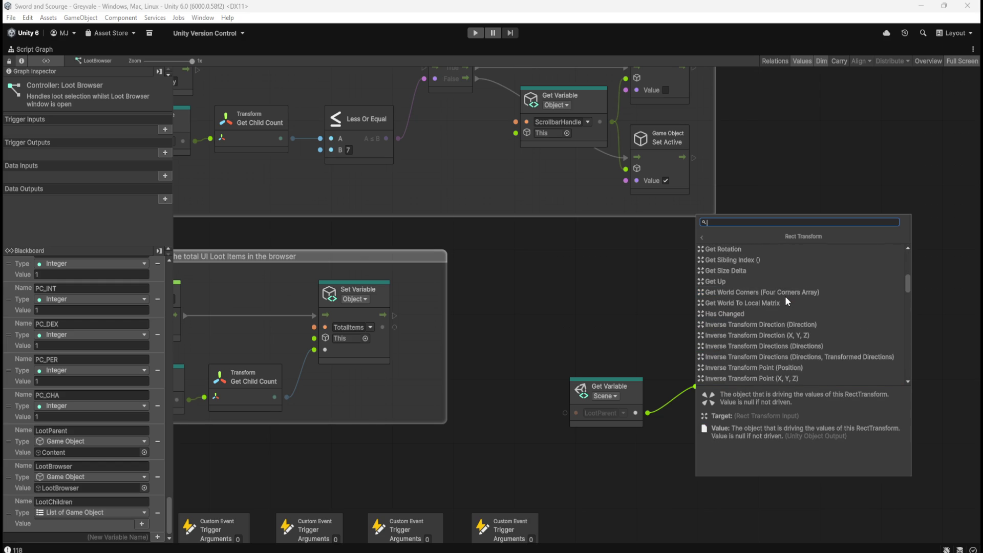
{"action": "scroll", "coordinate": [785, 296], "scroll_direction": "down", "scroll_amount": 1}
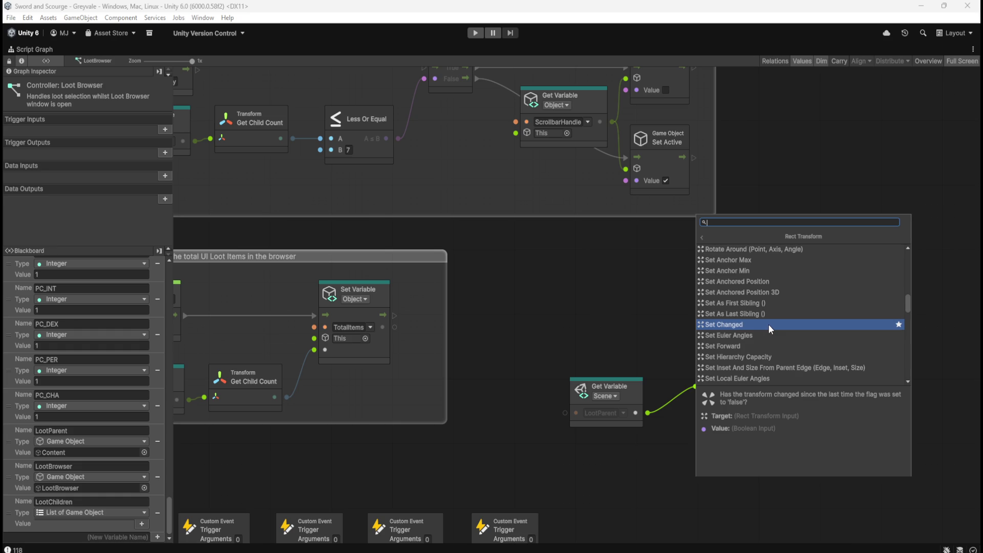
{"action": "scroll", "coordinate": [769, 325], "scroll_direction": "down", "scroll_amount": 1}
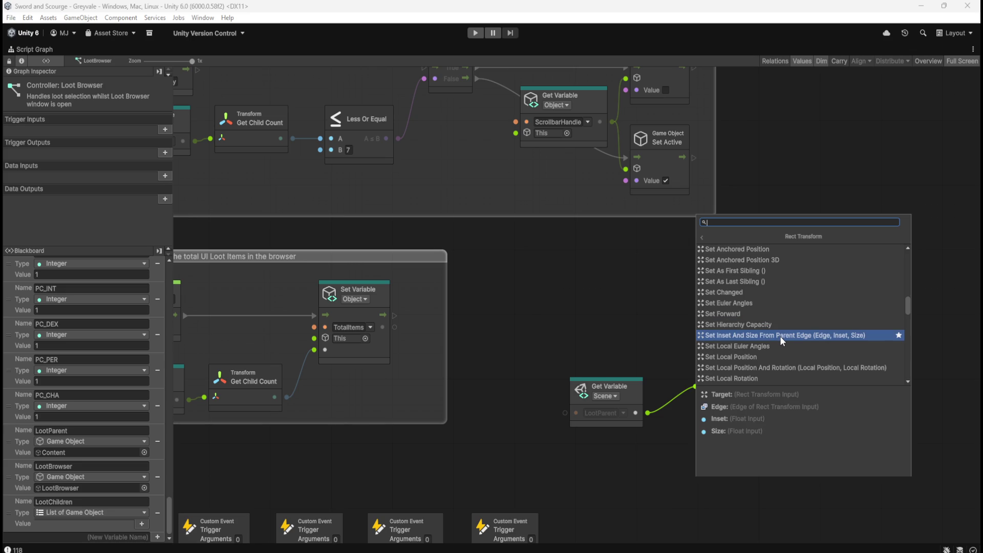
{"action": "left_click", "coordinate": [779, 335]}
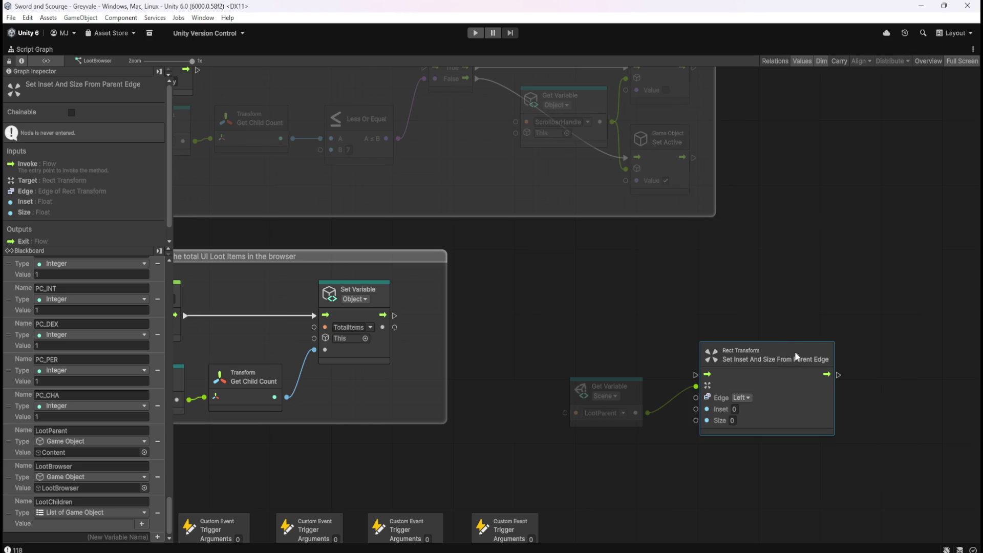
Review the Edge options, keep Left, and restore the normal editor layout
{"action": "left_click", "coordinate": [742, 398]}
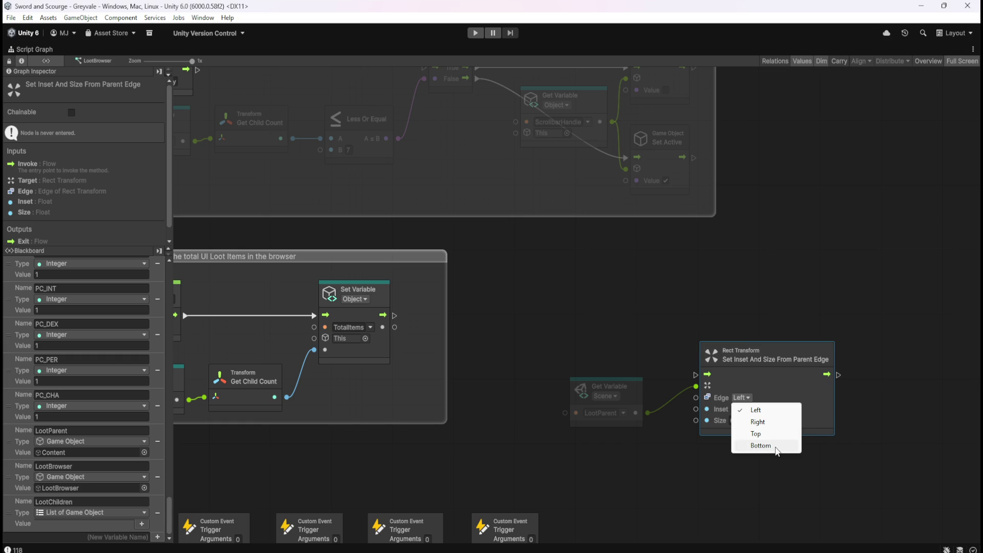
{"action": "left_click", "coordinate": [799, 273]}
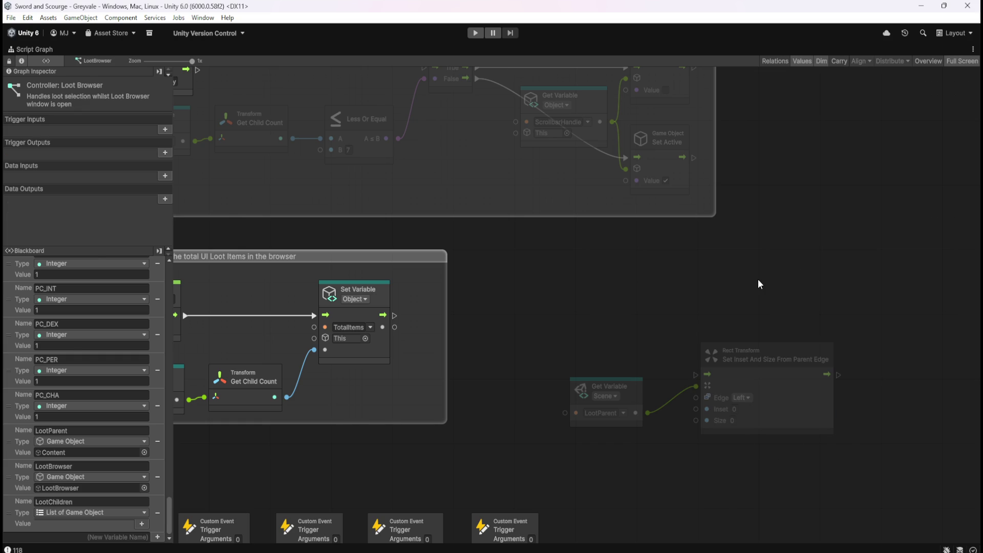
{"action": "key", "text": "shift+space"}
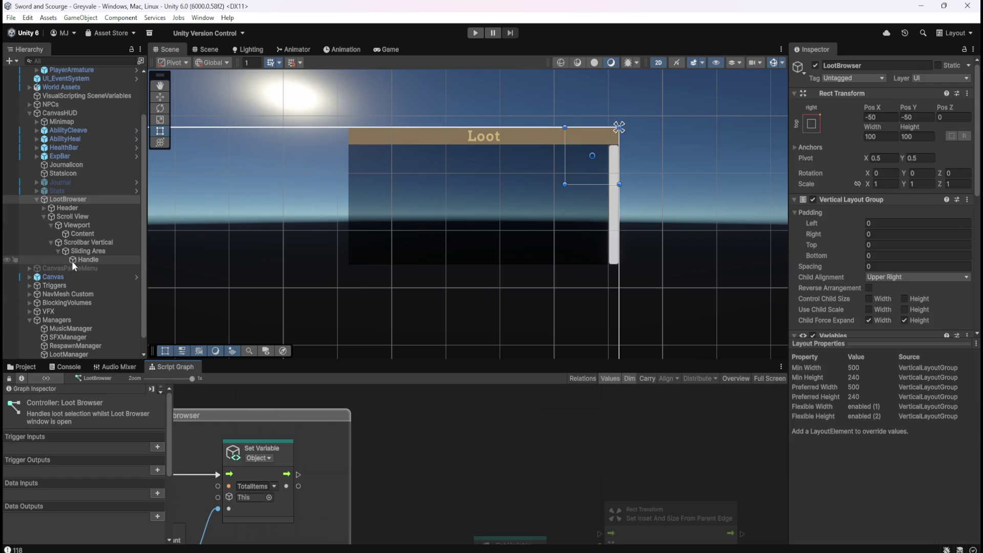
Inspect the Content and Viewport objects' Rect Transform settings in the Hierarchy and Inspector
{"action": "left_click", "coordinate": [104, 233]}
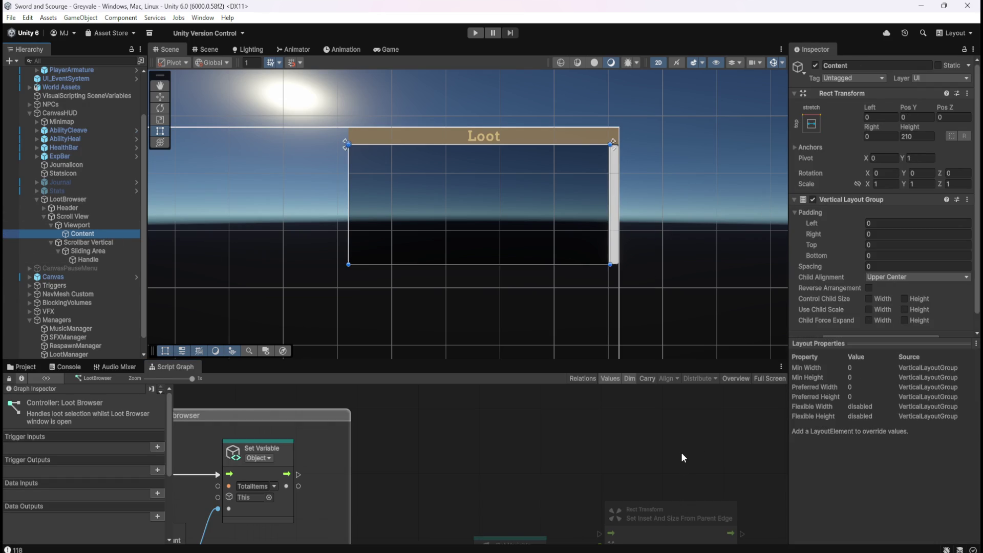
{"action": "scroll", "coordinate": [831, 267], "scroll_direction": "down", "scroll_amount": 1}
{"action": "scroll", "coordinate": [831, 268], "scroll_direction": "up", "scroll_amount": 1}
{"action": "left_click_drag", "start_coordinate": [679, 474], "coordinate": [651, 395]}
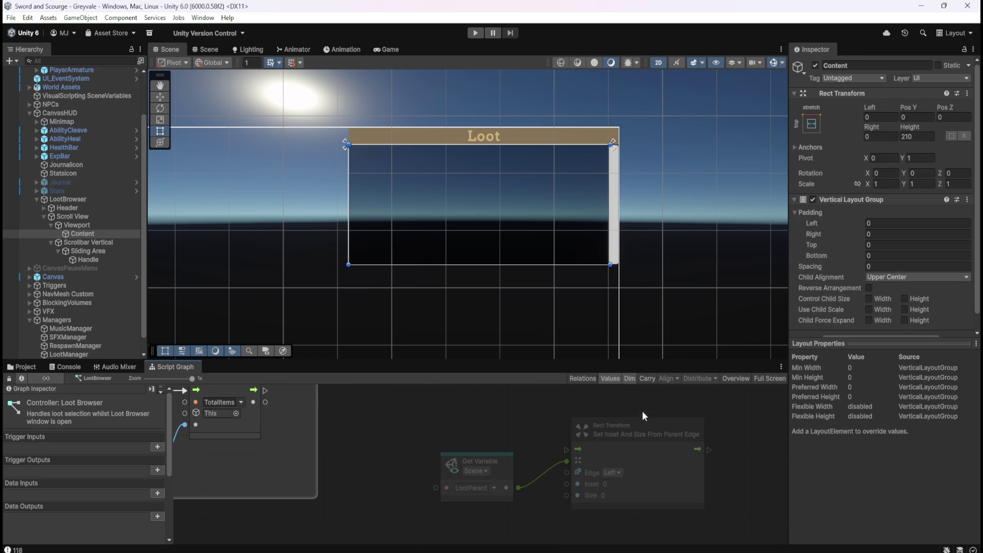
{"action": "left_click", "coordinate": [93, 225]}
{"action": "left_click", "coordinate": [88, 235]}
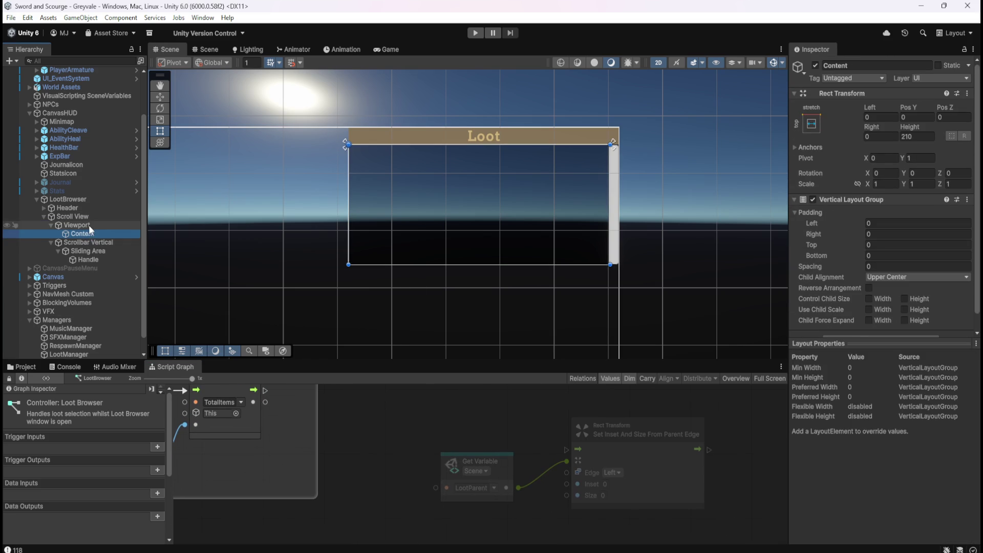
{"action": "left_click", "coordinate": [88, 225]}
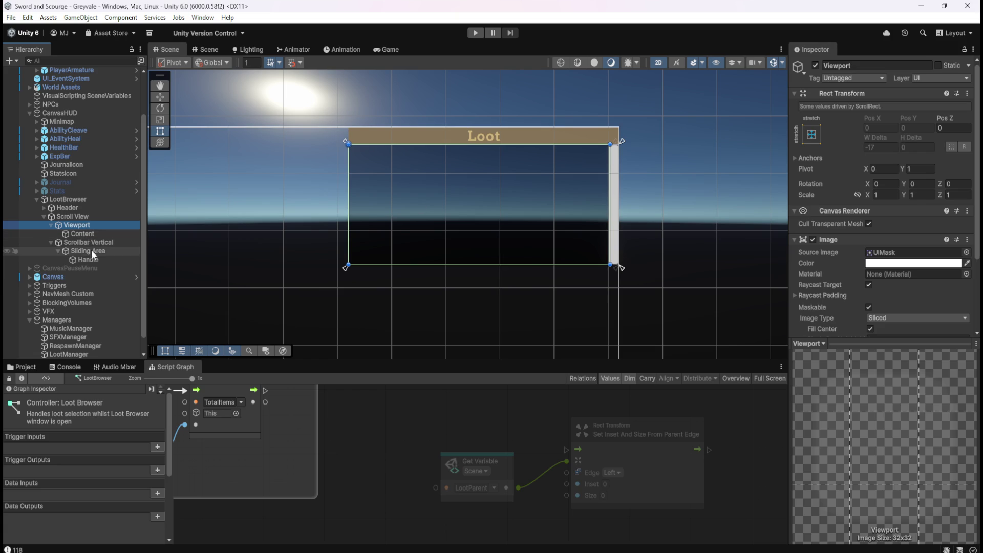
{"action": "left_click", "coordinate": [97, 234]}
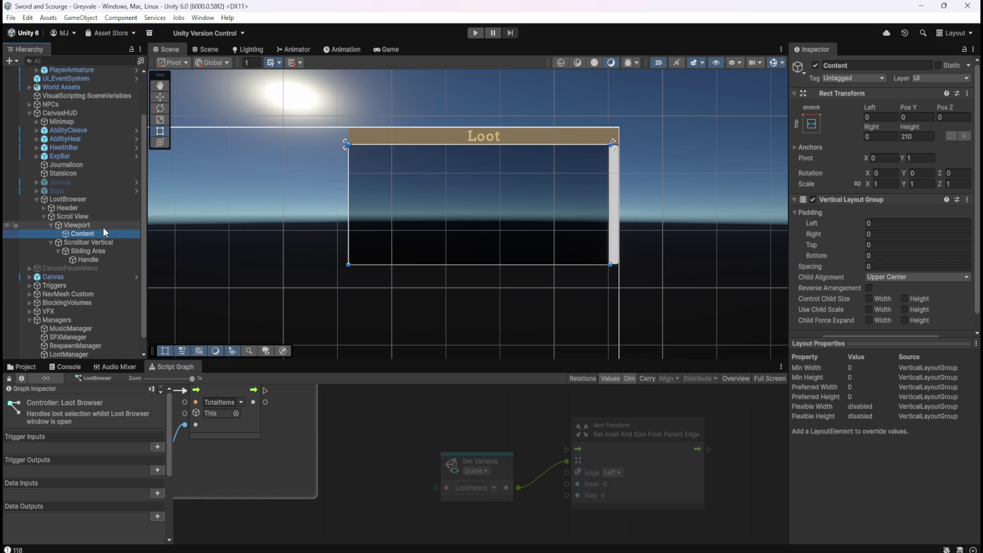
{"action": "left_click", "coordinate": [101, 226]}
{"action": "left_click", "coordinate": [99, 233]}
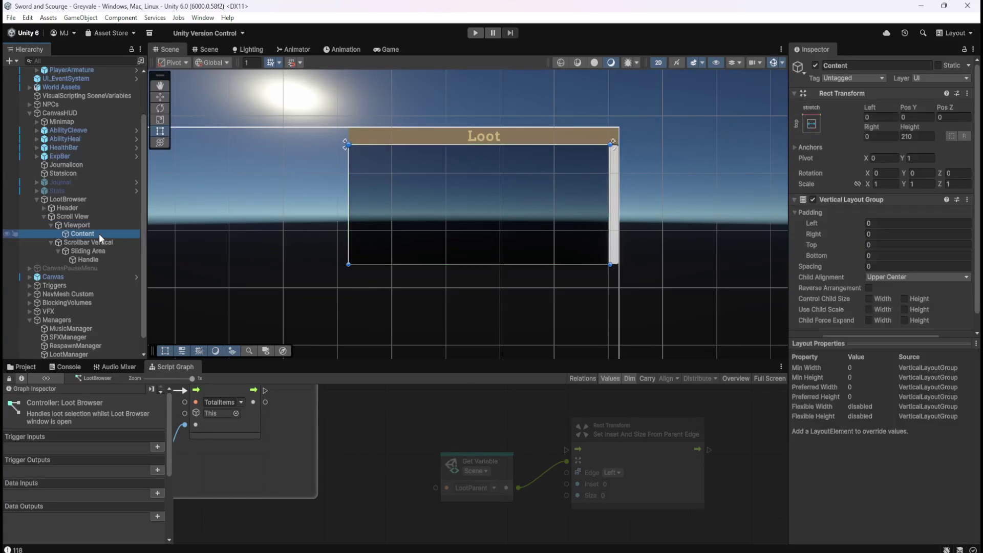
Stretch the Content rect's bottom edge in the Scene view, keeping height 210, then maximize the script graph
{"action": "left_click", "coordinate": [467, 263]}
{"action": "mouse_move", "coordinate": [468, 263]}
{"action": "left_mouse_down"}
{"action": "mouse_move", "coordinate": [494, 340]}
{"action": "mouse_move", "coordinate": [500, 256]}
{"action": "mouse_move", "coordinate": [491, 347]}
{"action": "mouse_move", "coordinate": [487, 288]}
{"action": "mouse_move", "coordinate": [500, 259]}
{"action": "mouse_move", "coordinate": [483, 287]}
{"action": "mouse_move", "coordinate": [482, 330]}
{"action": "mouse_move", "coordinate": [488, 263]}
{"action": "mouse_move", "coordinate": [496, 265]}
{"action": "left_mouse_up"}
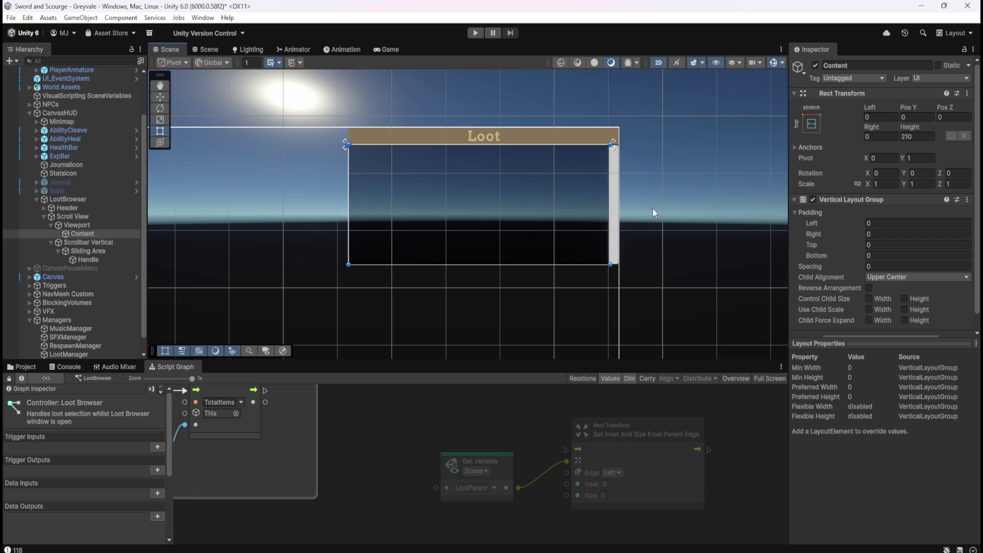
{"action": "left_click", "coordinate": [112, 242]}
{"action": "left_click", "coordinate": [115, 232]}
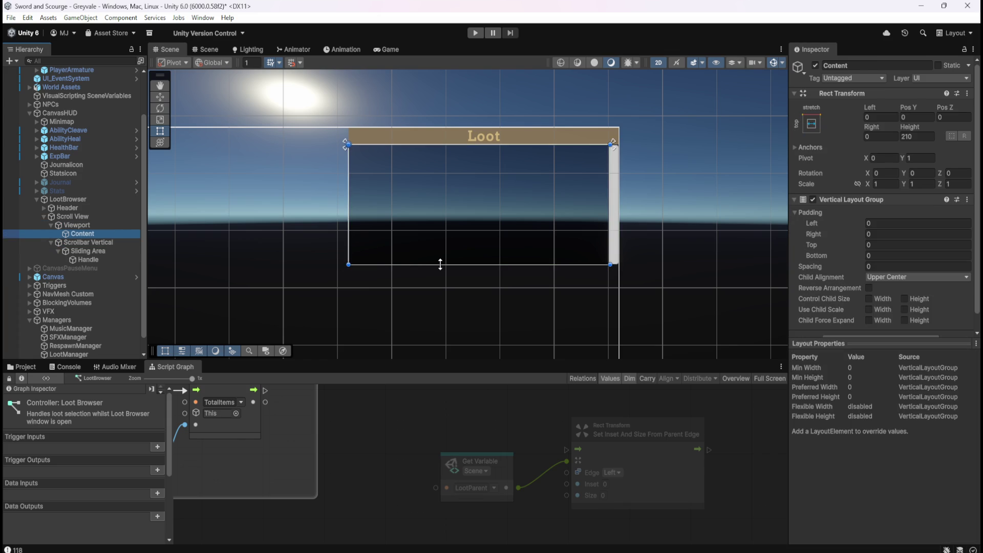
{"action": "mouse_move", "coordinate": [441, 264]}
{"action": "left_mouse_down"}
{"action": "mouse_move", "coordinate": [456, 339]}
{"action": "mouse_move", "coordinate": [471, 299]}
{"action": "mouse_move", "coordinate": [471, 323]}
{"action": "mouse_move", "coordinate": [487, 317]}
{"action": "mouse_move", "coordinate": [484, 334]}
{"action": "mouse_move", "coordinate": [513, 266]}
{"action": "left_mouse_up"}
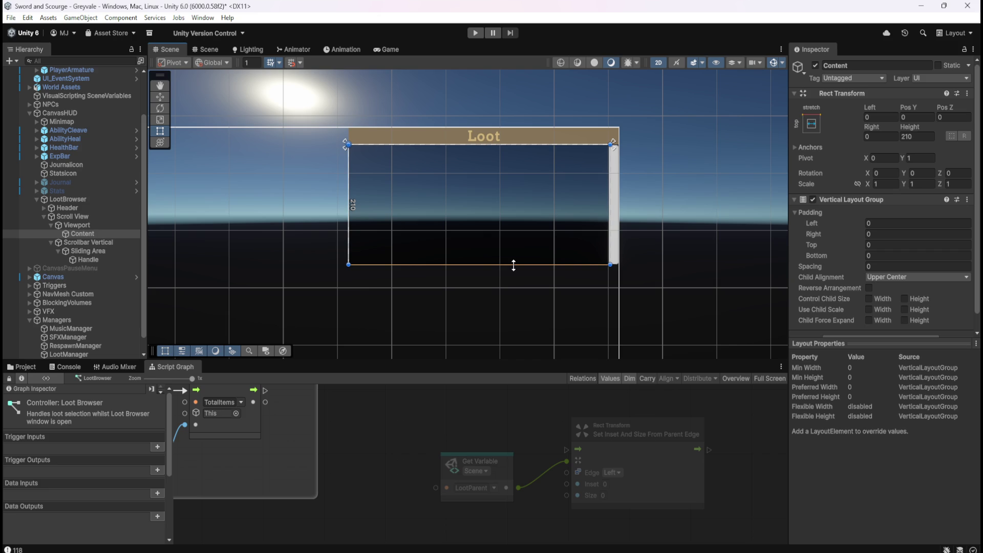
{"action": "mouse_move", "coordinate": [514, 266]}
{"action": "left_mouse_down"}
{"action": "mouse_move", "coordinate": [496, 327]}
{"action": "mouse_move", "coordinate": [529, 266]}
{"action": "left_mouse_up"}
{"action": "left_click_drag", "start_coordinate": [529, 266], "coordinate": [516, 297]}
{"action": "mouse_move", "coordinate": [512, 318]}
{"action": "left_mouse_down"}
{"action": "mouse_move", "coordinate": [506, 339]}
{"action": "mouse_move", "coordinate": [556, 250]}
{"action": "mouse_move", "coordinate": [547, 288]}
{"action": "mouse_move", "coordinate": [563, 252]}
{"action": "mouse_move", "coordinate": [551, 274]}
{"action": "mouse_move", "coordinate": [558, 264]}
{"action": "left_mouse_up"}
{"action": "key", "text": "shift+space"}
{"action": "left_click", "coordinate": [599, 342]}
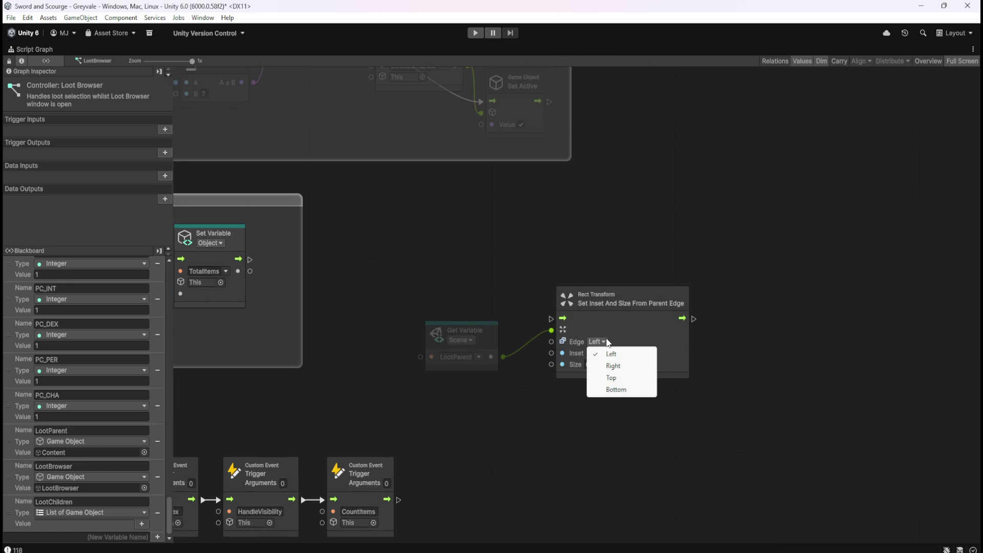
{"action": "left_click", "coordinate": [543, 433]}
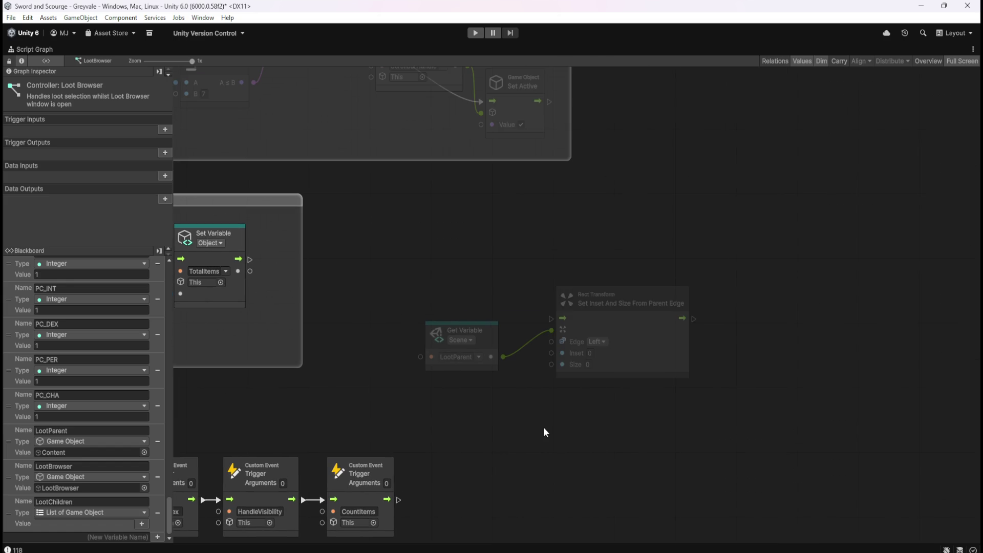
{"action": "right_click", "coordinate": [630, 424]}
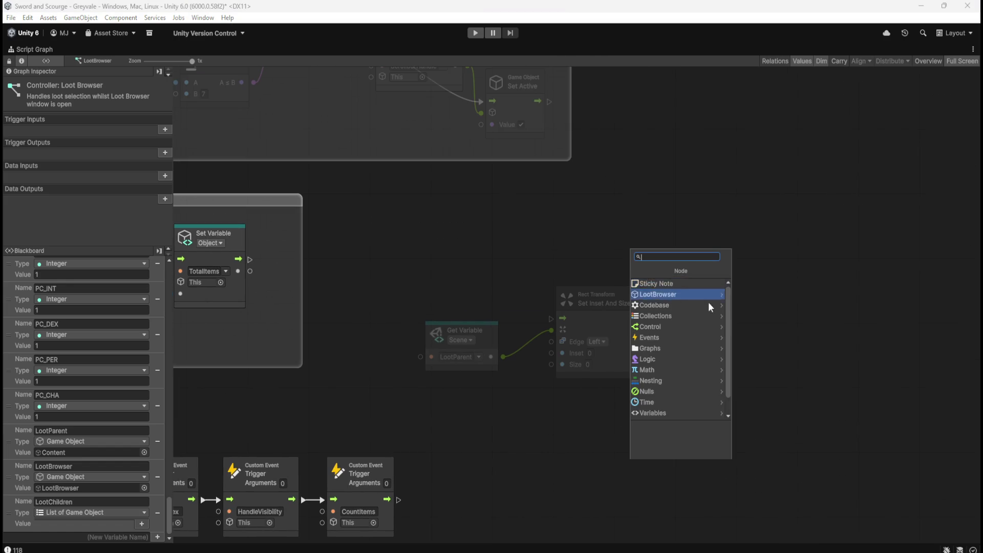
{"action": "left_click", "coordinate": [512, 371]}
{"action": "left_click_drag", "start_coordinate": [503, 357], "coordinate": [560, 417]}
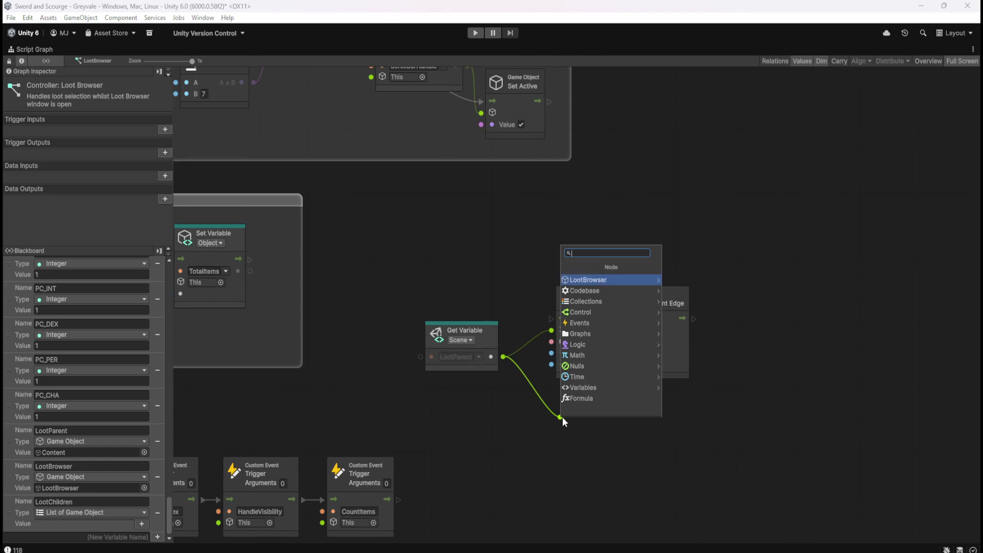
{"action": "left_click", "coordinate": [620, 280]}
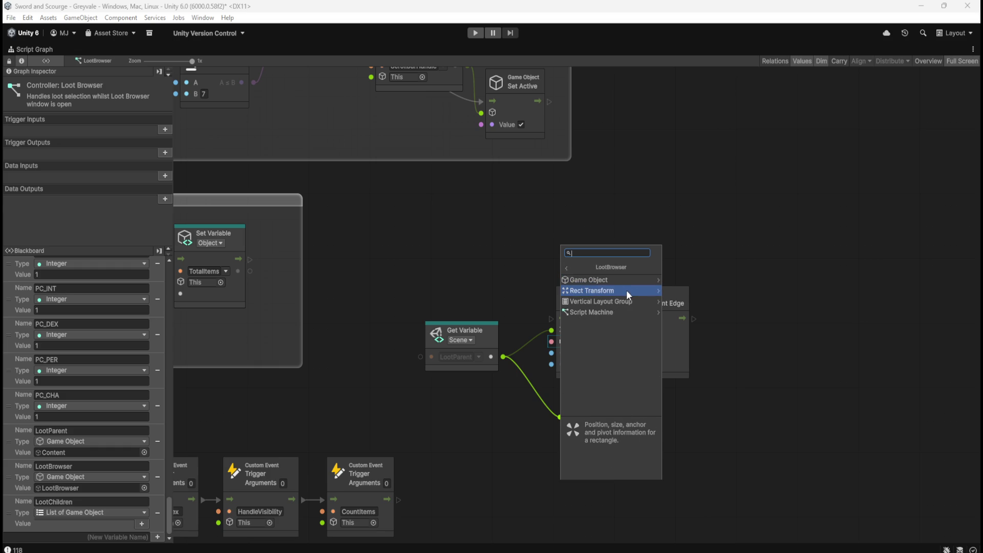
{"action": "left_click", "coordinate": [626, 290]}
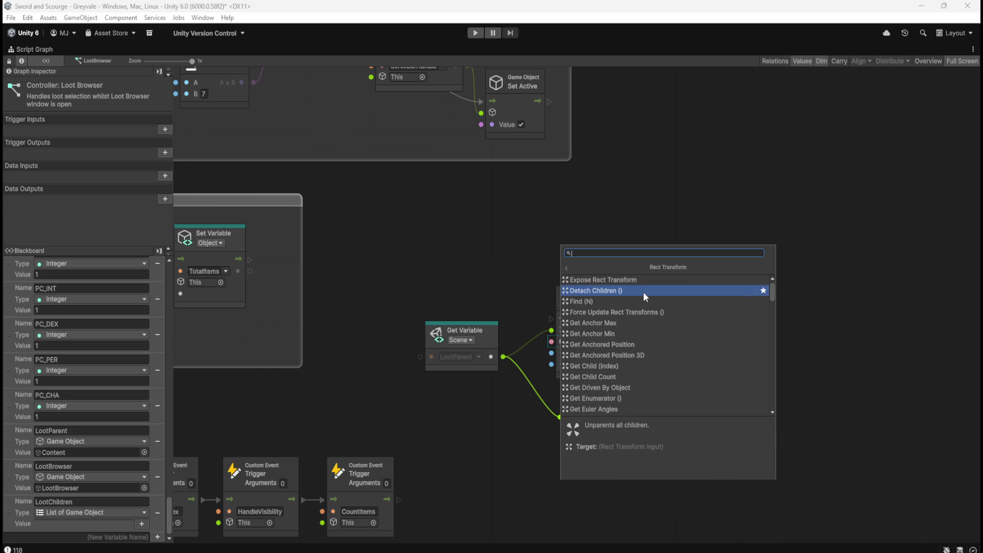
{"action": "left_click", "coordinate": [646, 280]}
{"action": "scroll", "coordinate": [755, 379], "scroll_direction": "down", "scroll_amount": 2}
{"action": "mouse_move", "coordinate": [763, 358]}
{"action": "left_mouse_down"}
{"action": "mouse_move", "coordinate": [764, 222]}
{"action": "mouse_move", "coordinate": [744, 156]}
{"action": "left_mouse_up"}
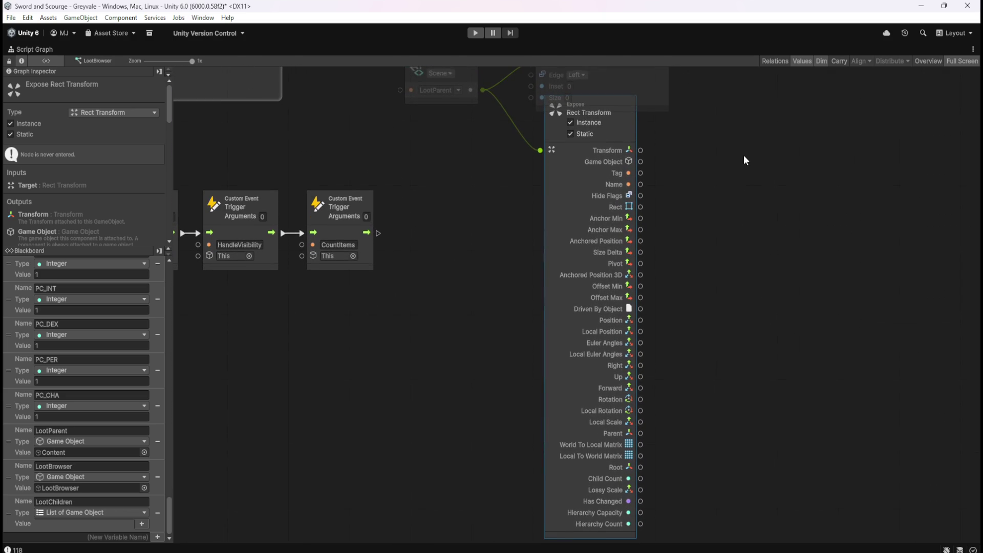
{"action": "left_click_drag", "start_coordinate": [700, 208], "coordinate": [707, 272]}
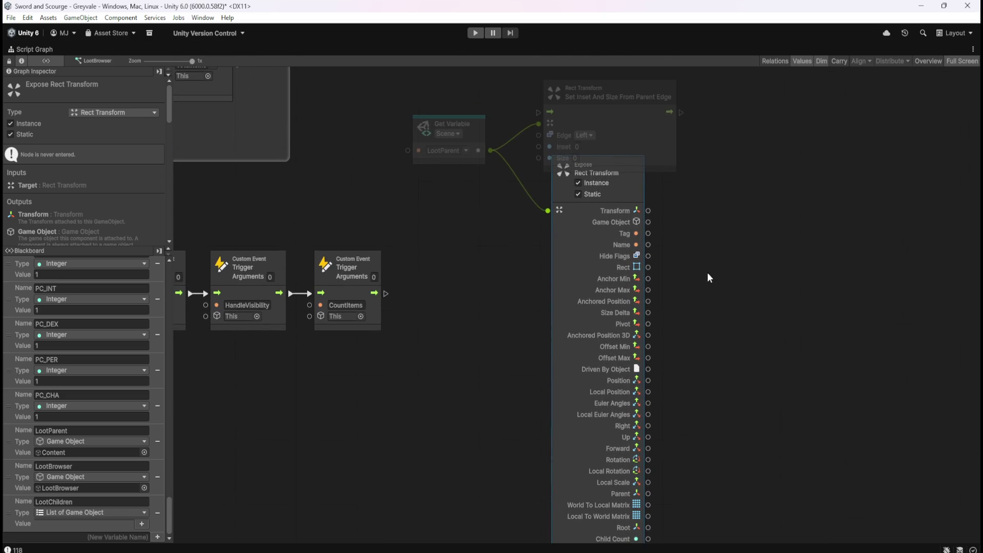
{"action": "left_click_drag", "start_coordinate": [646, 274], "coordinate": [707, 272]}
{"action": "left_click", "coordinate": [739, 308]}
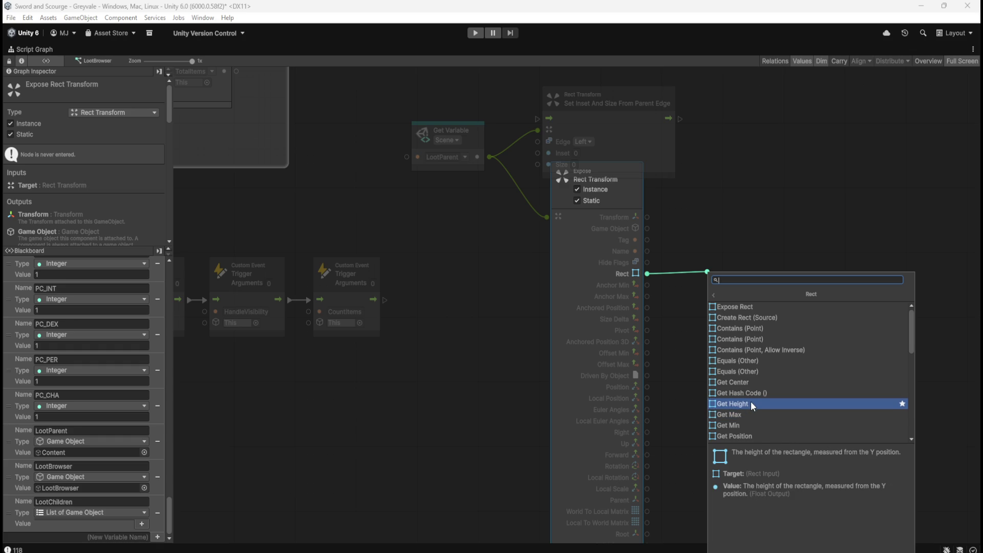
{"action": "key", "text": "Escape"}
{"action": "key", "text": "Escape"}
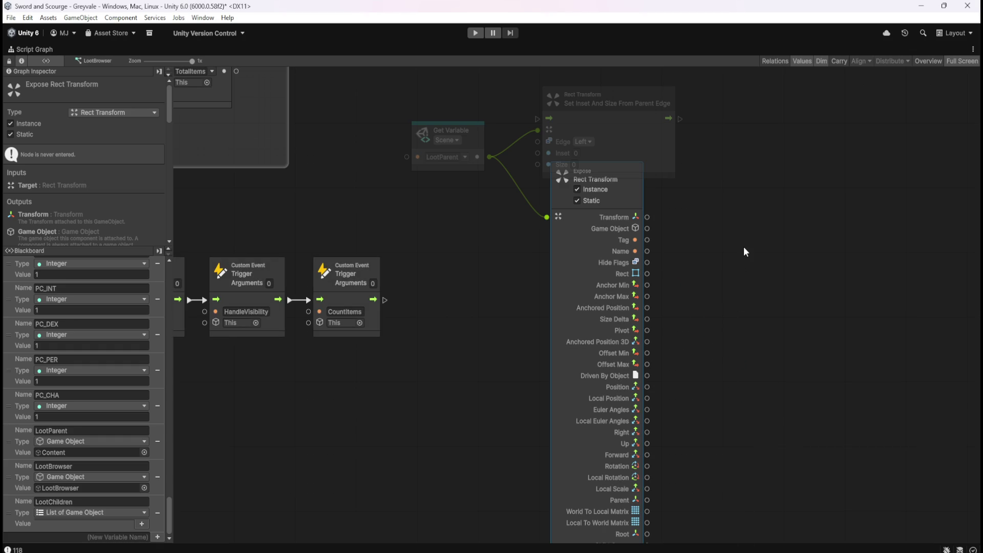
Browse LootParent's Rect Transform members from a dragged connection, then cancel that search
{"action": "left_click", "coordinate": [744, 244]}
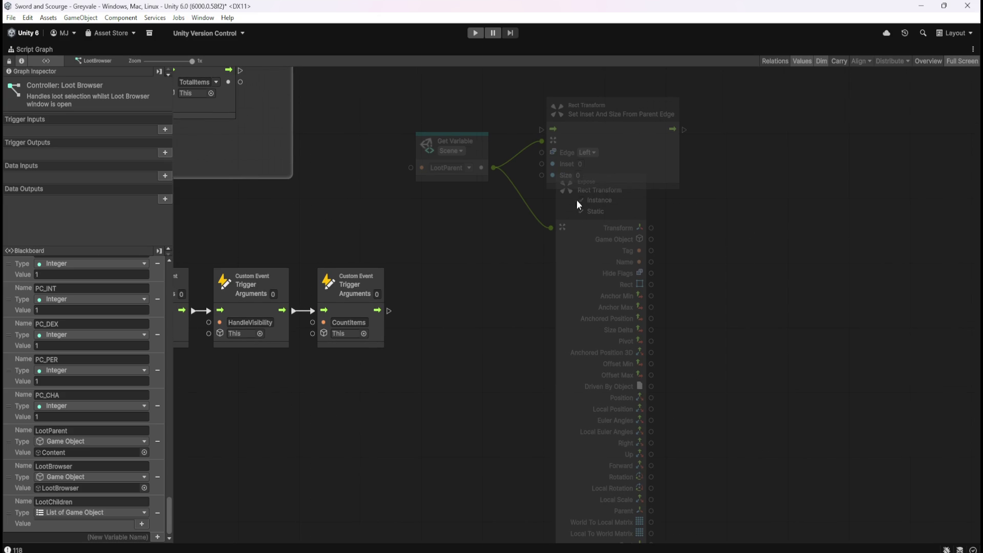
{"action": "left_click_drag", "start_coordinate": [492, 167], "coordinate": [706, 265]}
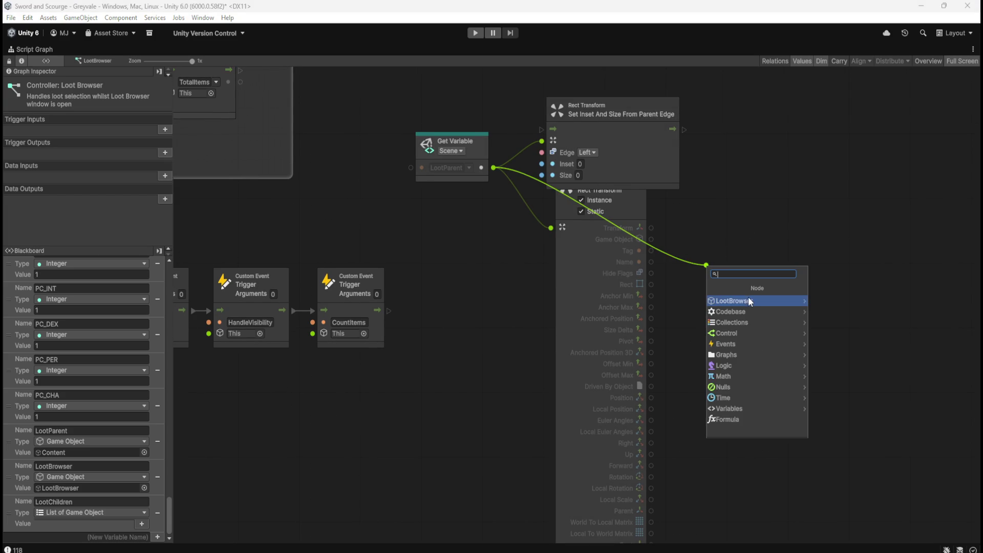
{"action": "left_click", "coordinate": [749, 301]}
{"action": "left_click", "coordinate": [741, 309]}
{"action": "scroll", "coordinate": [788, 324], "scroll_direction": "down", "scroll_amount": 20}
{"action": "scroll", "coordinate": [787, 324], "scroll_direction": "down", "scroll_amount": 10}
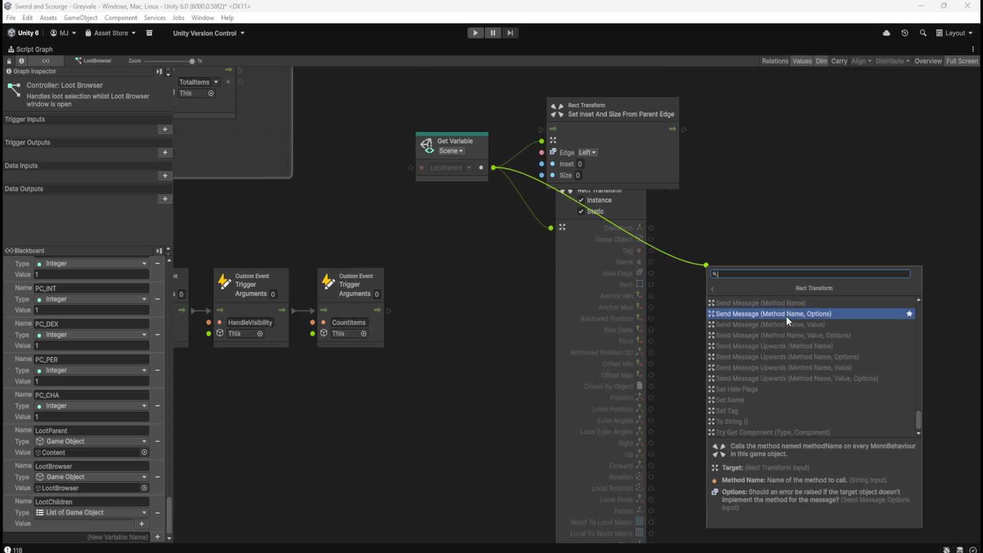
{"action": "key", "text": "Escape"}
Search 'rect' and add a Rect Set Height node, position it, and restore the editor layout
{"action": "right_click", "coordinate": [732, 262]}
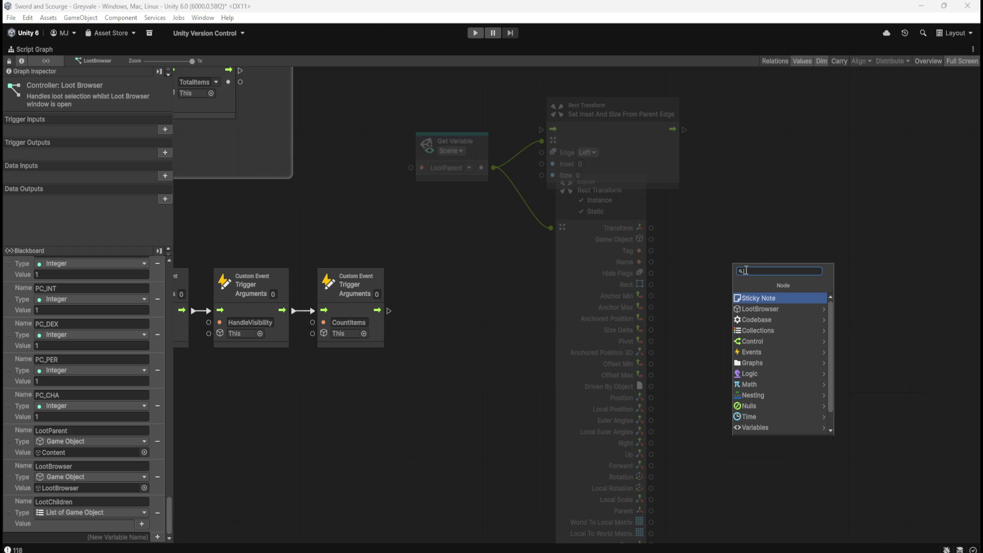
{"action": "type", "text": "rect"}
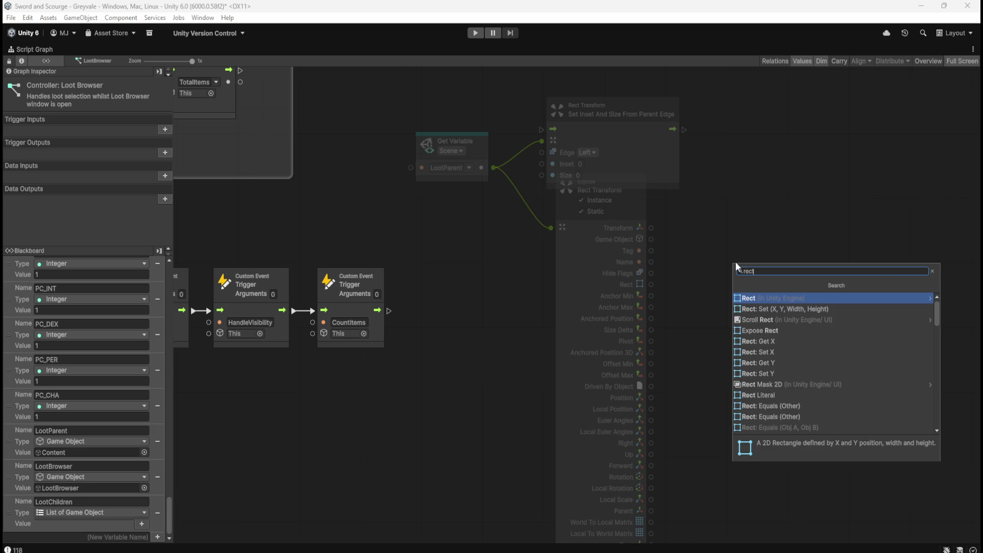
{"action": "left_click", "coordinate": [771, 297]}
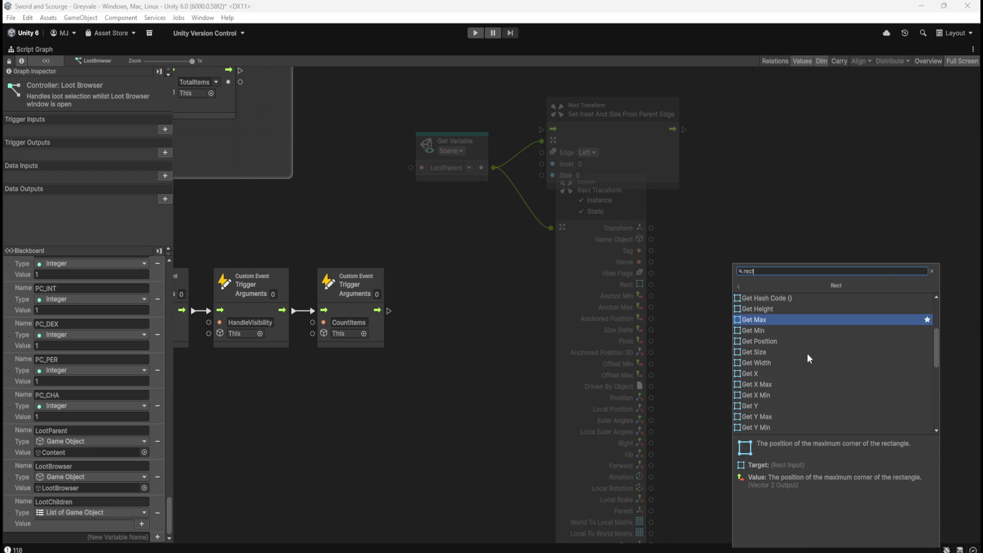
{"action": "scroll", "coordinate": [807, 352], "scroll_direction": "down", "scroll_amount": 4}
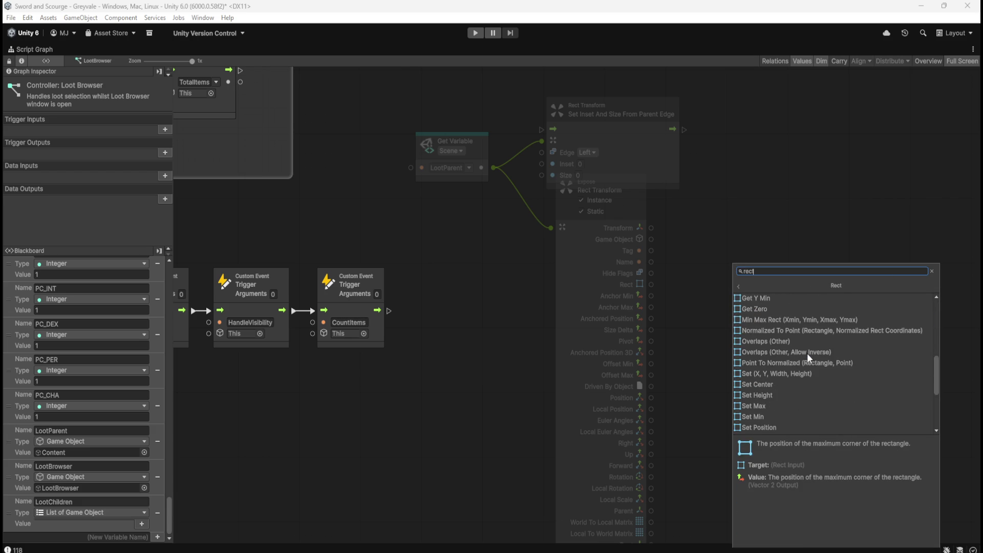
{"action": "left_click", "coordinate": [769, 395]}
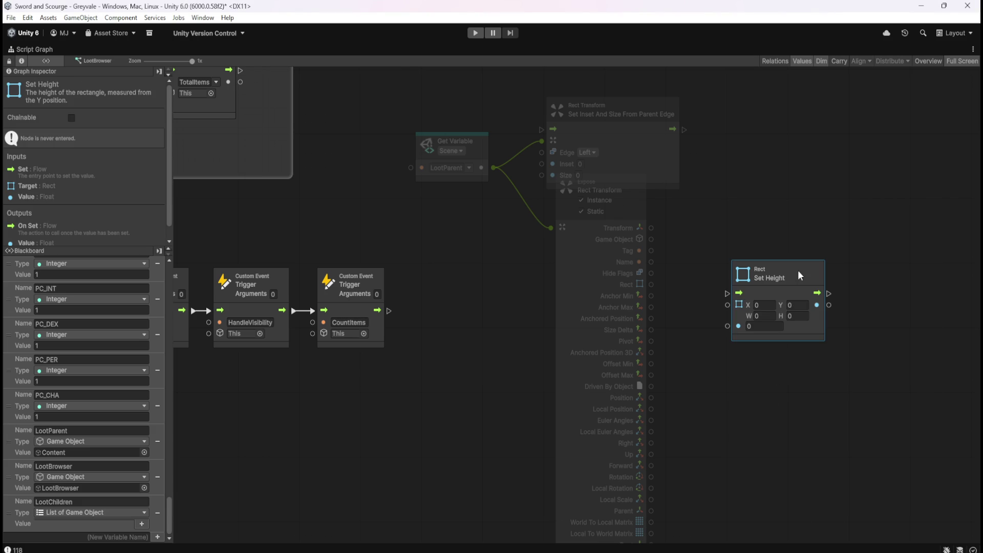
{"action": "mouse_move", "coordinate": [797, 278]}
{"action": "left_mouse_down"}
{"action": "mouse_move", "coordinate": [790, 246]}
{"action": "mouse_move", "coordinate": [769, 241]}
{"action": "left_mouse_up"}
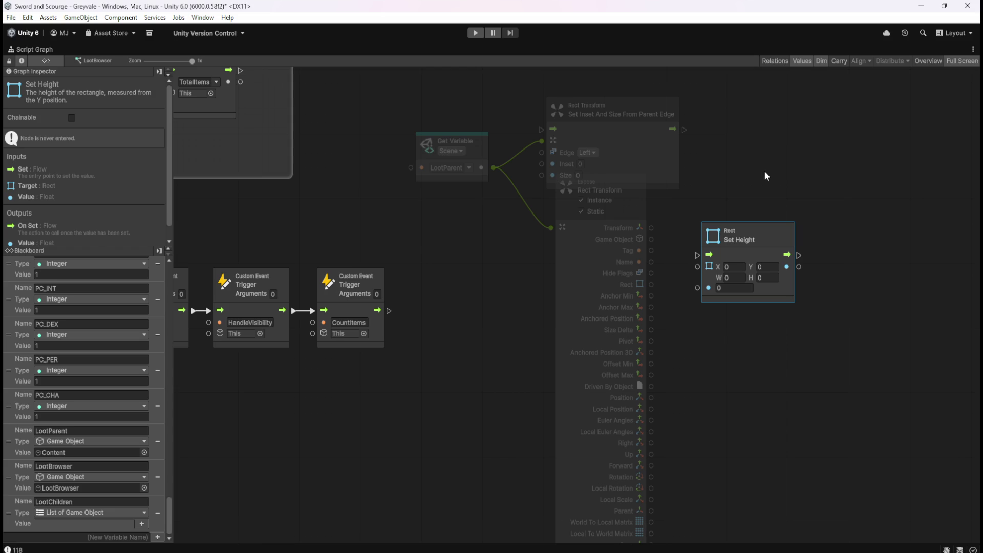
{"action": "left_click", "coordinate": [772, 177]}
{"action": "key", "text": "shift+space"}
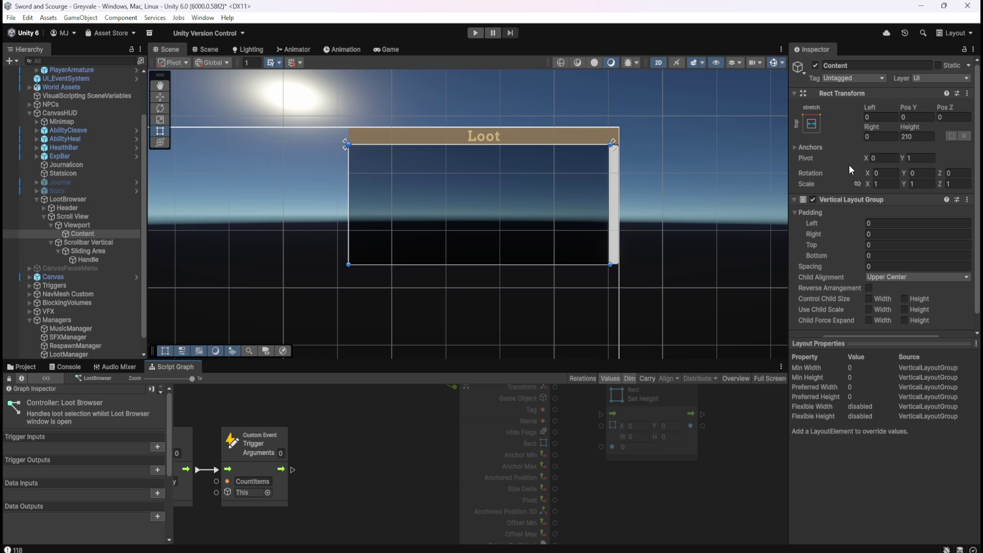
Select the Set Height node and make the LootBrowser script graph fill the editor again
{"action": "left_click", "coordinate": [685, 450]}
{"action": "key", "text": "shift+space"}
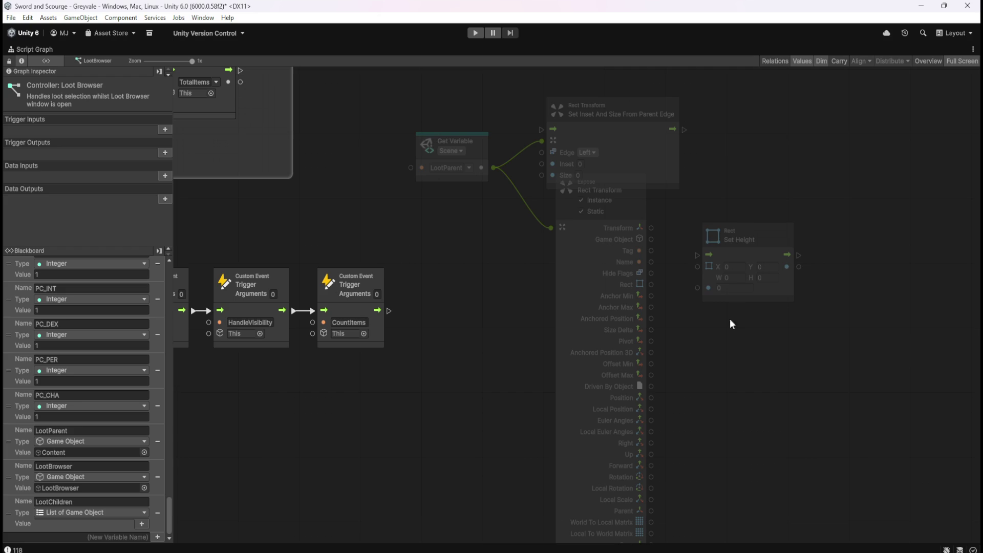
{"action": "scroll", "coordinate": [122, 203], "scroll_direction": "down", "scroll_amount": 1}
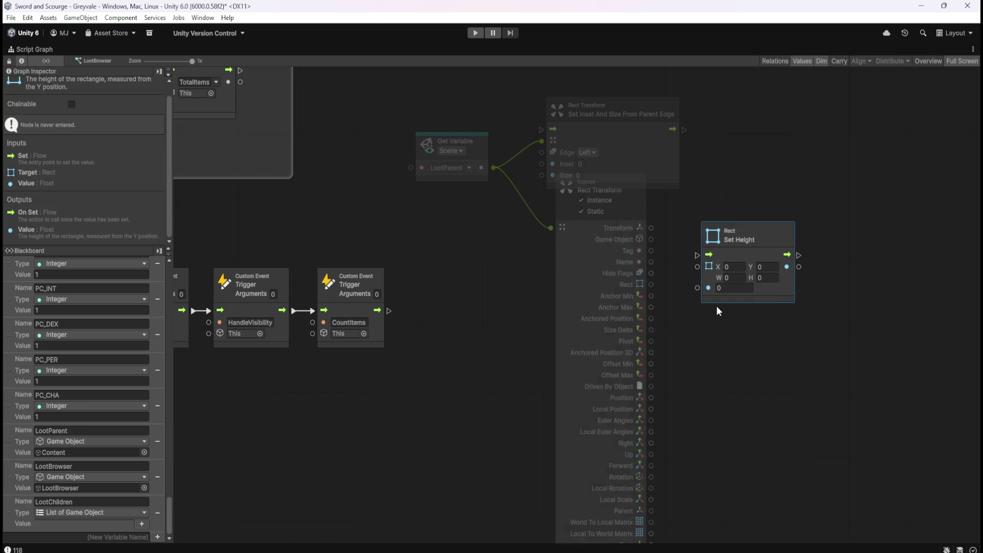
{"action": "left_click", "coordinate": [817, 313]}
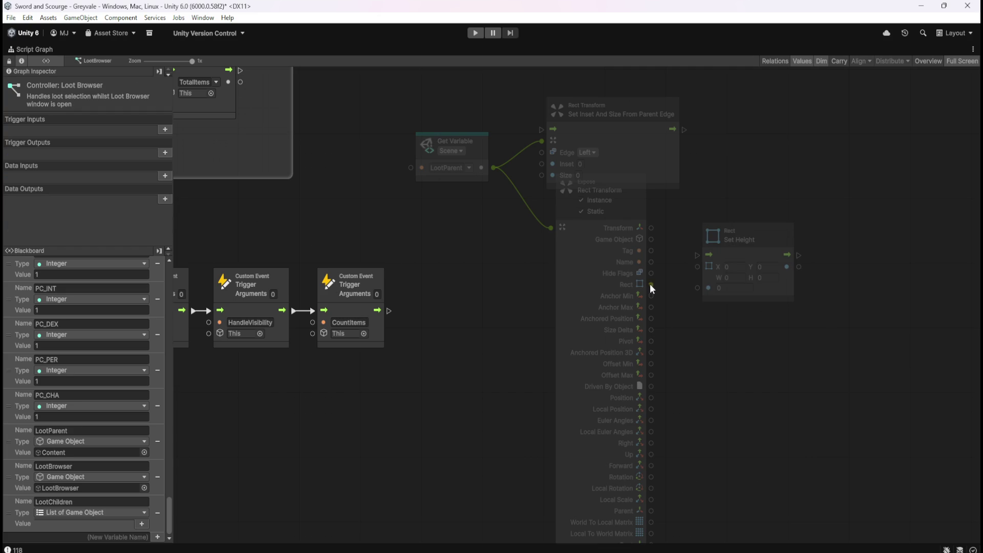
Replace the Expose node's Rect link so LootParent's output feeds Set Height's target
{"action": "left_click_drag", "start_coordinate": [650, 285], "coordinate": [699, 266]}
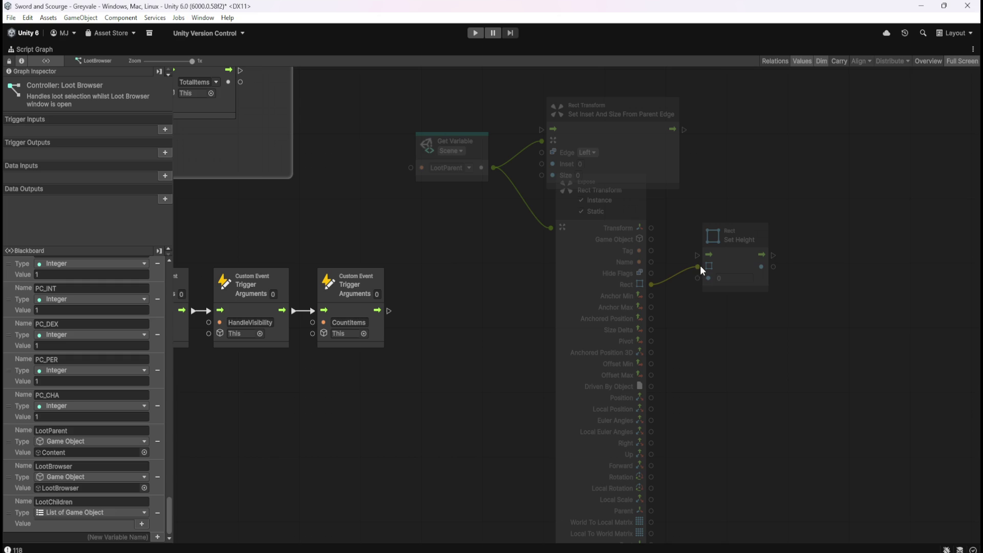
{"action": "left_click", "coordinate": [723, 278]}
{"action": "right_click", "coordinate": [652, 284]}
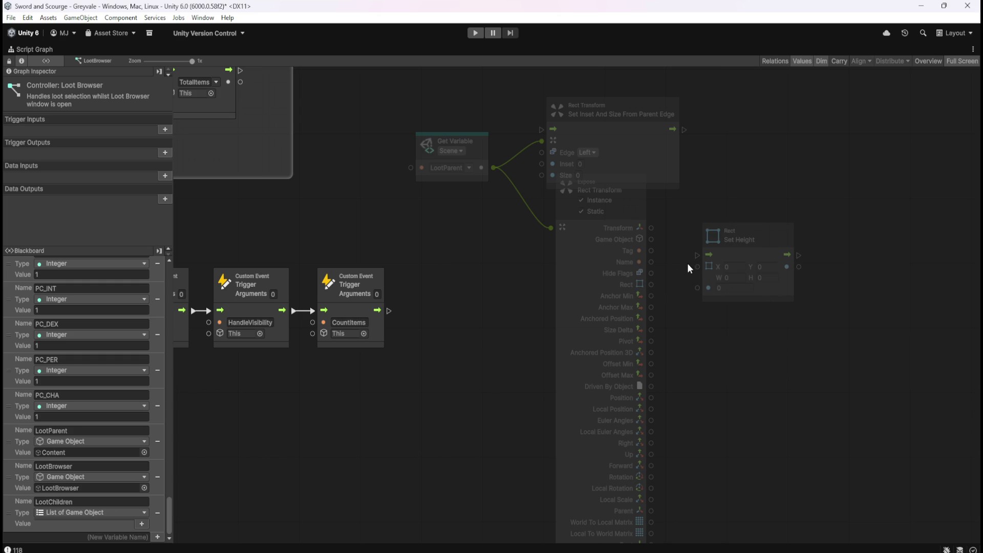
{"action": "mouse_move", "coordinate": [493, 168]}
{"action": "left_mouse_down"}
{"action": "mouse_move", "coordinate": [702, 268]}
{"action": "mouse_move", "coordinate": [690, 267]}
{"action": "mouse_move", "coordinate": [699, 265]}
{"action": "mouse_move", "coordinate": [685, 285]}
{"action": "mouse_move", "coordinate": [687, 277]}
{"action": "left_mouse_up"}
{"action": "left_click", "coordinate": [781, 299]}
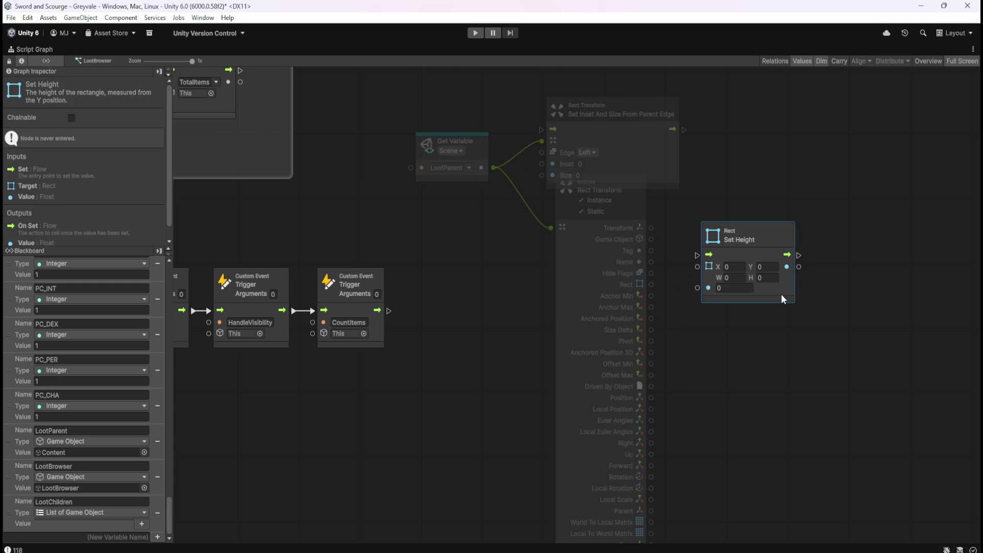
{"action": "scroll", "coordinate": [93, 208], "scroll_direction": "down", "scroll_amount": 1}
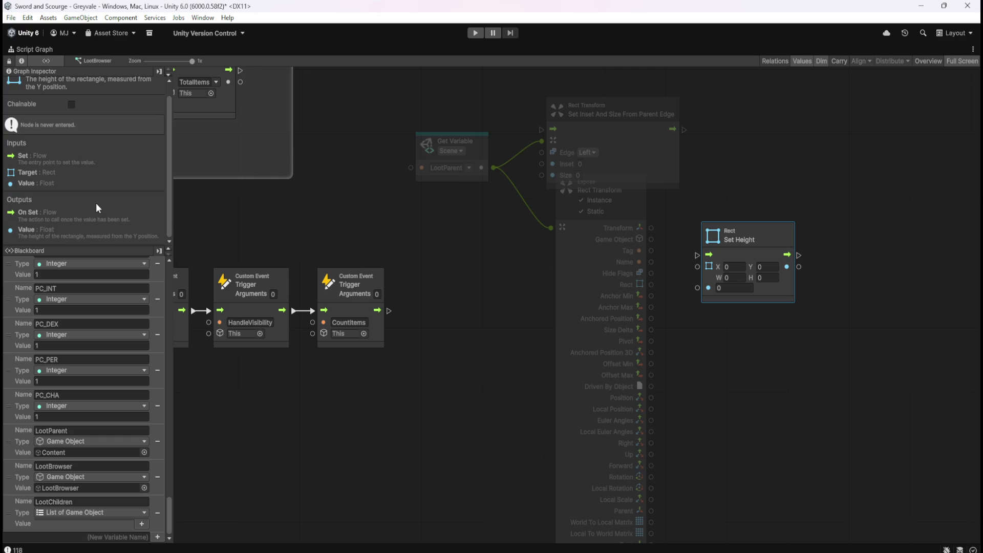
{"action": "left_click", "coordinate": [766, 279]}
{"action": "left_click_drag", "start_coordinate": [493, 167], "coordinate": [699, 266]}
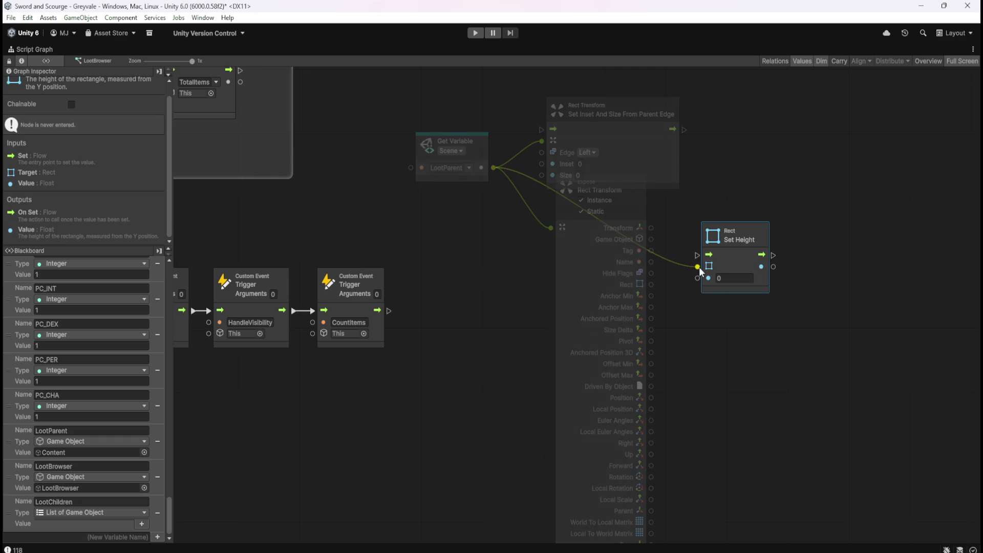
Delete the Expose Rect Transform and Set Inset And Size nodes
{"action": "left_click", "coordinate": [713, 315]}
{"action": "left_click", "coordinate": [579, 291]}
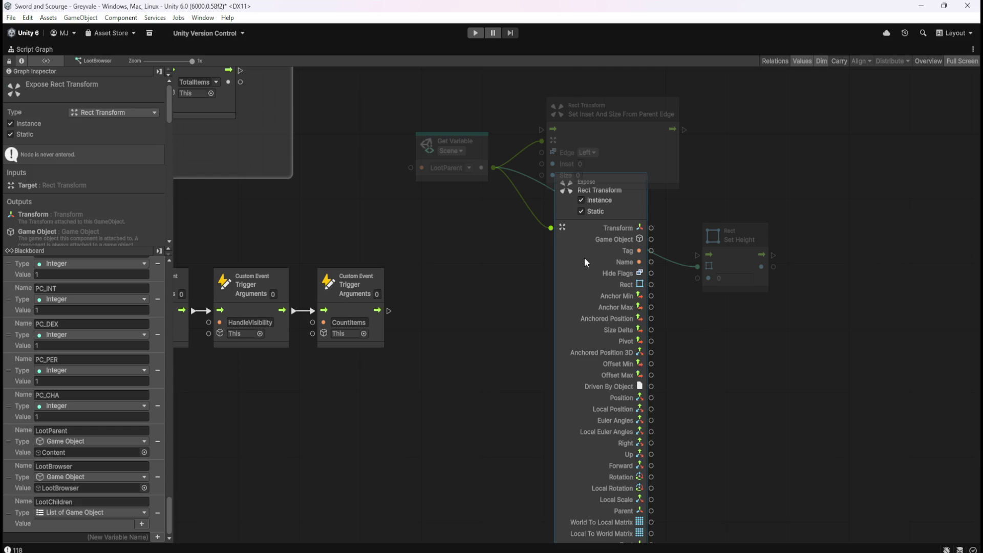
{"action": "key", "text": "Delete"}
{"action": "left_click", "coordinate": [655, 165]}
{"action": "key", "text": "Delete"}
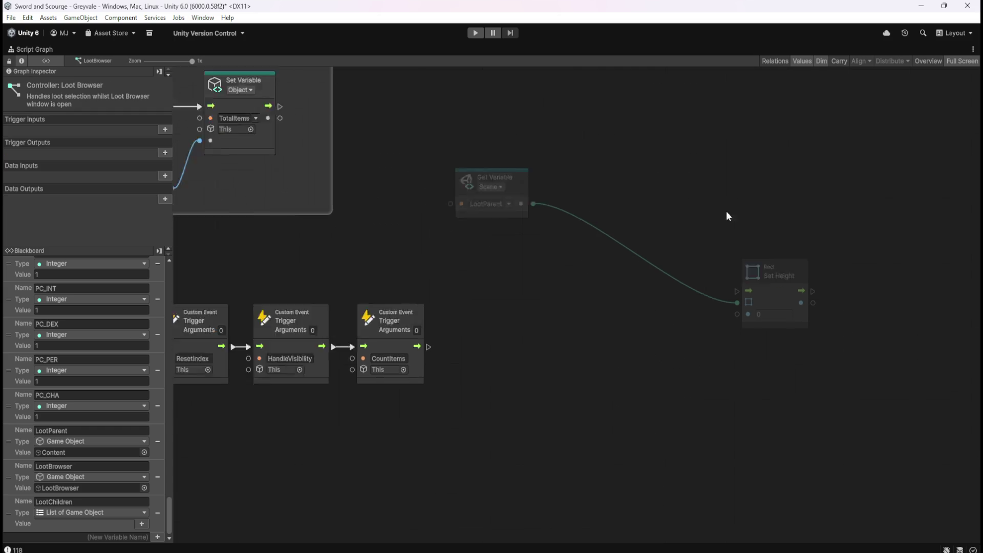
Move Set Height up beside LootParent and inspect the Get Child Count and LootParent nodes
{"action": "left_click_drag", "start_coordinate": [753, 212], "coordinate": [895, 374]}
{"action": "mouse_move", "coordinate": [826, 330]}
{"action": "left_mouse_down"}
{"action": "mouse_move", "coordinate": [720, 230]}
{"action": "mouse_move", "coordinate": [668, 235]}
{"action": "left_mouse_up"}
{"action": "left_click", "coordinate": [615, 238]}
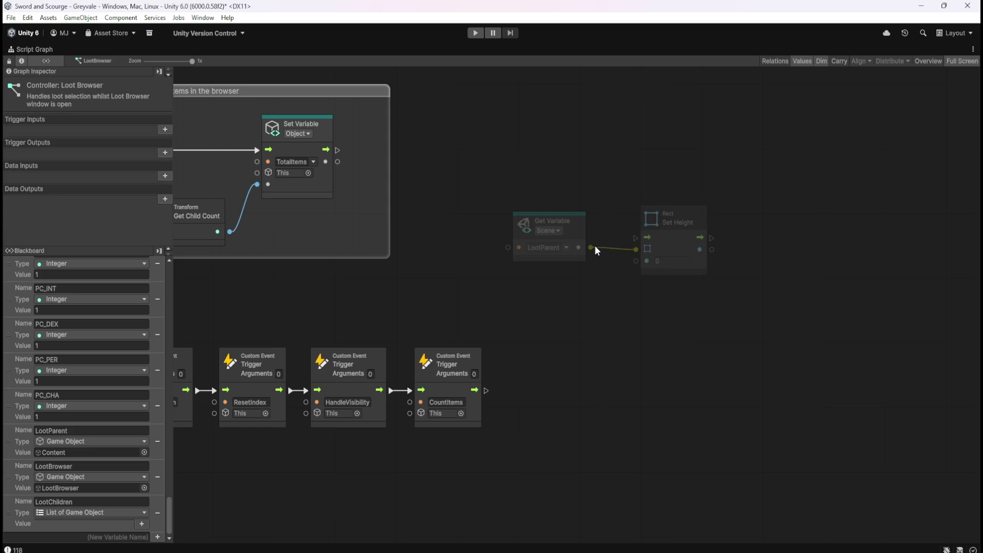
{"action": "mouse_move", "coordinate": [626, 288]}
{"action": "left_mouse_down"}
{"action": "mouse_move", "coordinate": [658, 331]}
{"action": "mouse_move", "coordinate": [696, 334]}
{"action": "left_mouse_up"}
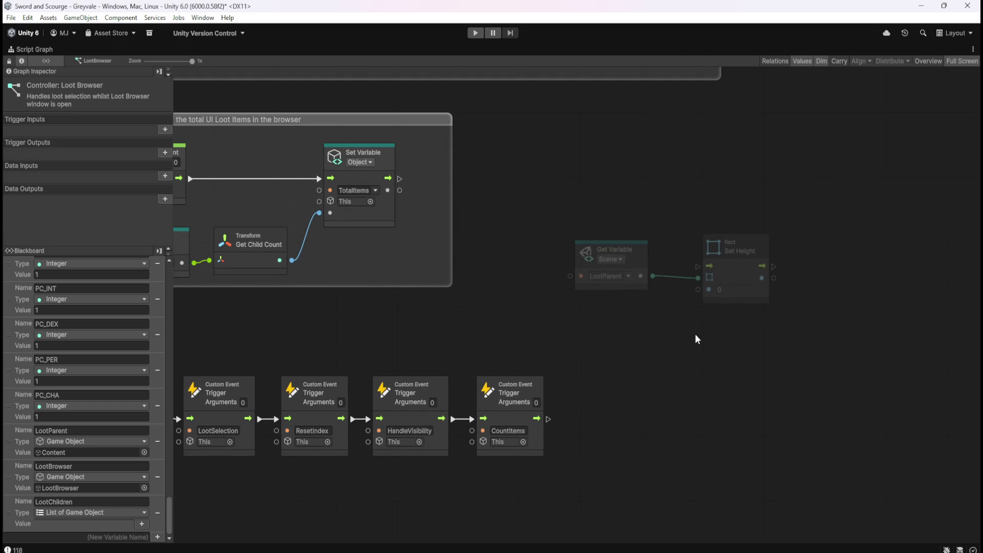
{"action": "left_click_drag", "start_coordinate": [656, 192], "coordinate": [801, 219]}
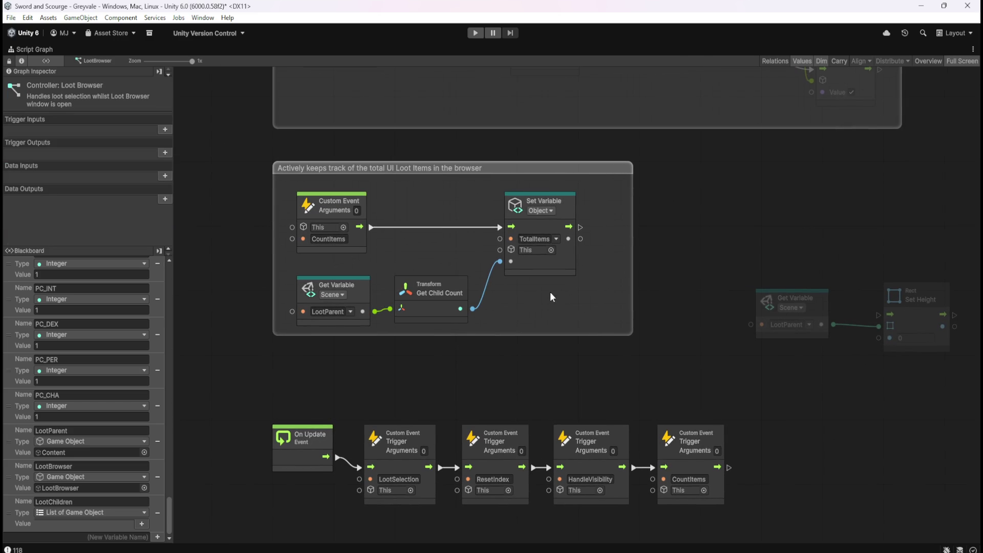
{"action": "mouse_move", "coordinate": [657, 305]}
{"action": "left_mouse_down"}
{"action": "mouse_move", "coordinate": [624, 286]}
{"action": "mouse_move", "coordinate": [432, 301]}
{"action": "left_mouse_up"}
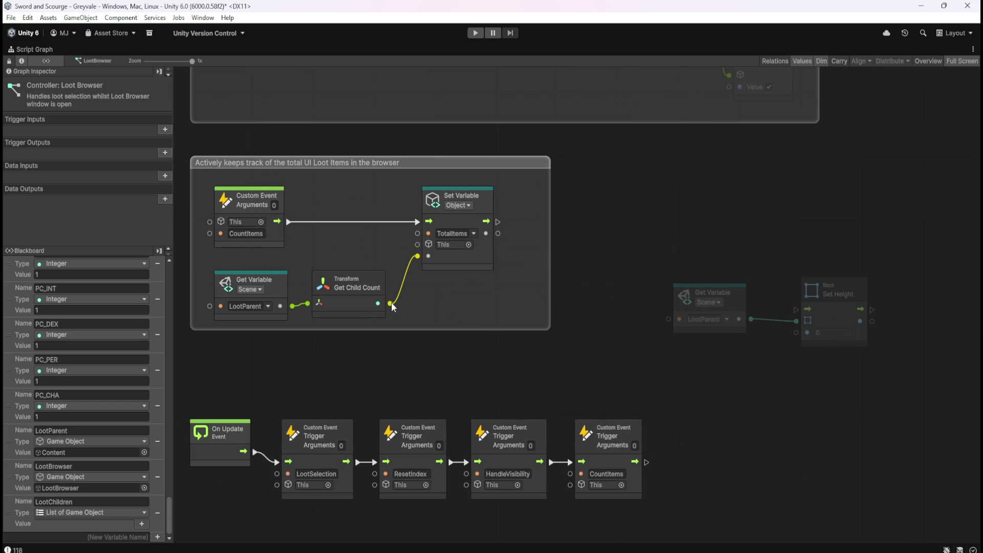
{"action": "left_click", "coordinate": [367, 312]}
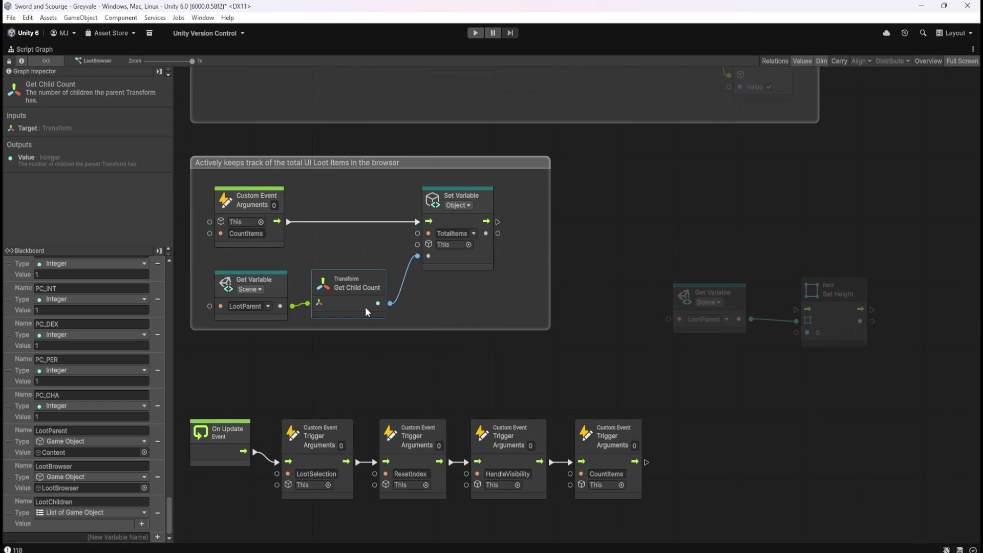
{"action": "left_click", "coordinate": [737, 360]}
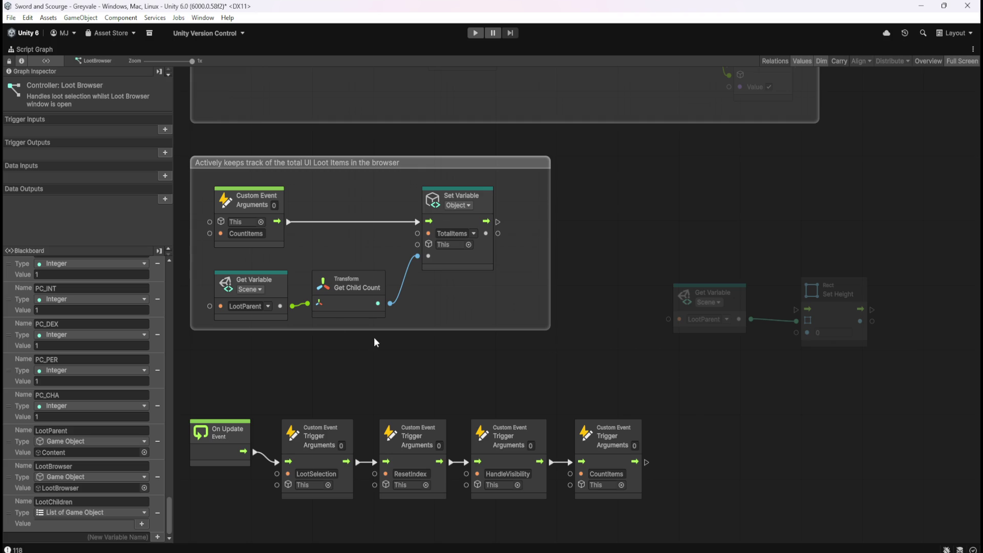
{"action": "left_click", "coordinate": [279, 294]}
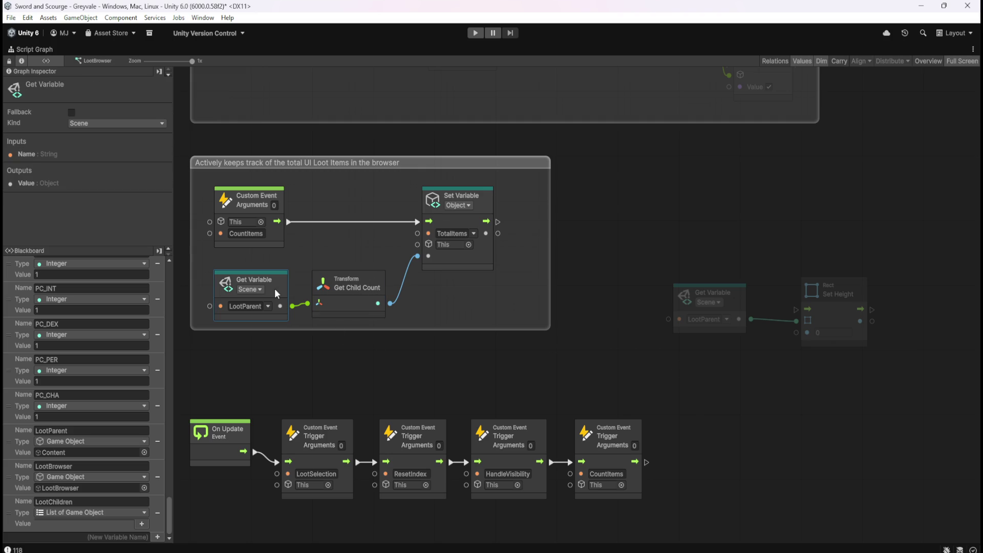
{"action": "left_click", "coordinate": [369, 284]}
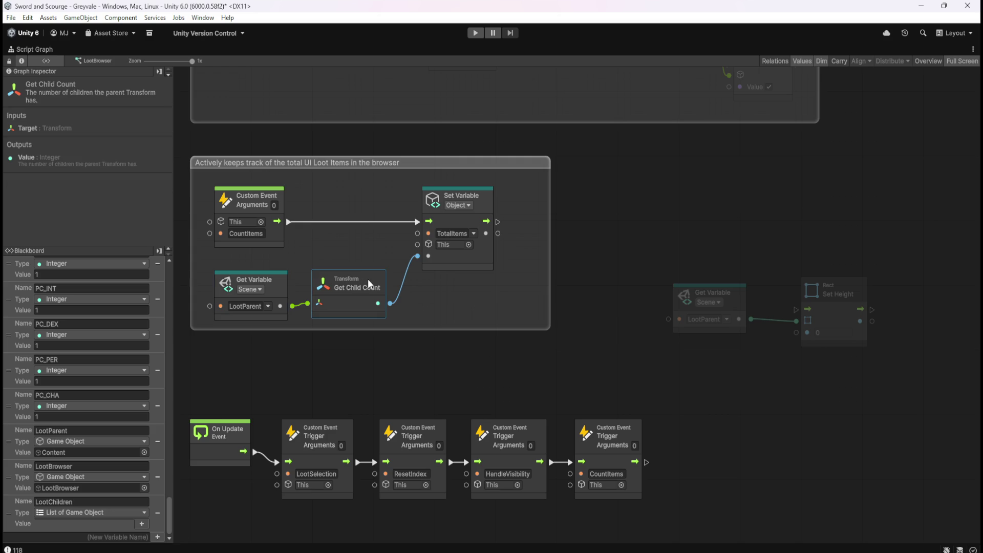
{"action": "left_click", "coordinate": [278, 292]}
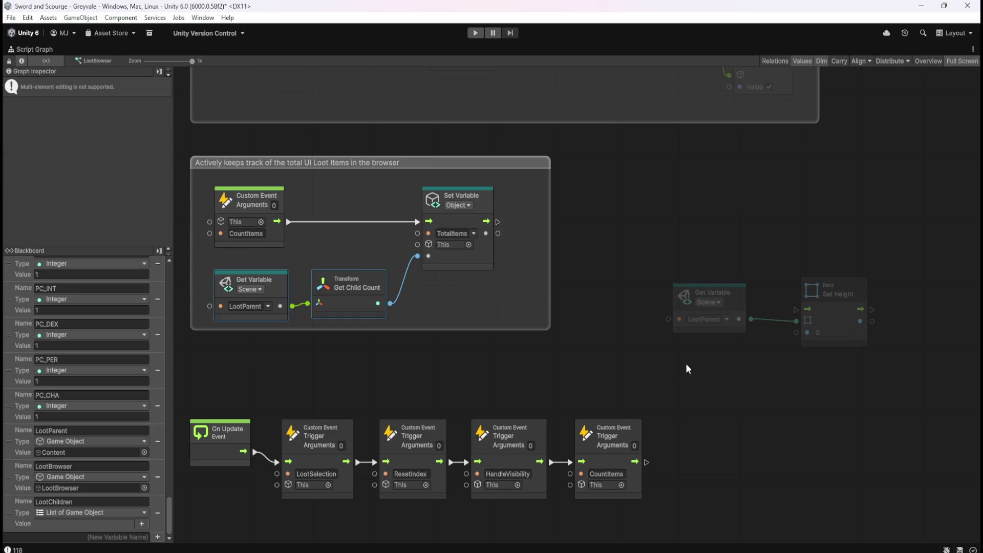
{"action": "mouse_move", "coordinate": [676, 390]}
{"action": "left_mouse_down"}
{"action": "mouse_move", "coordinate": [647, 409]}
{"action": "mouse_move", "coordinate": [677, 406]}
{"action": "left_mouse_up"}
Drag the LootParent and Set Height nodes upward together, then pan toward the event trigger nodes
{"action": "left_click_drag", "start_coordinate": [660, 279], "coordinate": [839, 359]}
{"action": "left_click_drag", "start_coordinate": [840, 326], "coordinate": [846, 260]}
{"action": "left_click", "coordinate": [742, 332]}
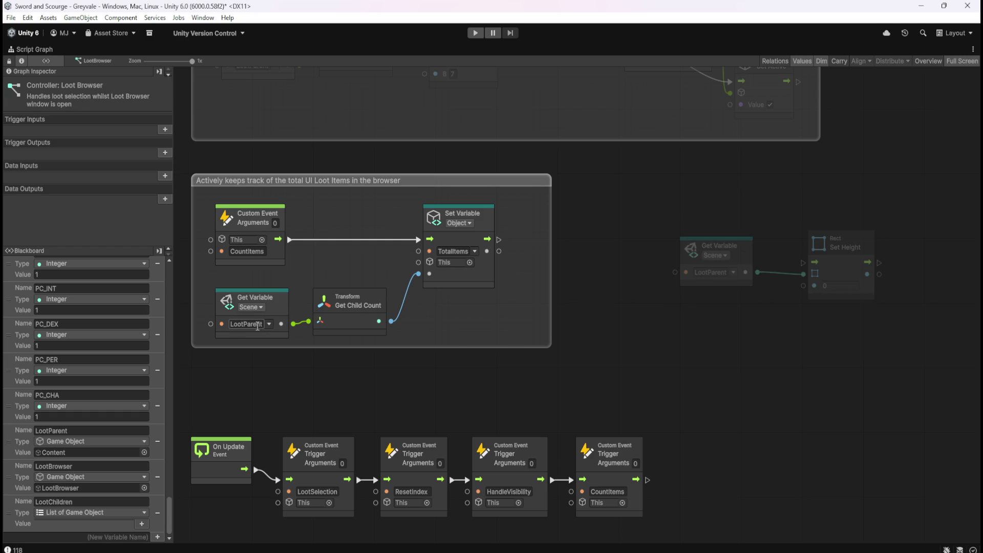
{"action": "scroll", "coordinate": [679, 358], "scroll_direction": "up", "scroll_amount": 3}
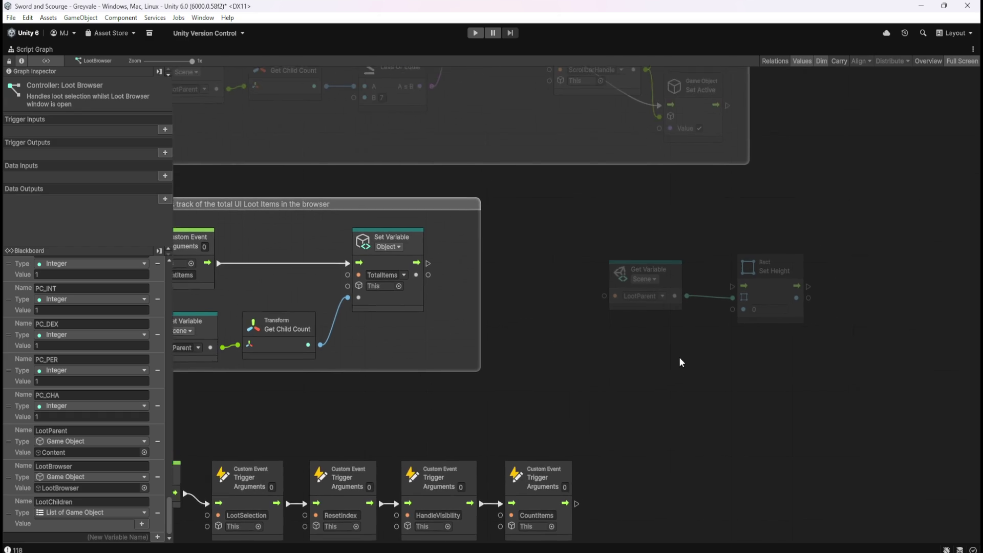
{"action": "left_click_drag", "start_coordinate": [738, 392], "coordinate": [735, 389]}
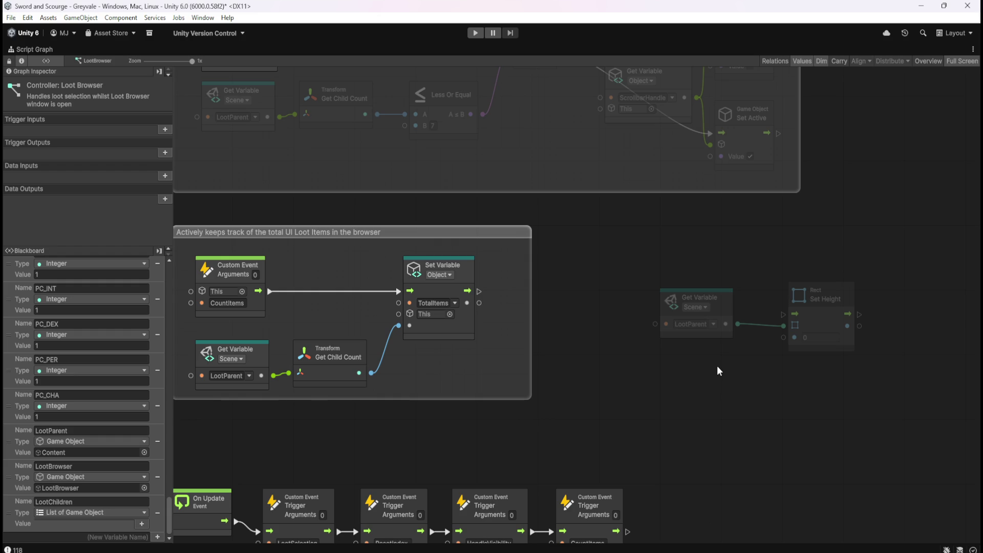
{"action": "mouse_move", "coordinate": [741, 249]}
{"action": "left_mouse_down"}
{"action": "mouse_move", "coordinate": [712, 377]}
{"action": "mouse_move", "coordinate": [751, 303]}
{"action": "left_mouse_up"}
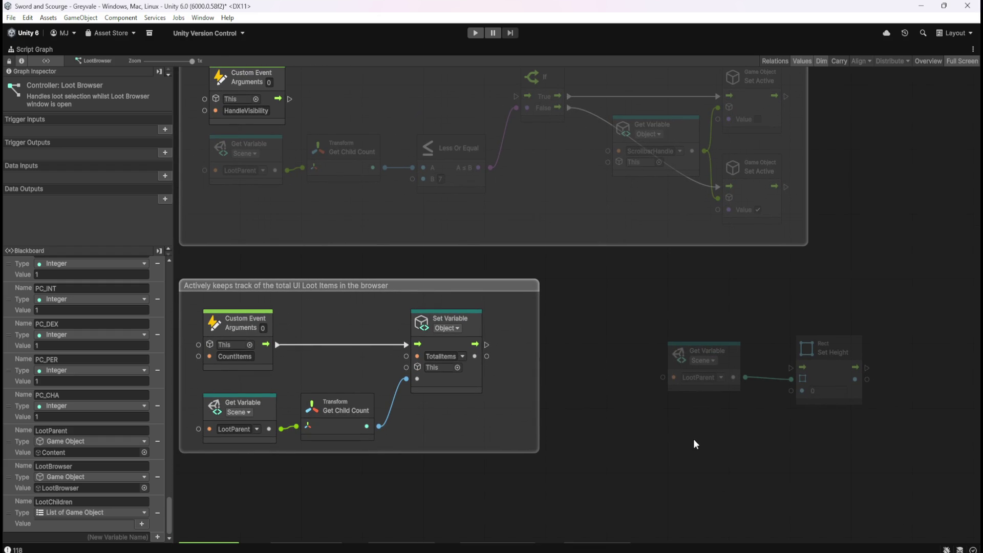
{"action": "mouse_move", "coordinate": [637, 449]}
{"action": "left_mouse_down"}
{"action": "mouse_move", "coordinate": [687, 315]}
{"action": "mouse_move", "coordinate": [699, 357]}
{"action": "mouse_move", "coordinate": [692, 363]}
{"action": "left_mouse_up"}
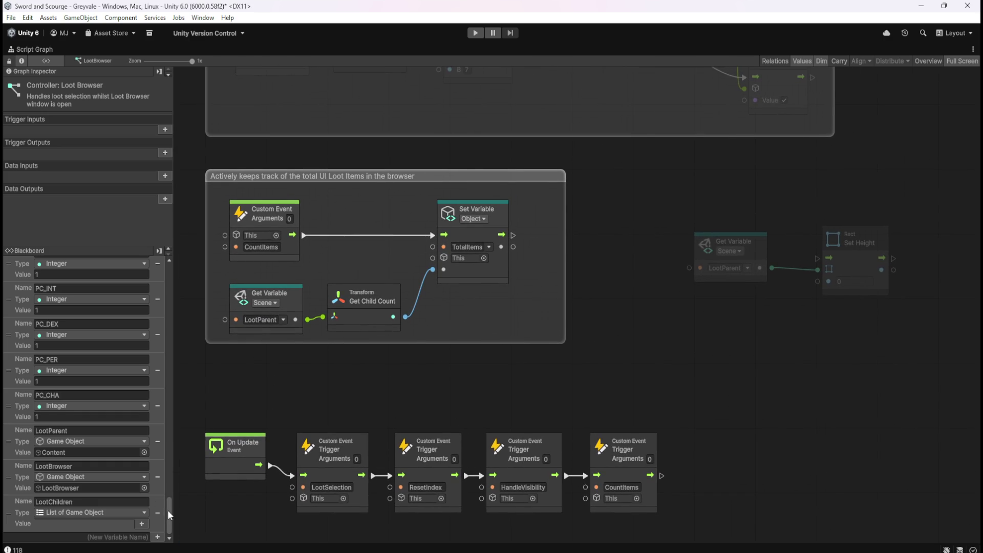
{"action": "scroll", "coordinate": [168, 510], "scroll_direction": "up", "scroll_amount": 10}
Drag the TotalItems object variable from the Blackboard onto the graph
{"action": "left_click", "coordinate": [55, 262]}
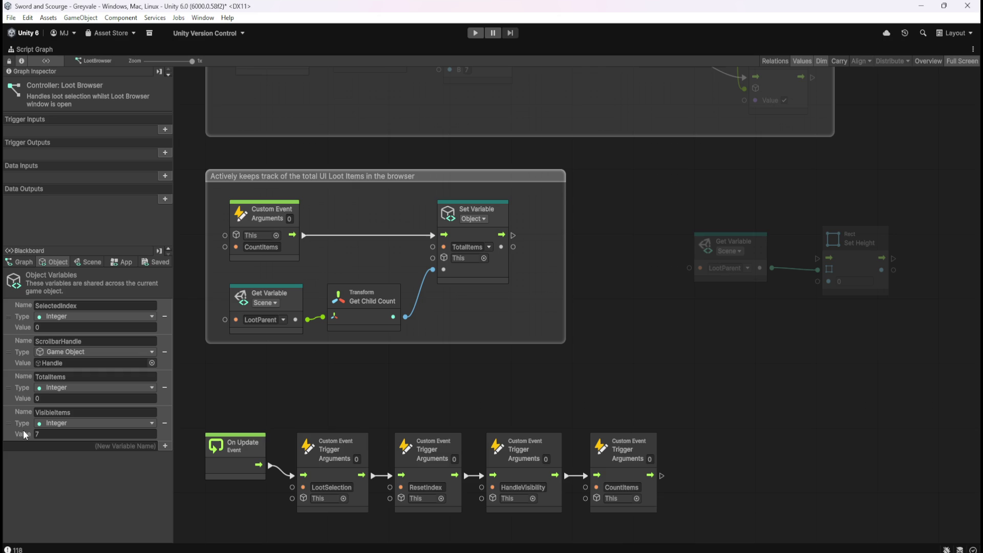
{"action": "mouse_move", "coordinate": [16, 393]}
{"action": "left_mouse_down"}
{"action": "mouse_move", "coordinate": [389, 369]}
{"action": "mouse_move", "coordinate": [722, 332]}
{"action": "mouse_move", "coordinate": [716, 338]}
{"action": "mouse_move", "coordinate": [757, 314]}
{"action": "left_mouse_up"}
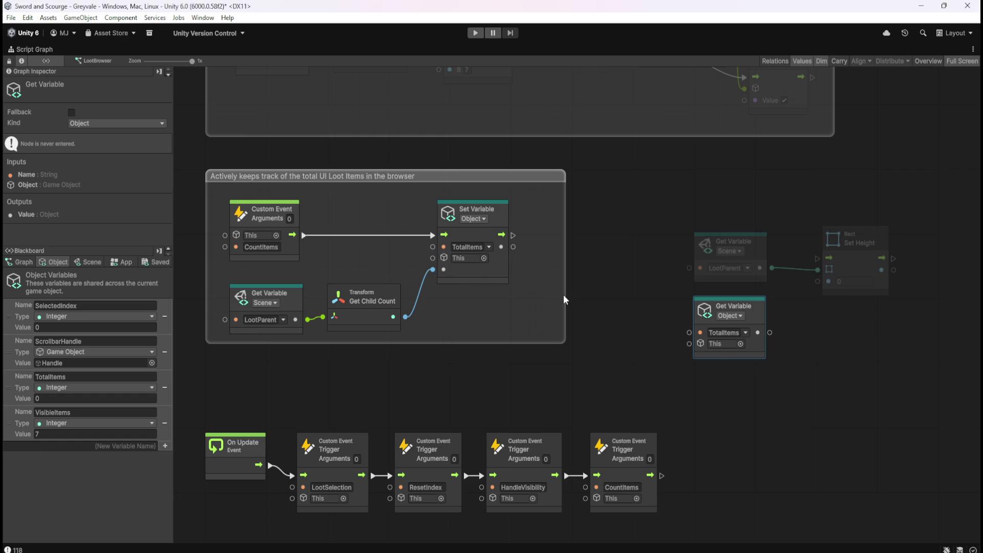
{"action": "mouse_move", "coordinate": [772, 334]}
{"action": "left_mouse_down"}
{"action": "mouse_move", "coordinate": [693, 342]}
{"action": "mouse_move", "coordinate": [711, 342]}
{"action": "left_mouse_up"}
{"action": "type", "text": "multip"}
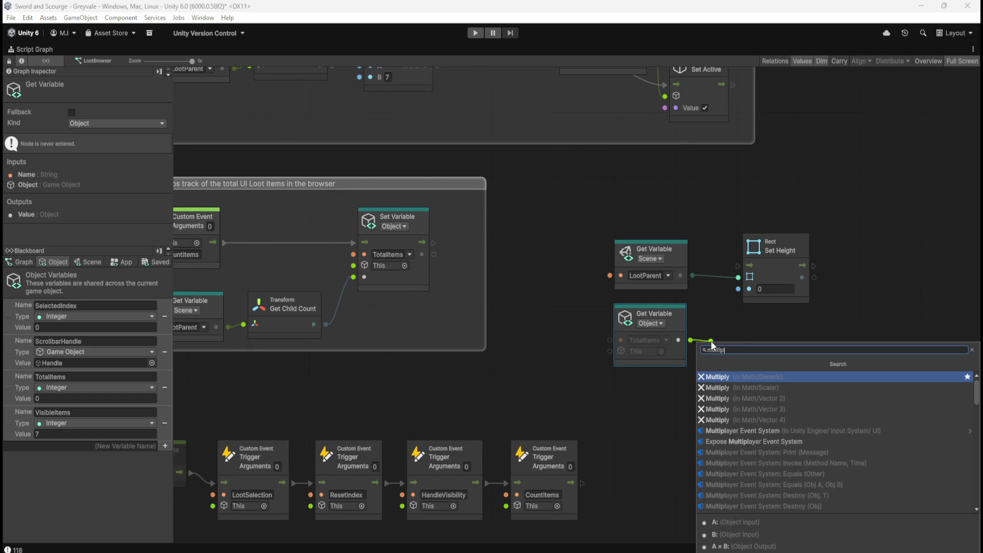
{"action": "key", "text": "Return"}
{"action": "left_click_drag", "start_coordinate": [774, 391], "coordinate": [760, 361]}
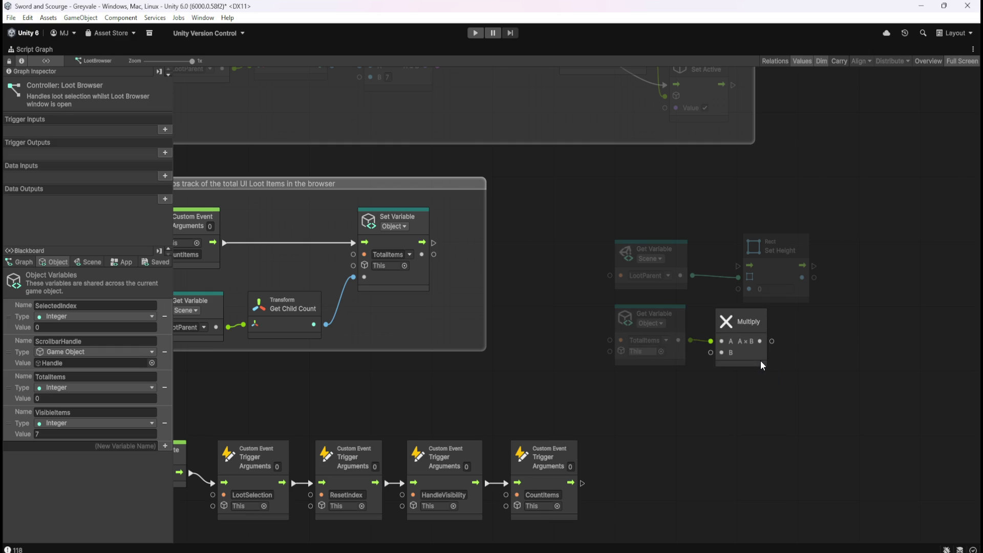
{"action": "key", "text": "Delete"}
Wire TotalItems into a new Multiply node with B set to 30, then restore the editor layout
{"action": "left_click_drag", "start_coordinate": [690, 340], "coordinate": [709, 340]}
{"action": "type", "text": "mult"}
{"action": "left_click", "coordinate": [758, 386]}
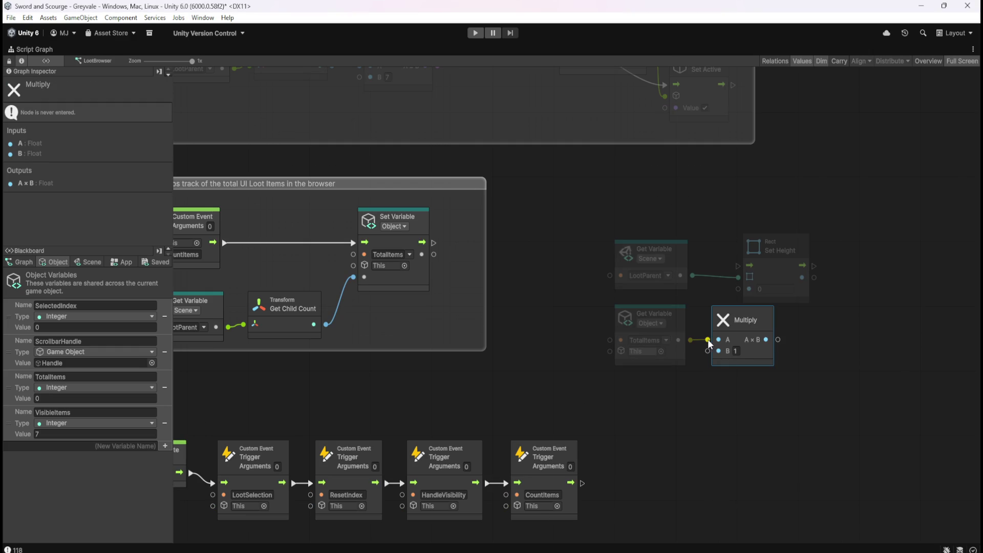
{"action": "type", "text": "30"}
{"action": "left_click", "coordinate": [761, 390]}
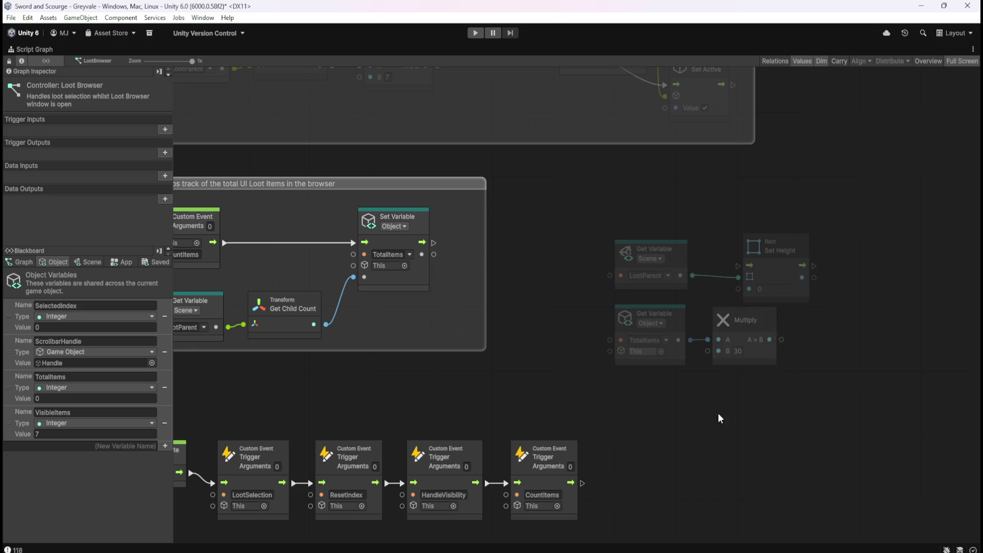
{"action": "key", "text": "shift+space"}
{"action": "left_click", "coordinate": [32, 365]}
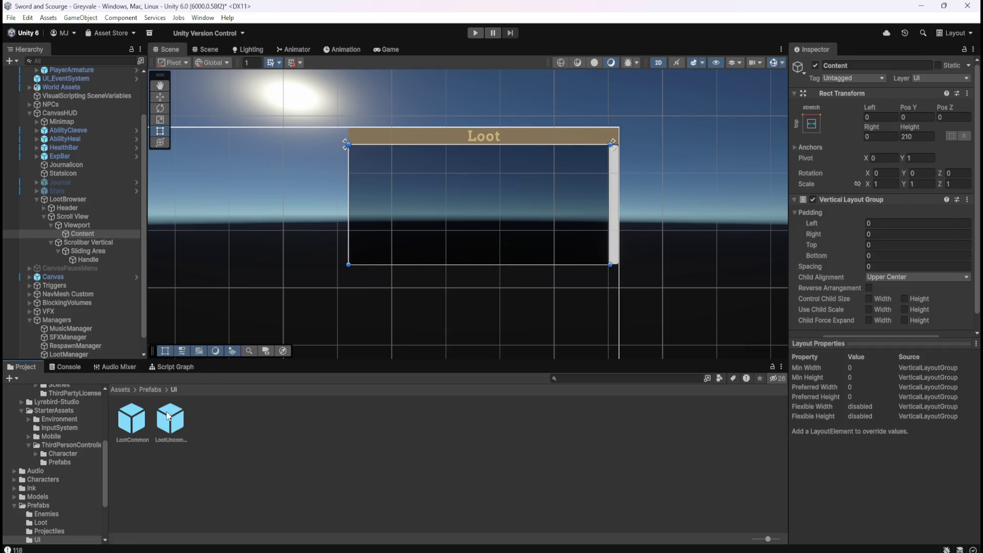
Check LootCommon's item height, then maximize the graph and inspect the TotalItems and Multiply nodes
{"action": "left_click", "coordinate": [131, 419]}
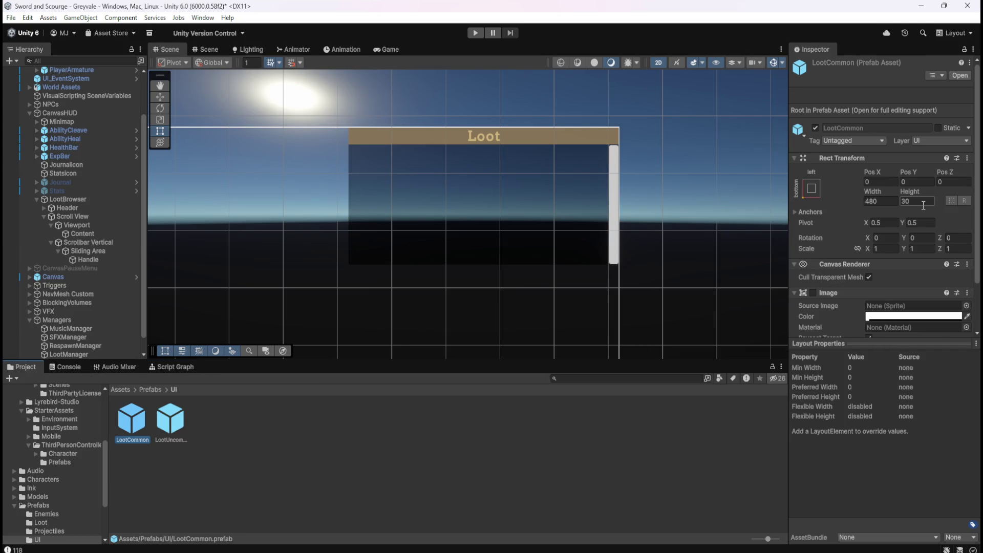
{"action": "left_click", "coordinate": [70, 201]}
{"action": "left_click", "coordinate": [175, 367]}
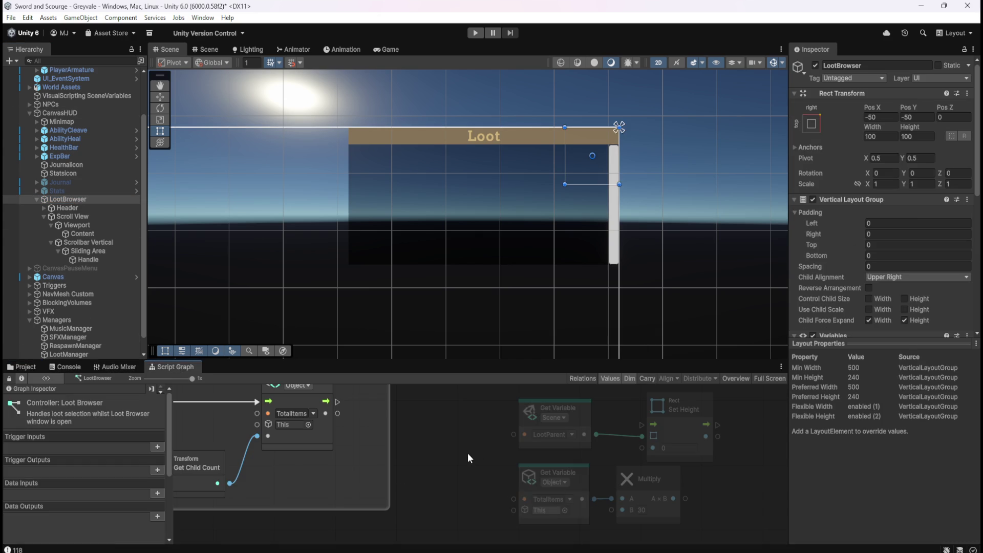
{"action": "key", "text": "shift+space"}
{"action": "left_click_drag", "start_coordinate": [767, 357], "coordinate": [752, 355]}
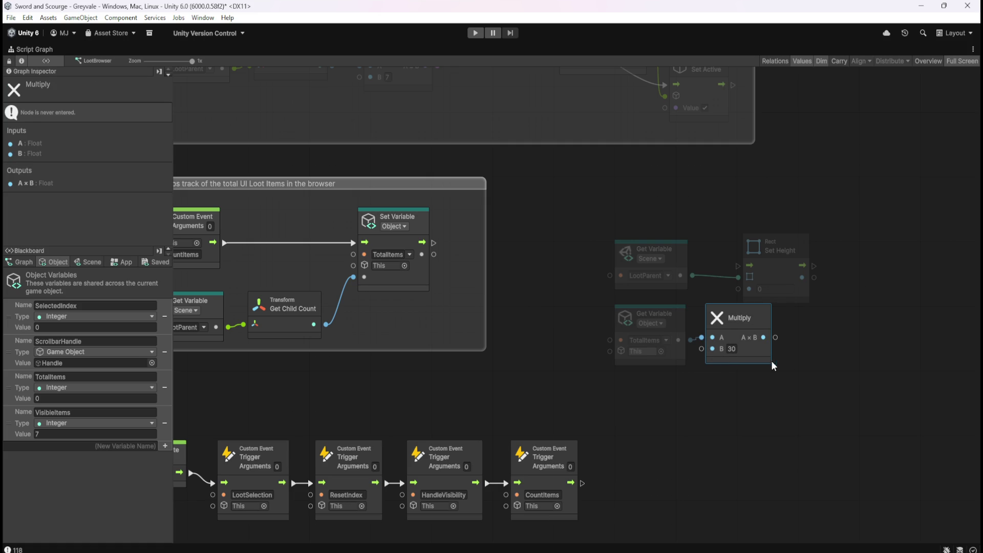
{"action": "left_click", "coordinate": [789, 382]}
{"action": "left_click", "coordinate": [771, 363]}
{"action": "left_click", "coordinate": [764, 382]}
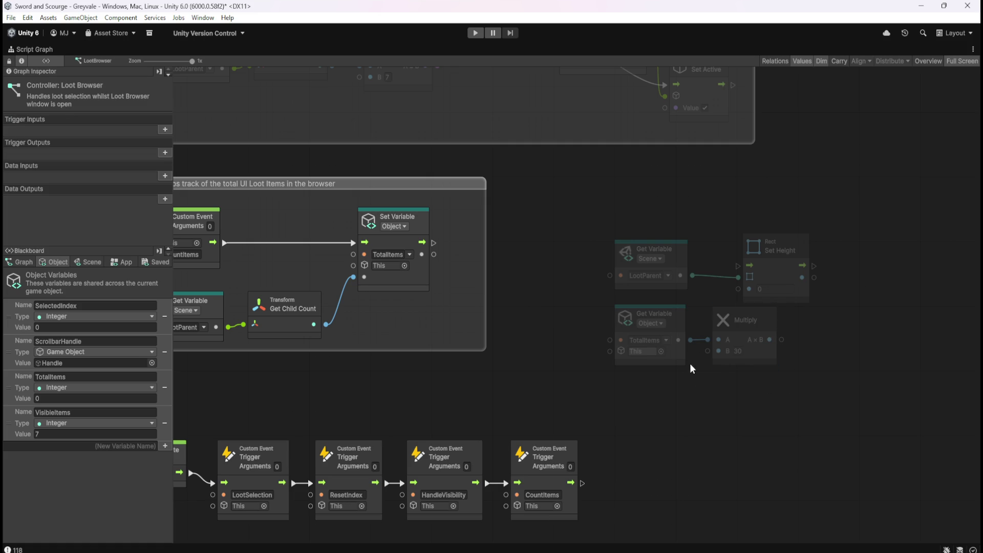
{"action": "left_click", "coordinate": [676, 357]}
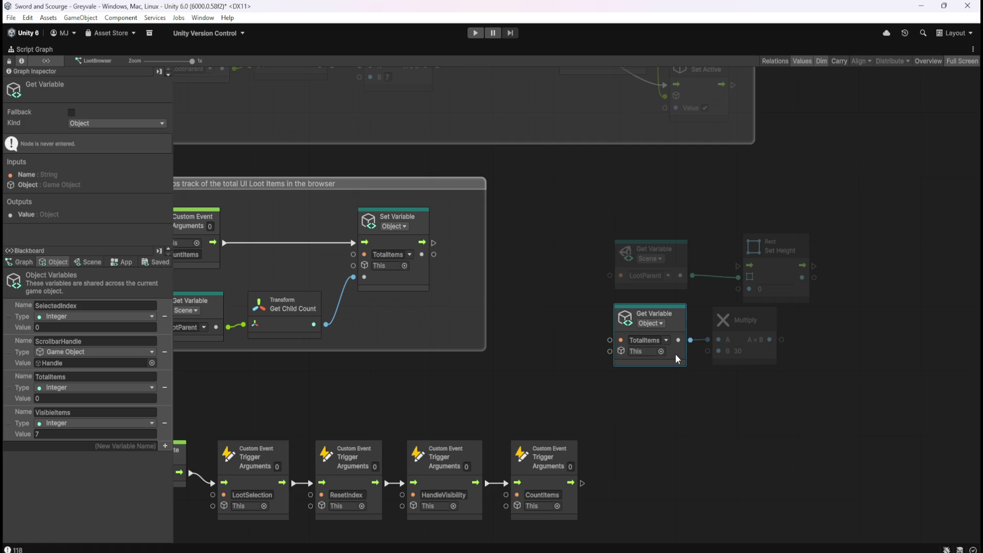
{"action": "left_click", "coordinate": [764, 358]}
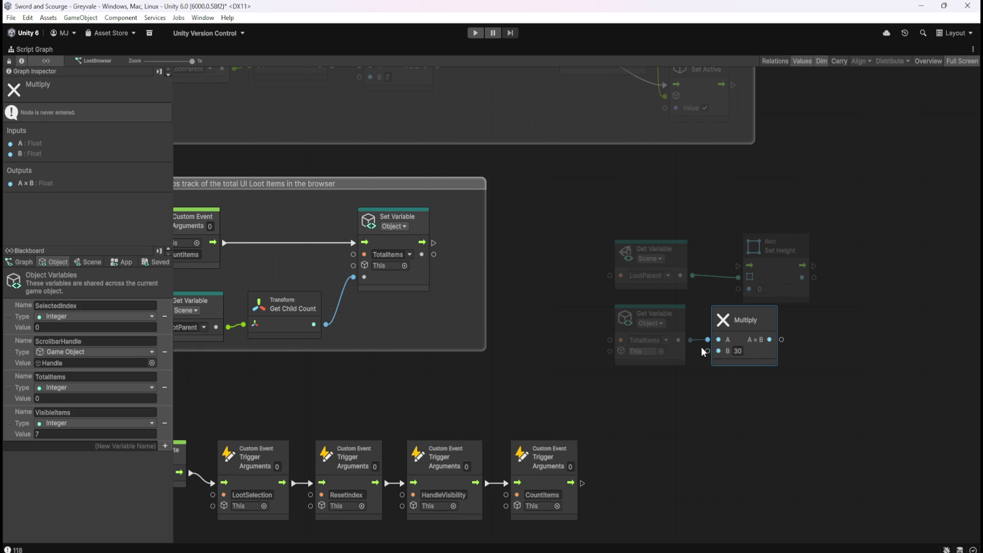
{"action": "left_click", "coordinate": [675, 355]}
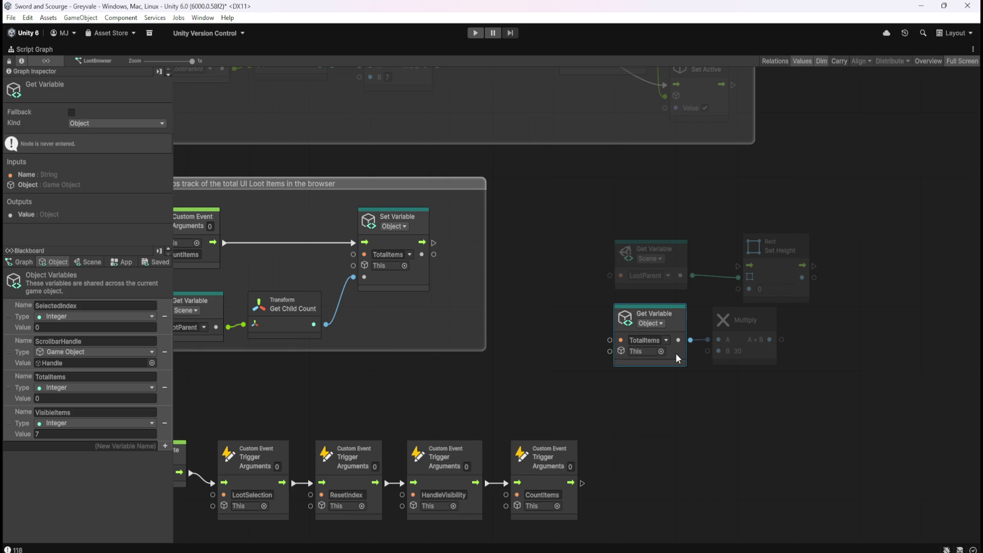
Wire TotalItems into a scalar Multiply node and feed its product into Set Height's value
{"action": "left_click_drag", "start_coordinate": [679, 340], "coordinate": [698, 392]}
{"action": "type", "text": "multipl"}
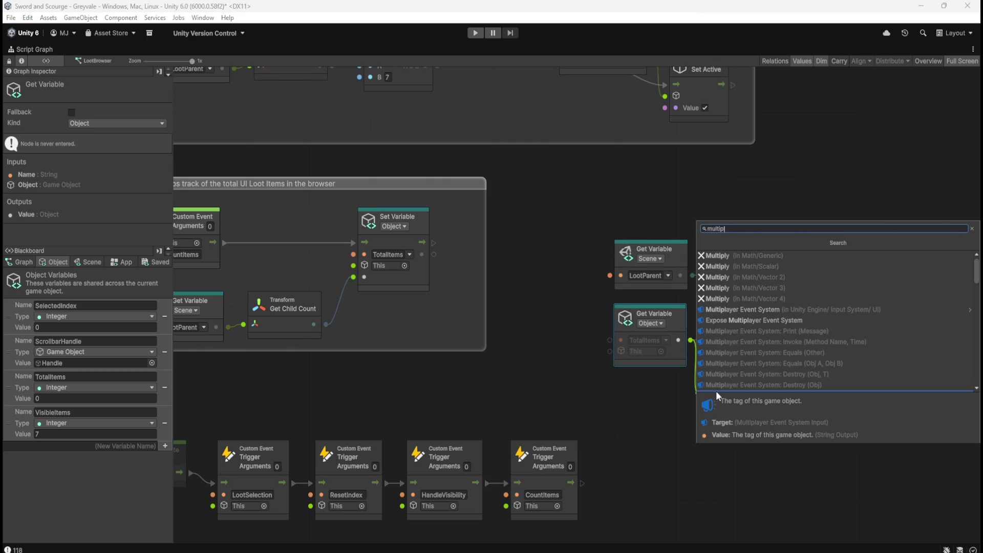
{"action": "left_click", "coordinate": [783, 264]}
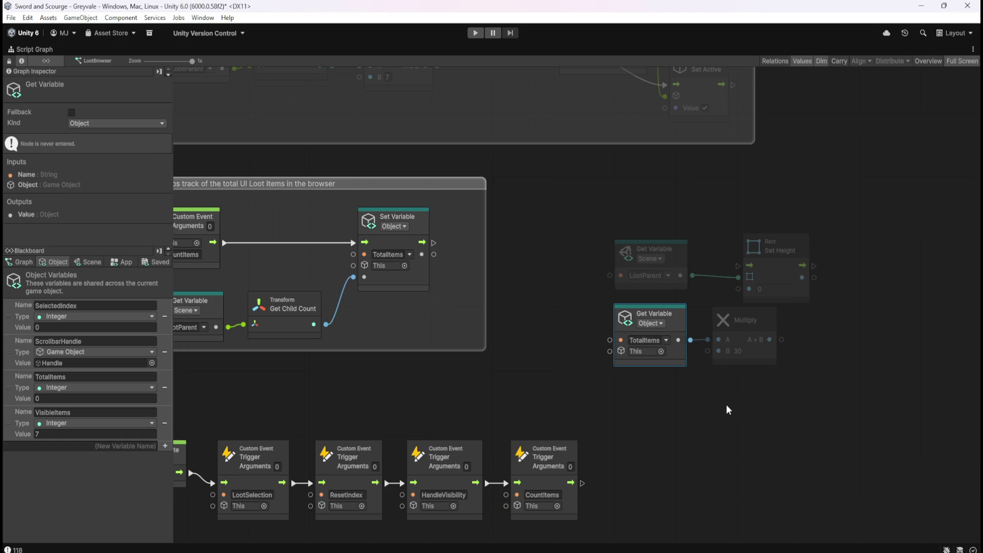
{"action": "scroll", "coordinate": [783, 375], "scroll_direction": "right", "scroll_amount": 3}
{"action": "left_click", "coordinate": [745, 293]}
{"action": "left_click_drag", "start_coordinate": [745, 296], "coordinate": [804, 296]}
{"action": "left_click", "coordinate": [734, 367]}
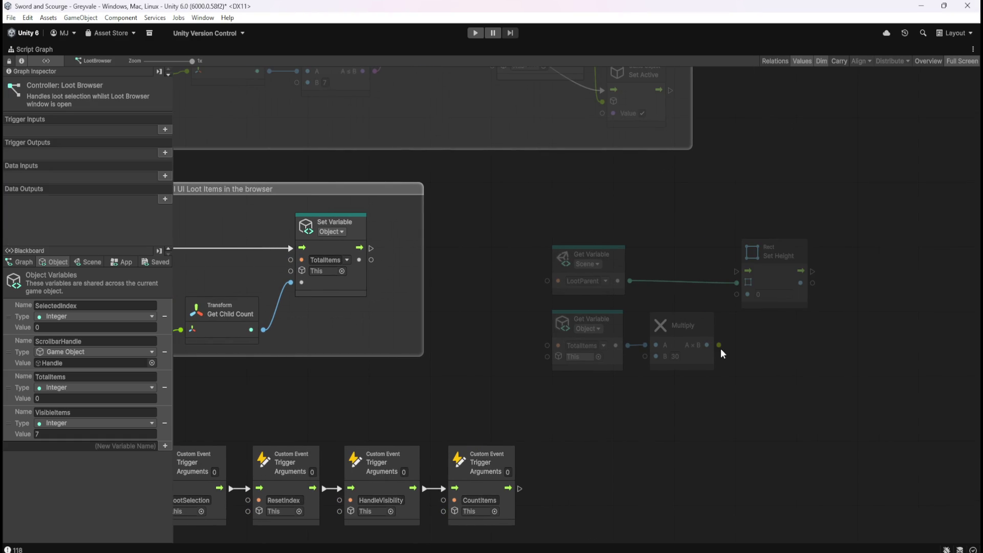
{"action": "left_click_drag", "start_coordinate": [719, 345], "coordinate": [735, 310]}
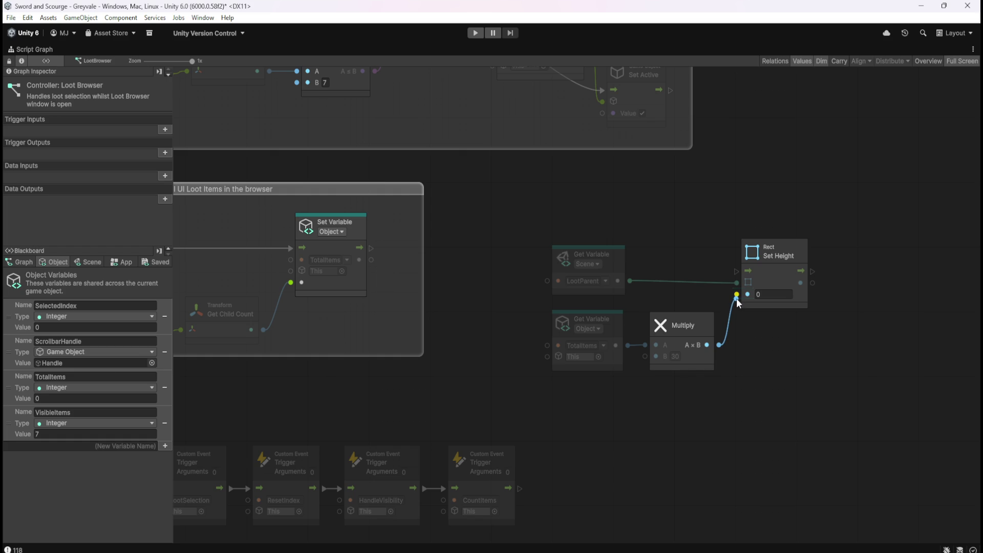
{"action": "left_click_drag", "start_coordinate": [736, 298], "coordinate": [736, 298]}
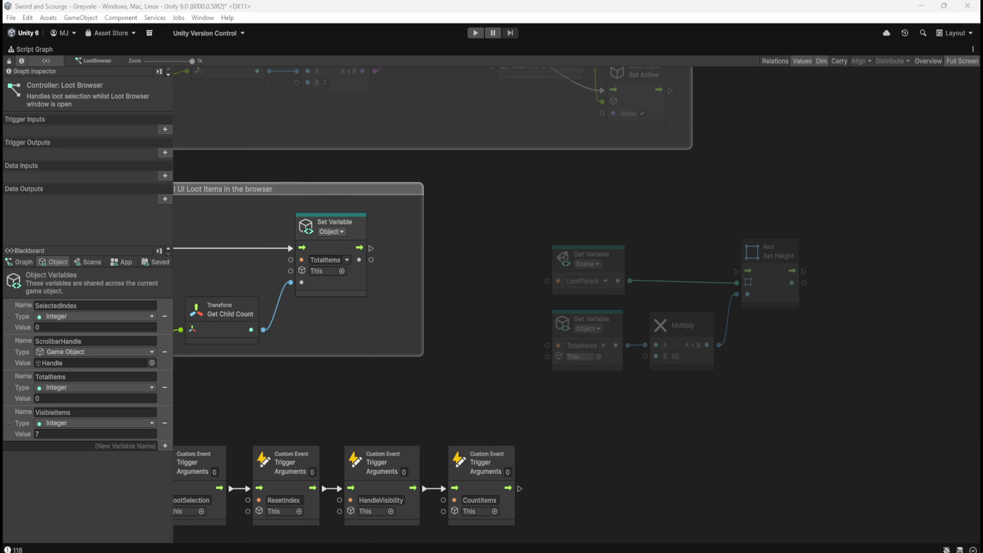
{"action": "mouse_move", "coordinate": [705, 209]}
{"action": "left_mouse_down"}
{"action": "mouse_move", "coordinate": [741, 237]}
{"action": "mouse_move", "coordinate": [791, 238]}
{"action": "mouse_move", "coordinate": [761, 235]}
{"action": "left_mouse_up"}
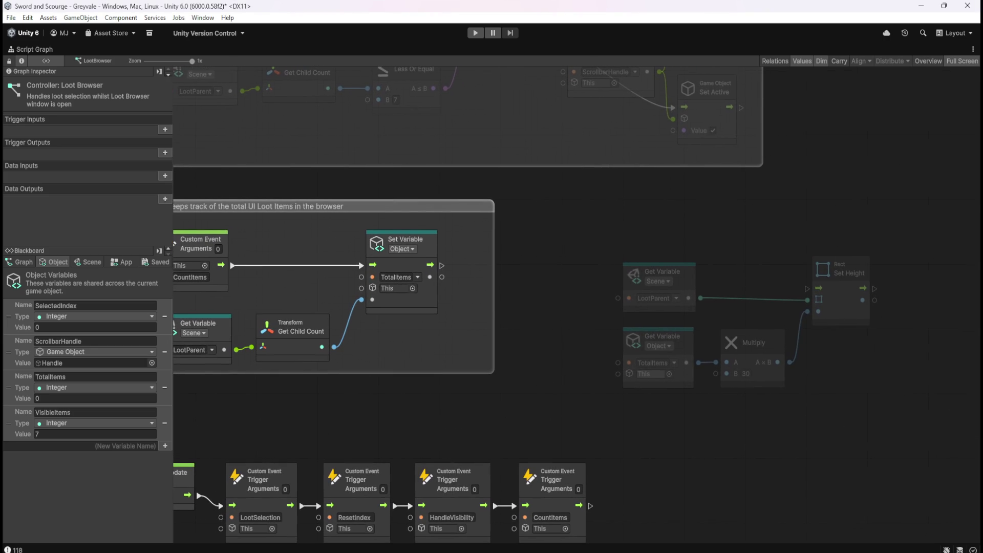
Inspect the LootParent node, briefly restore the editor layout, then maximize the script graph again
{"action": "left_click", "coordinate": [694, 281]}
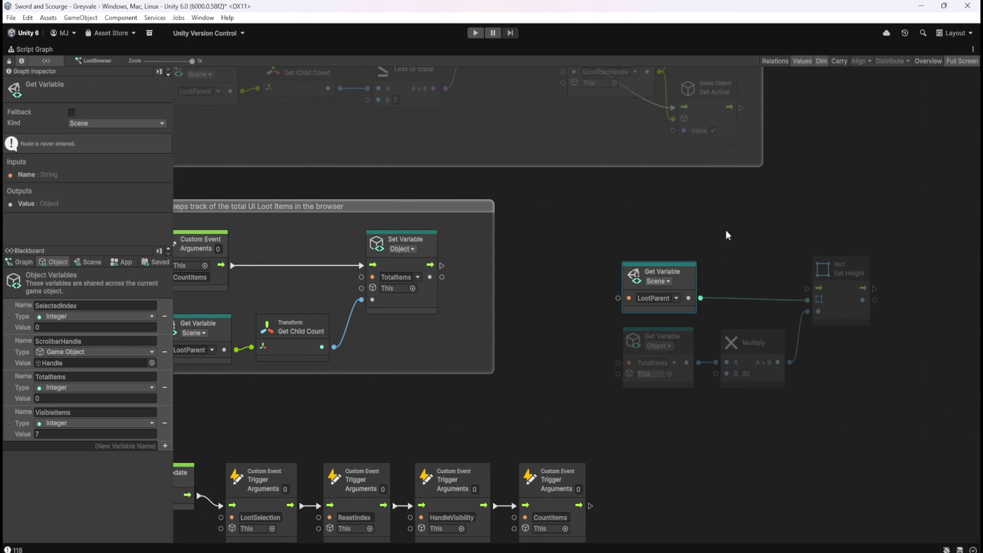
{"action": "key", "text": "shift+space"}
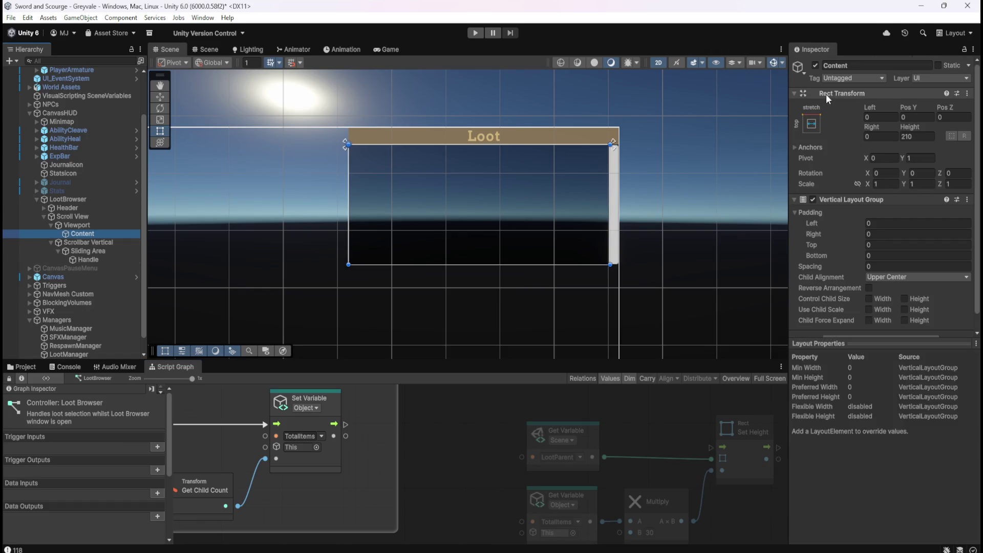
{"action": "scroll", "coordinate": [824, 162], "scroll_direction": "down", "scroll_amount": 1}
{"action": "scroll", "coordinate": [850, 197], "scroll_direction": "up", "scroll_amount": 1}
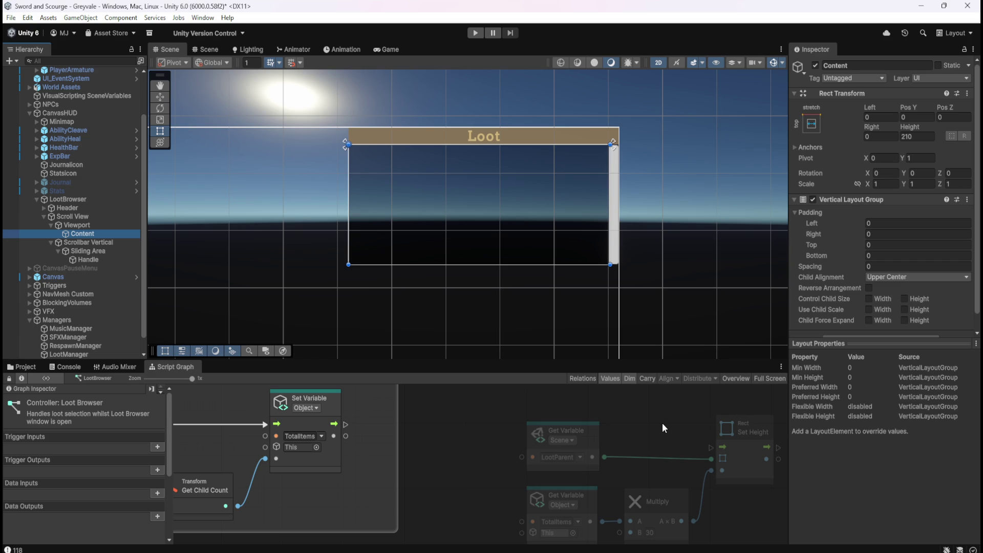
{"action": "key", "text": "shift+space"}
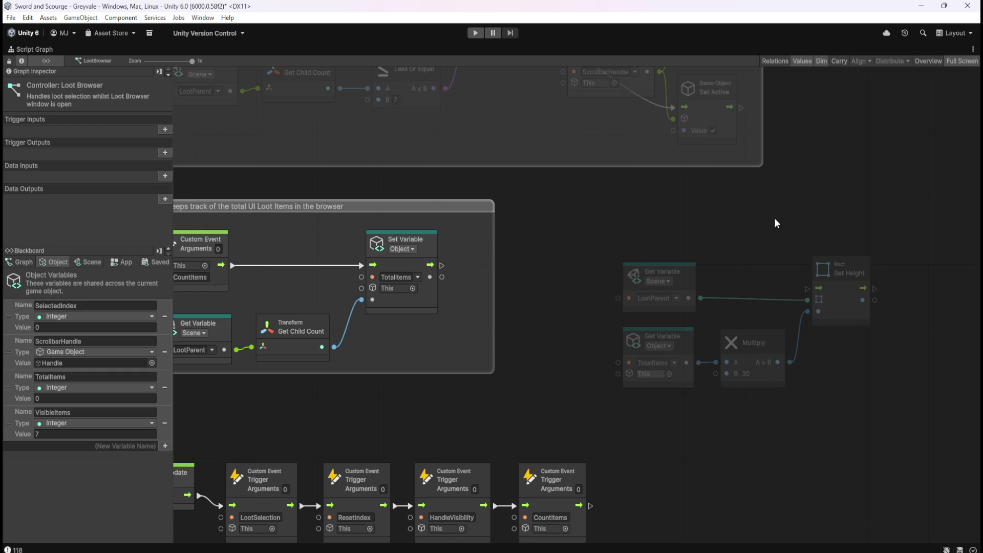
Move the LootParent Get Variable node to the right beside the Set Height node
{"action": "mouse_move", "coordinate": [642, 230]}
{"action": "left_mouse_down"}
{"action": "mouse_move", "coordinate": [743, 358]}
{"action": "mouse_move", "coordinate": [775, 359]}
{"action": "mouse_move", "coordinate": [778, 401]}
{"action": "left_mouse_up"}
{"action": "left_click_drag", "start_coordinate": [623, 289], "coordinate": [764, 401]}
{"action": "left_click", "coordinate": [694, 337]}
{"action": "left_click_drag", "start_coordinate": [692, 333], "coordinate": [770, 343]}
{"action": "left_click_drag", "start_coordinate": [876, 380], "coordinate": [786, 367]}
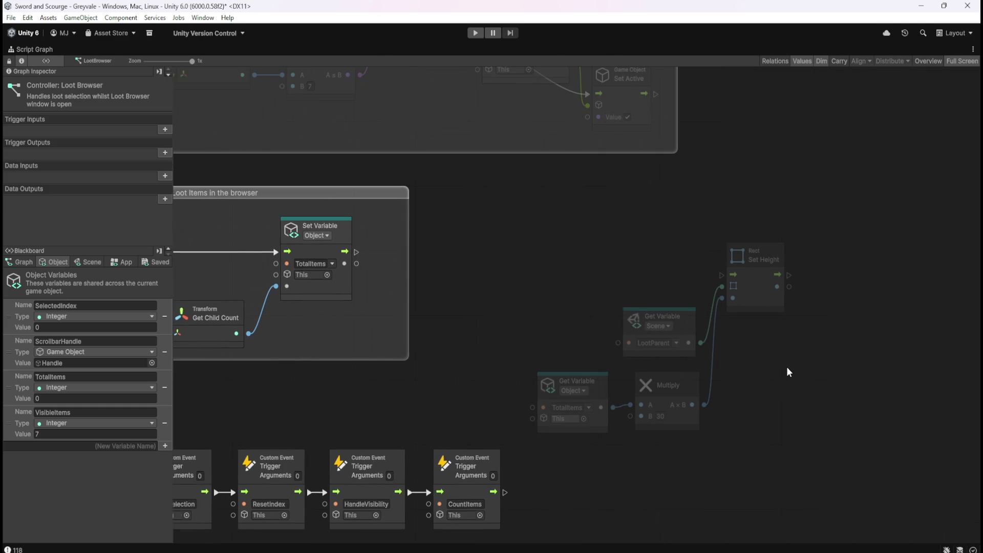
Add a Rect Get Height node via search, then delete it as unwanted
{"action": "right_click", "coordinate": [564, 263]}
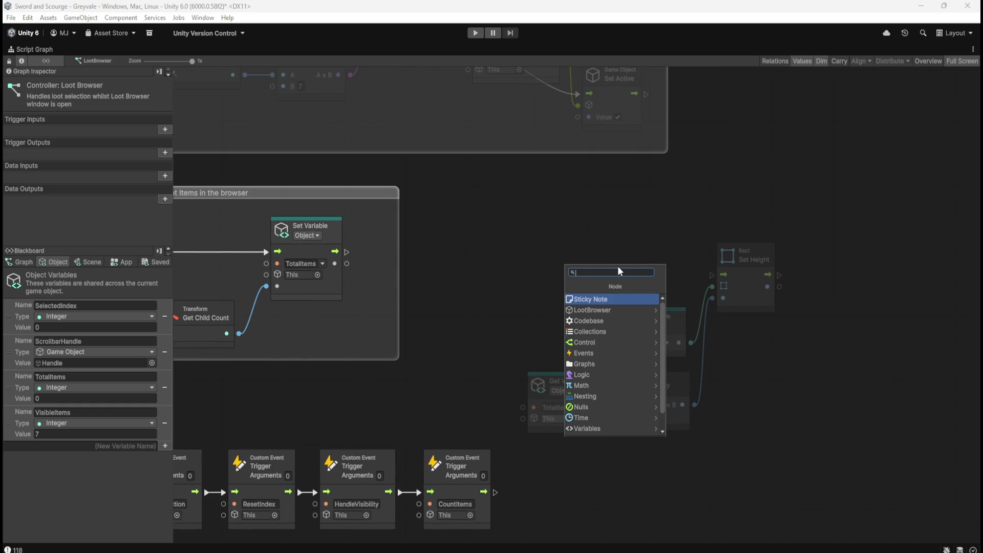
{"action": "type", "text": "SetH"}
{"action": "key", "text": "BackSpace"}
{"action": "key", "text": "BackSpace"}
{"action": "key", "text": "BackSpace"}
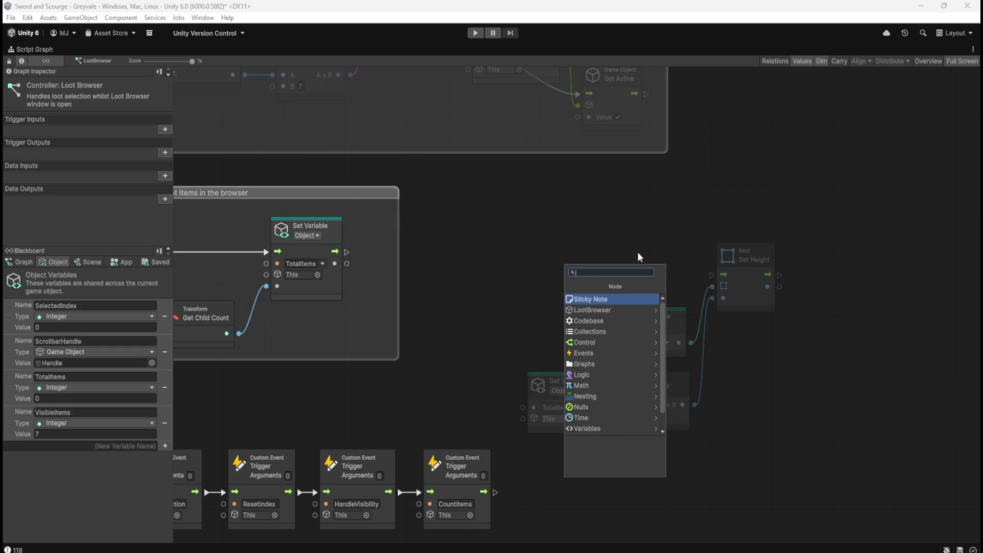
{"action": "type", "text": "Rec"}
{"action": "type", "text": "t Get H"}
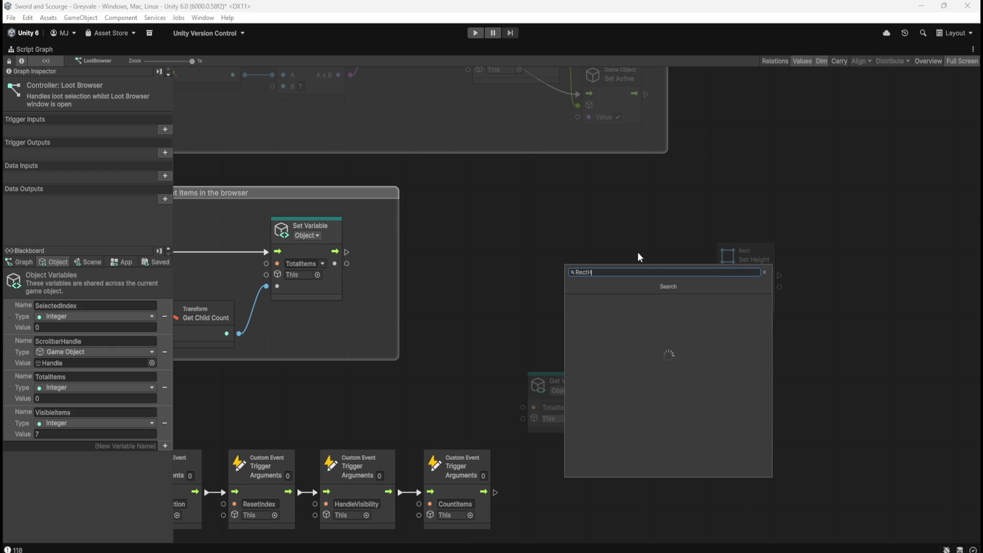
{"action": "key", "text": "Return"}
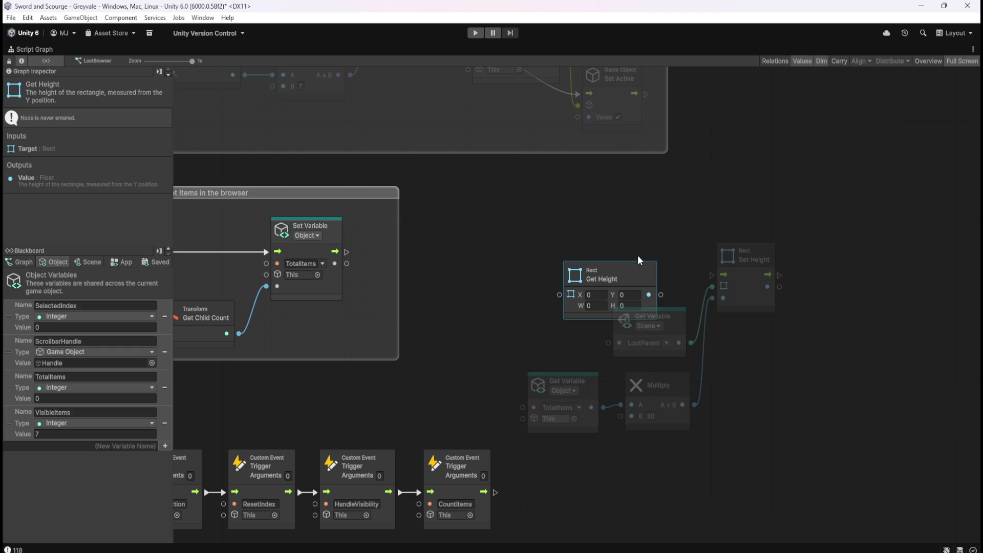
{"action": "key", "text": "Delete"}
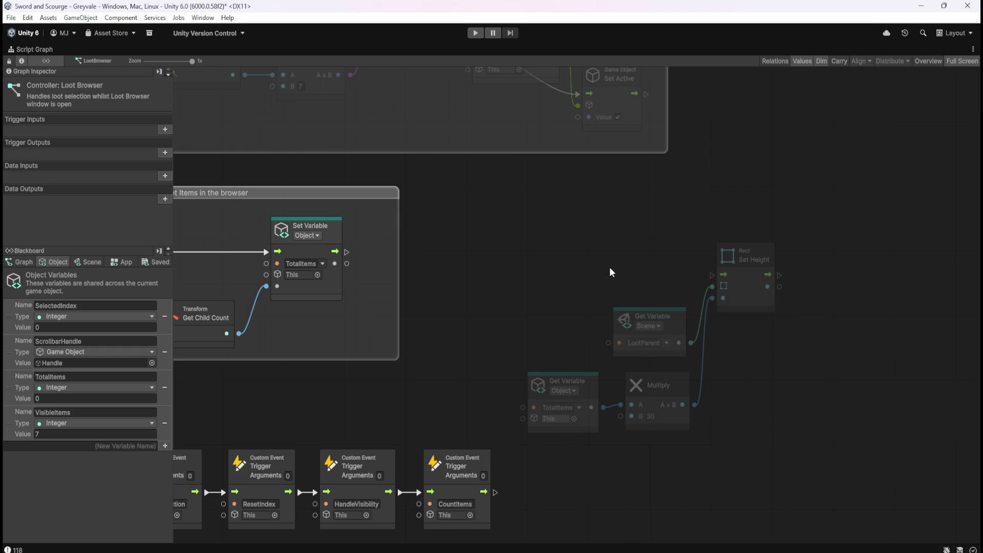
{"action": "right_click", "coordinate": [561, 250]}
Add a RECTHeight Custom Event wired into Set Height and group the nodes as 'Set HEIGHT of REC'
{"action": "type", "text": "custom event"}
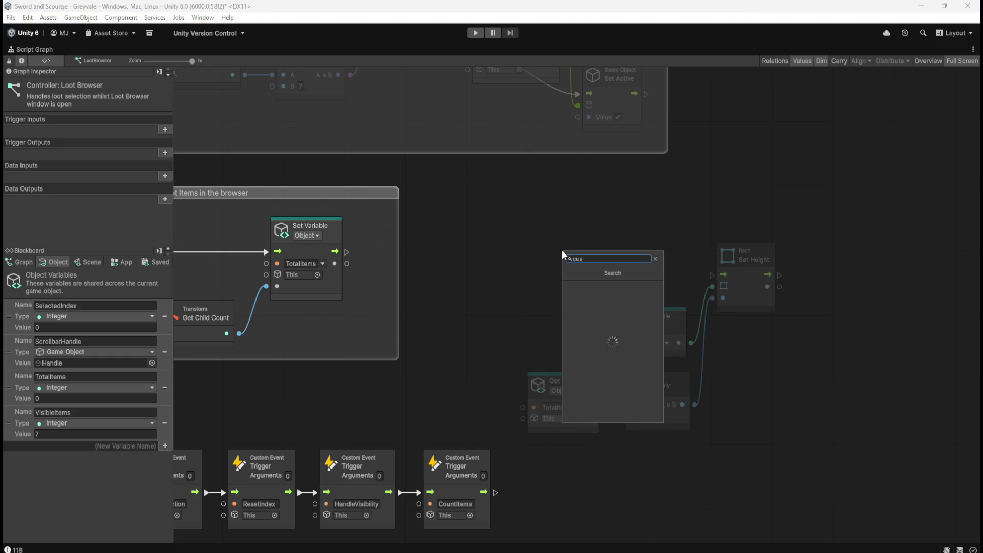
{"action": "key", "text": "Return"}
{"action": "left_click", "coordinate": [591, 296]}
{"action": "type", "text": "Rect"}
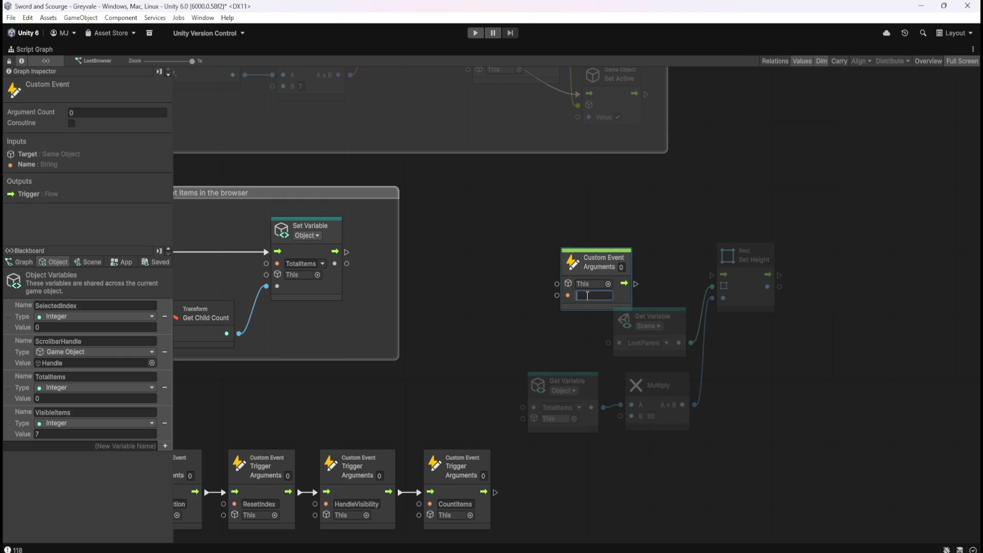
{"action": "key", "text": "BackSpace"}
{"action": "key", "text": "BackSpace"}
{"action": "key", "text": "BackSpace"}
{"action": "type", "text": "ECTH"}
{"action": "type", "text": "eight"}
{"action": "mouse_move", "coordinate": [618, 283]}
{"action": "left_mouse_down"}
{"action": "mouse_move", "coordinate": [575, 281]}
{"action": "mouse_move", "coordinate": [721, 284]}
{"action": "mouse_move", "coordinate": [752, 309]}
{"action": "left_mouse_up"}
{"action": "left_click", "coordinate": [749, 296]}
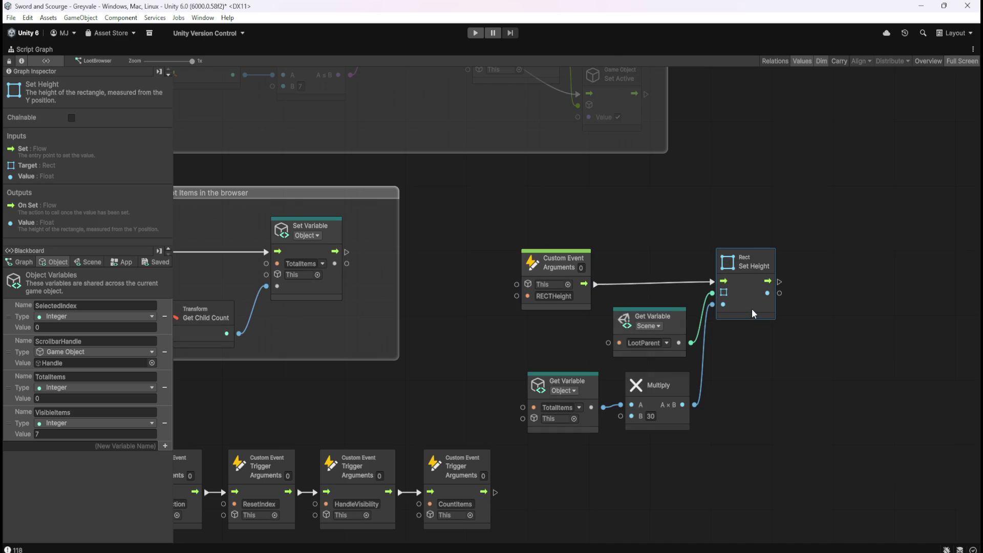
{"action": "left_click", "coordinate": [813, 355]}
{"action": "mouse_move", "coordinate": [508, 218]}
{"action": "left_mouse_down"}
{"action": "mouse_move", "coordinate": [742, 417]}
{"action": "mouse_move", "coordinate": [795, 449]}
{"action": "left_mouse_up"}
Title the new group 'Set HEIGHT of RECT based on number of Children'
{"action": "double_click", "coordinate": [582, 229]}
{"action": "type", "text": "Set HEIGHT of RECT ba"}
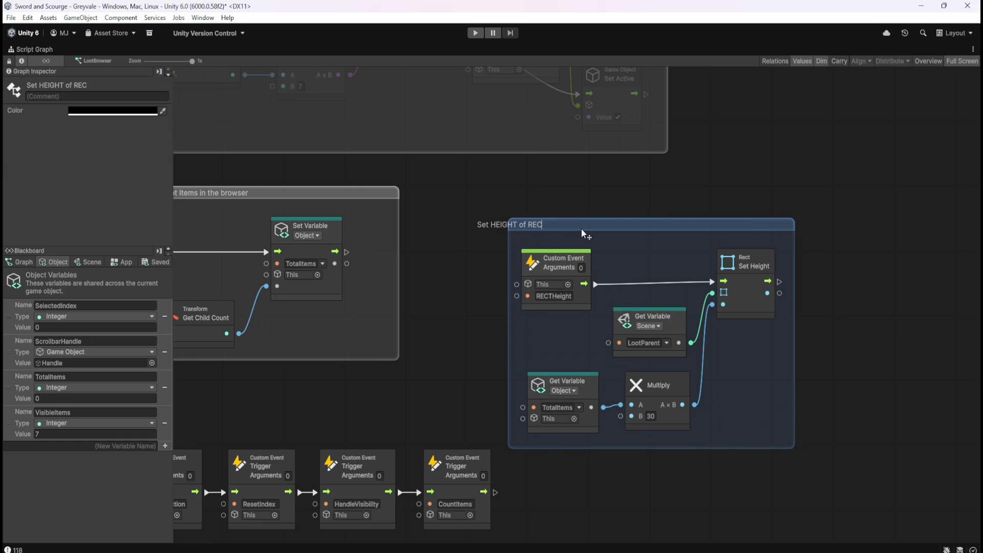
{"action": "type", "text": "sed "}
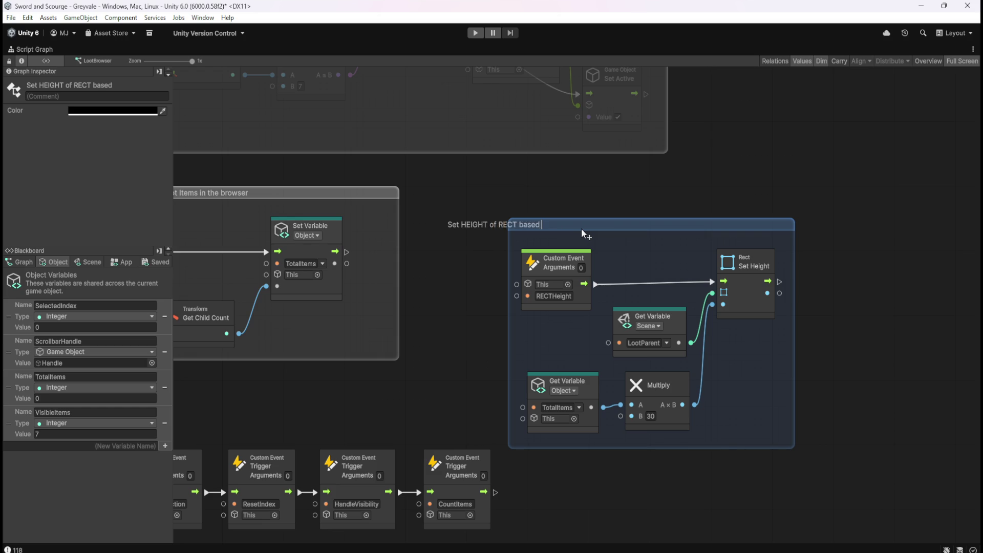
{"action": "type", "text": "on number of Children"}
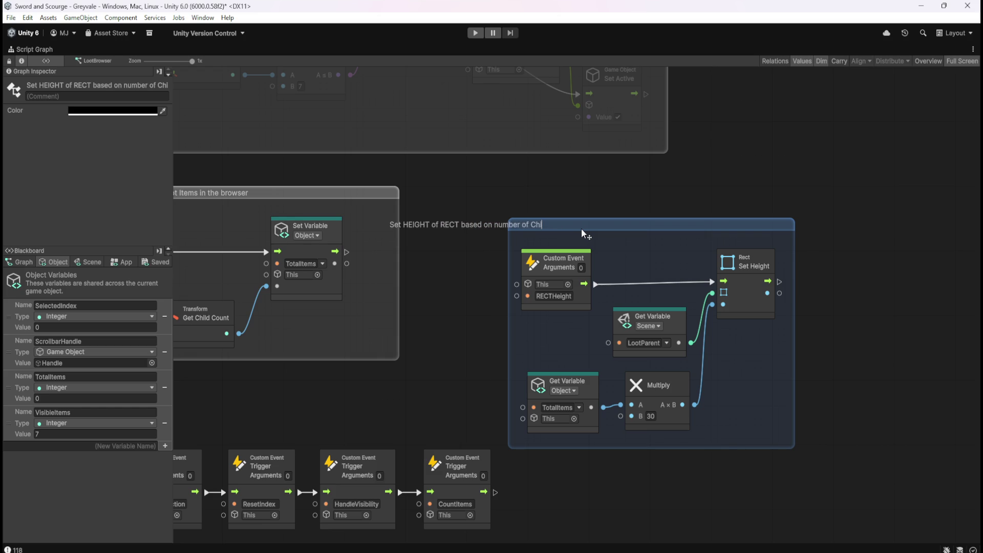
{"action": "left_click", "coordinate": [619, 183]}
Tint the Set HEIGHT group a muted red in the Graph Inspector
{"action": "left_click", "coordinate": [743, 228]}
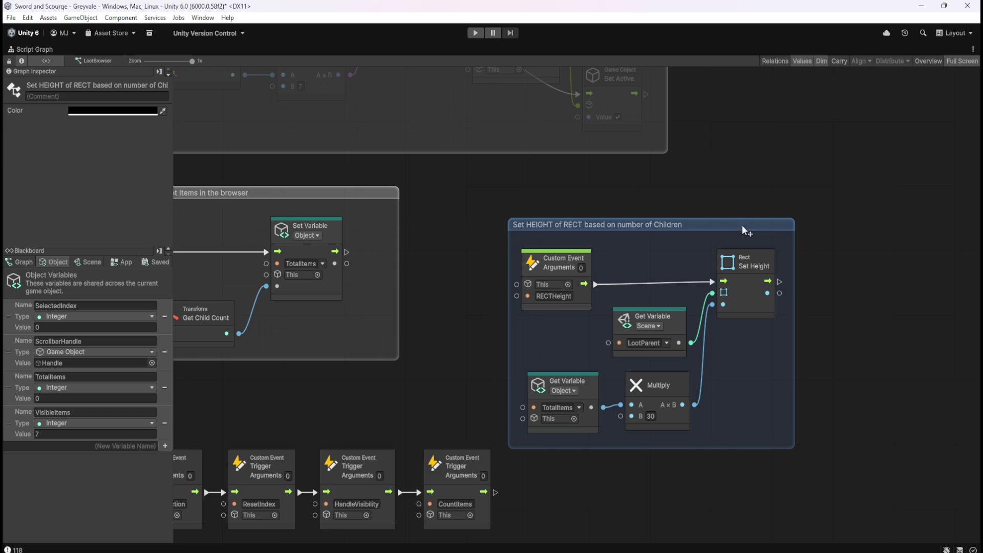
{"action": "left_click", "coordinate": [119, 111]}
{"action": "left_click_drag", "start_coordinate": [187, 204], "coordinate": [161, 170]}
{"action": "left_click", "coordinate": [797, 203]}
Move the On Update trigger chain further down the graph
{"action": "scroll", "coordinate": [797, 203], "scroll_direction": "down", "scroll_amount": 5}
{"action": "scroll", "coordinate": [658, 271], "scroll_direction": "up", "scroll_amount": 2}
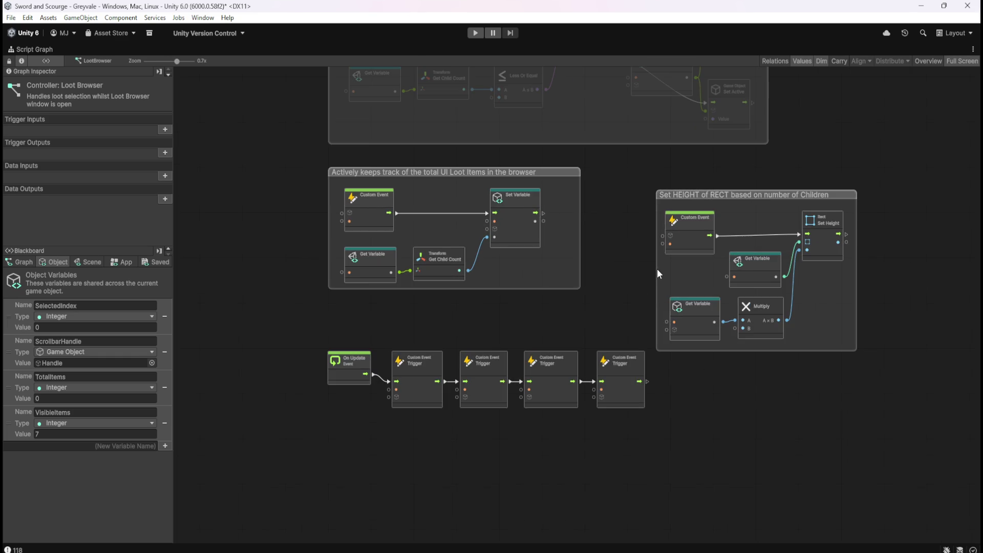
{"action": "left_click_drag", "start_coordinate": [323, 326], "coordinate": [626, 419]}
{"action": "scroll", "coordinate": [532, 425], "scroll_direction": "up", "scroll_amount": 2}
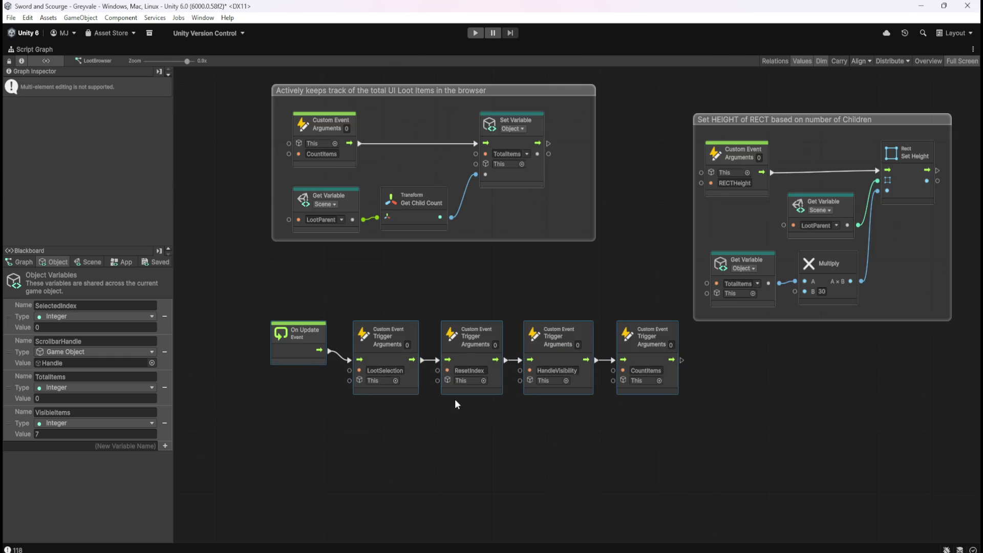
{"action": "left_click_drag", "start_coordinate": [461, 362], "coordinate": [457, 530]}
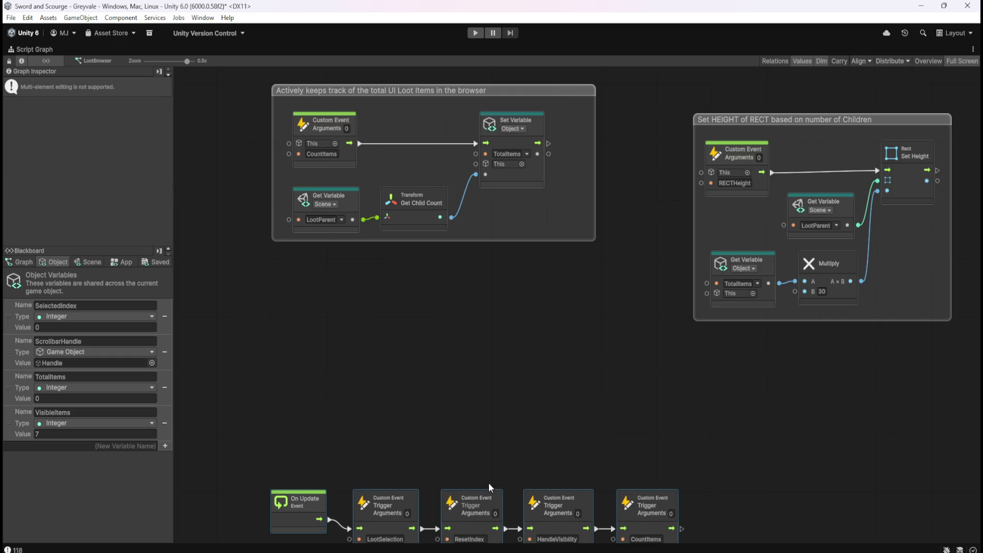
Place the Set HEIGHT group directly below the loot-count group
{"action": "mouse_move", "coordinate": [912, 124]}
{"action": "left_mouse_down"}
{"action": "mouse_move", "coordinate": [810, 182]}
{"action": "mouse_move", "coordinate": [509, 271]}
{"action": "mouse_move", "coordinate": [496, 264]}
{"action": "left_mouse_up"}
{"action": "left_click", "coordinate": [662, 282]}
{"action": "scroll", "coordinate": [662, 281], "scroll_direction": "down", "scroll_amount": 6}
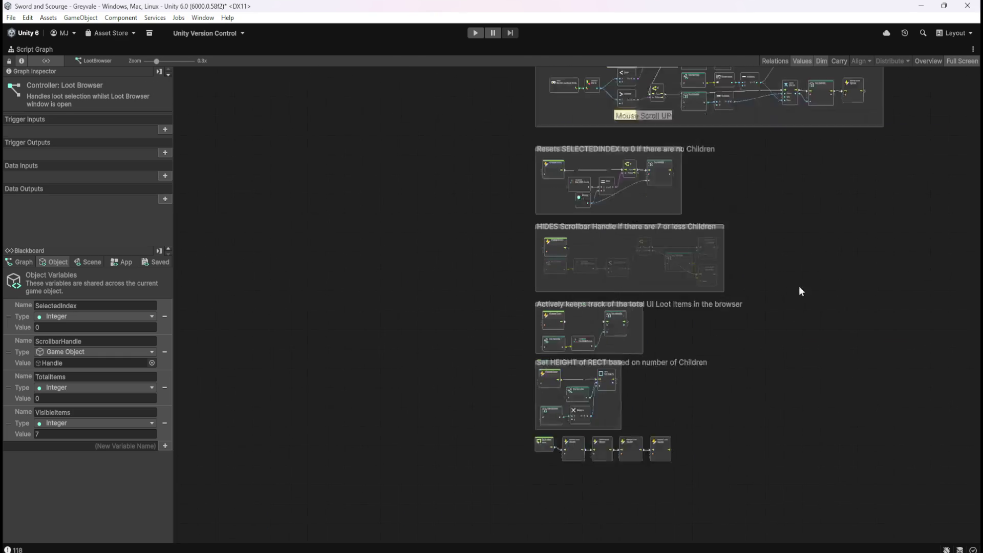
{"action": "scroll", "coordinate": [646, 347], "scroll_direction": "up", "scroll_amount": 5}
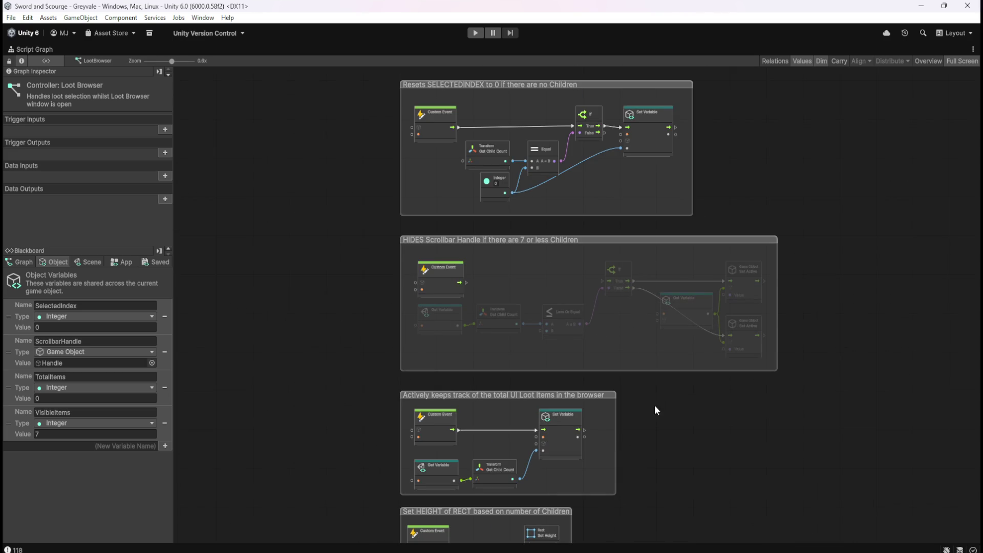
{"action": "mouse_move", "coordinate": [378, 228]}
{"action": "left_mouse_down"}
{"action": "mouse_move", "coordinate": [800, 361]}
{"action": "mouse_move", "coordinate": [800, 380]}
{"action": "left_mouse_up"}
{"action": "left_click", "coordinate": [735, 471]}
Pan around the graph to review the group layout, including Resets SELECTEDINDEX
{"action": "left_click_drag", "start_coordinate": [735, 471], "coordinate": [745, 305]}
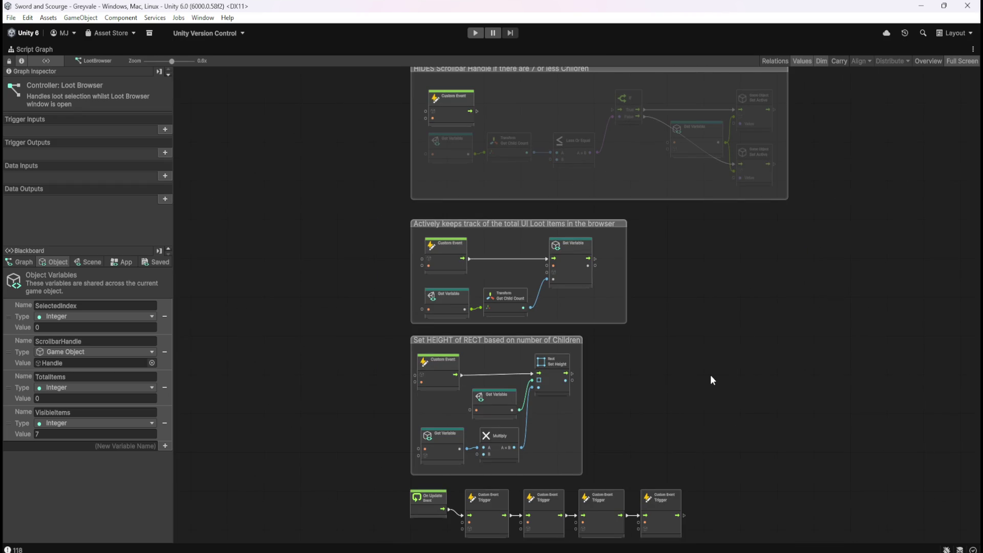
{"action": "mouse_move", "coordinate": [711, 381]}
{"action": "left_mouse_down"}
{"action": "mouse_move", "coordinate": [747, 279]}
{"action": "mouse_move", "coordinate": [727, 388]}
{"action": "left_mouse_up"}
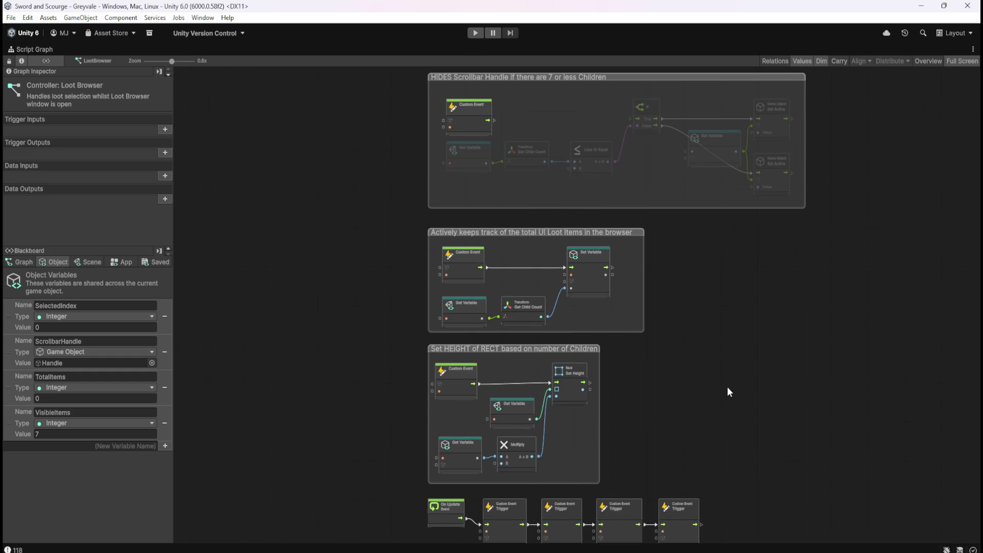
{"action": "left_click_drag", "start_coordinate": [752, 268], "coordinate": [721, 453]}
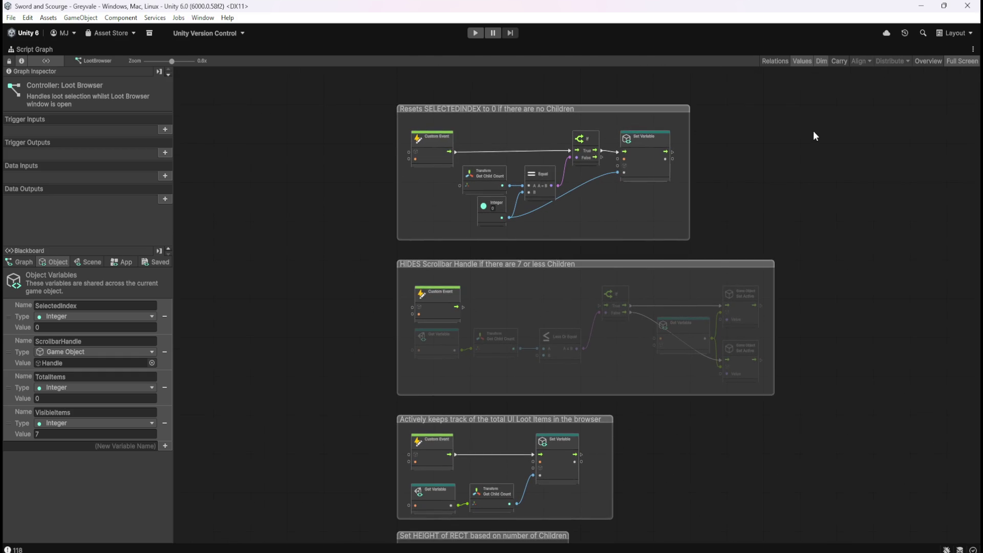
{"action": "mouse_move", "coordinate": [814, 131]}
{"action": "left_mouse_down"}
{"action": "mouse_move", "coordinate": [804, 311]}
{"action": "mouse_move", "coordinate": [776, 388]}
{"action": "mouse_move", "coordinate": [687, 405]}
{"action": "mouse_move", "coordinate": [685, 173]}
{"action": "left_mouse_up"}
{"action": "scroll", "coordinate": [687, 177], "scroll_direction": "down", "scroll_amount": 10}
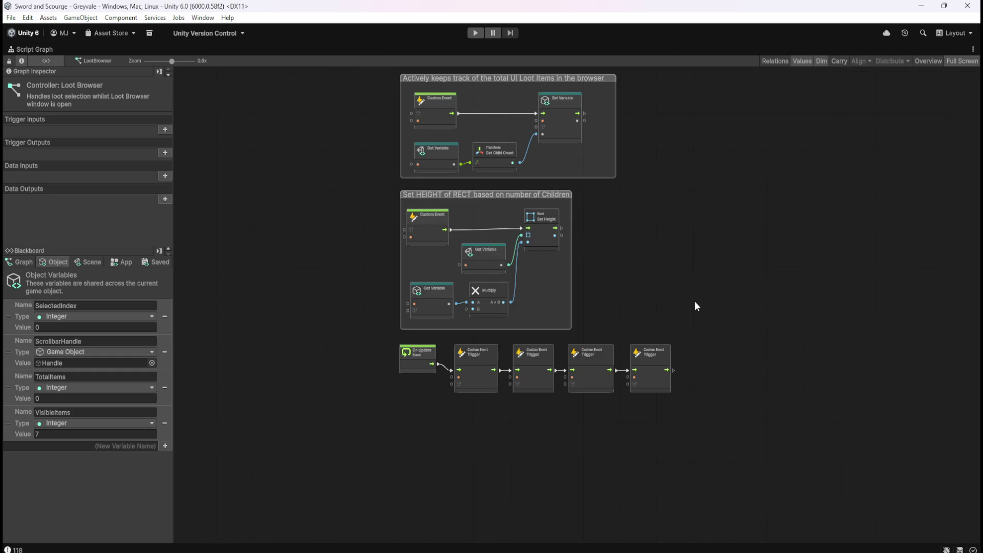
{"action": "scroll", "coordinate": [577, 313], "scroll_direction": "up", "scroll_amount": 4}
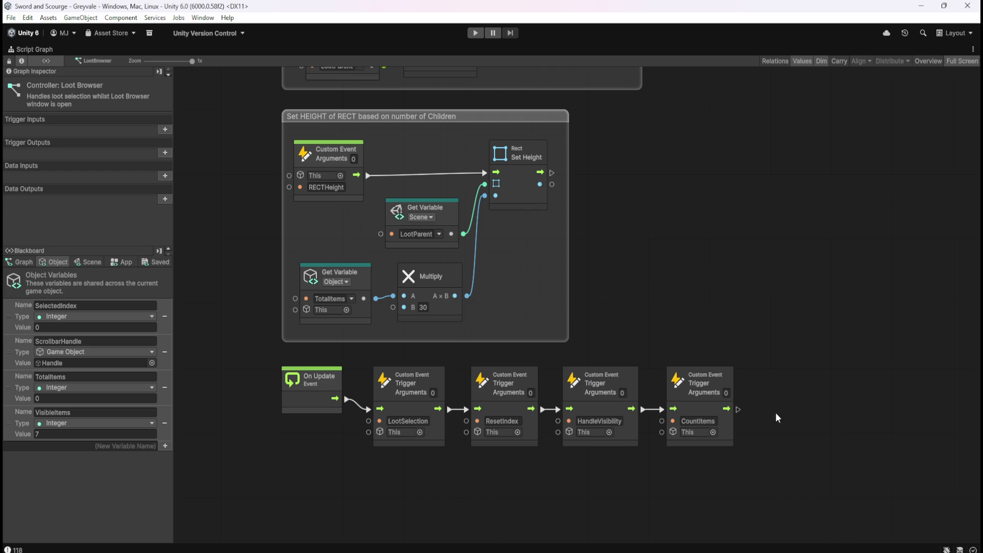
Duplicate the CountItems trigger node and connect it at the end of the chain
{"action": "left_click", "coordinate": [696, 410]}
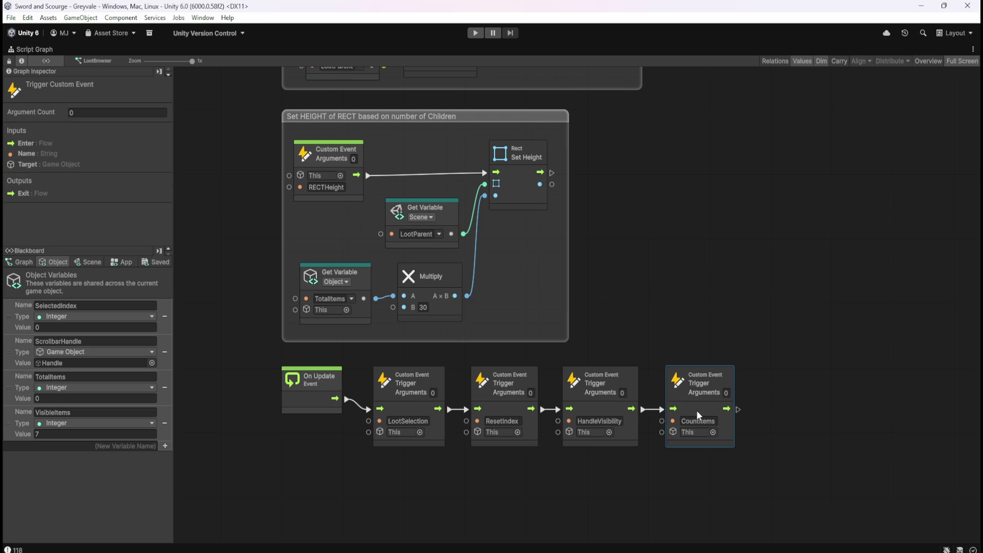
{"action": "key", "text": "ctrl+c"}
{"action": "key", "text": "ctrl+v"}
{"action": "mouse_move", "coordinate": [575, 302]}
{"action": "left_mouse_down"}
{"action": "mouse_move", "coordinate": [809, 395]}
{"action": "mouse_move", "coordinate": [796, 402]}
{"action": "left_mouse_up"}
{"action": "left_click_drag", "start_coordinate": [738, 410], "coordinate": [752, 410]}
{"action": "left_click", "coordinate": [800, 321]}
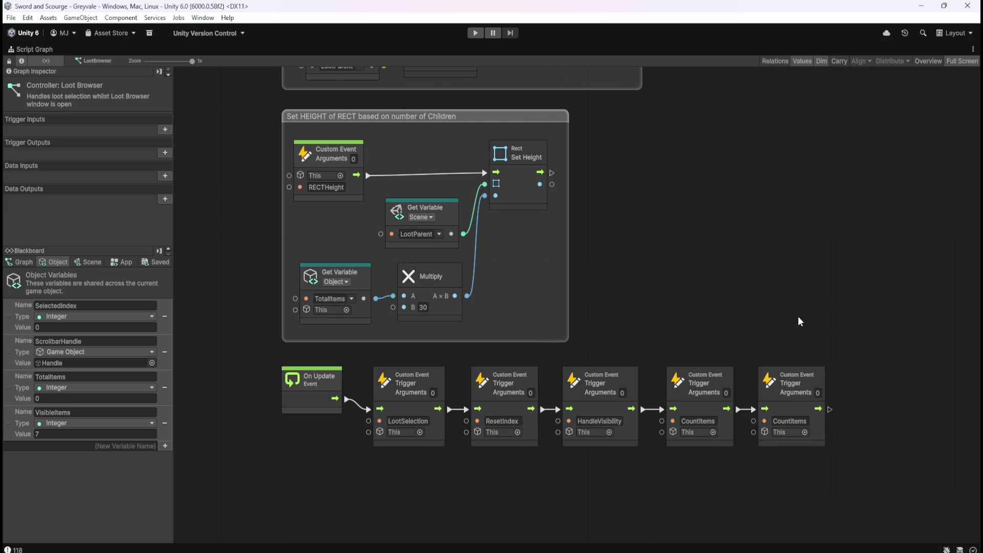
{"action": "left_click_drag", "start_coordinate": [702, 323], "coordinate": [825, 417]}
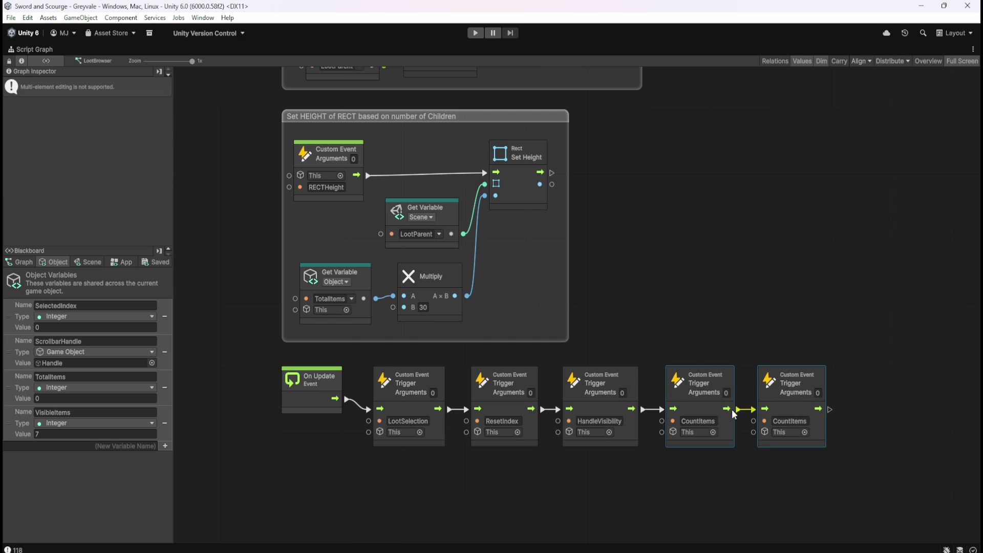
{"action": "left_click_drag", "start_coordinate": [698, 408], "coordinate": [691, 408]}
{"action": "left_click", "coordinate": [727, 297]}
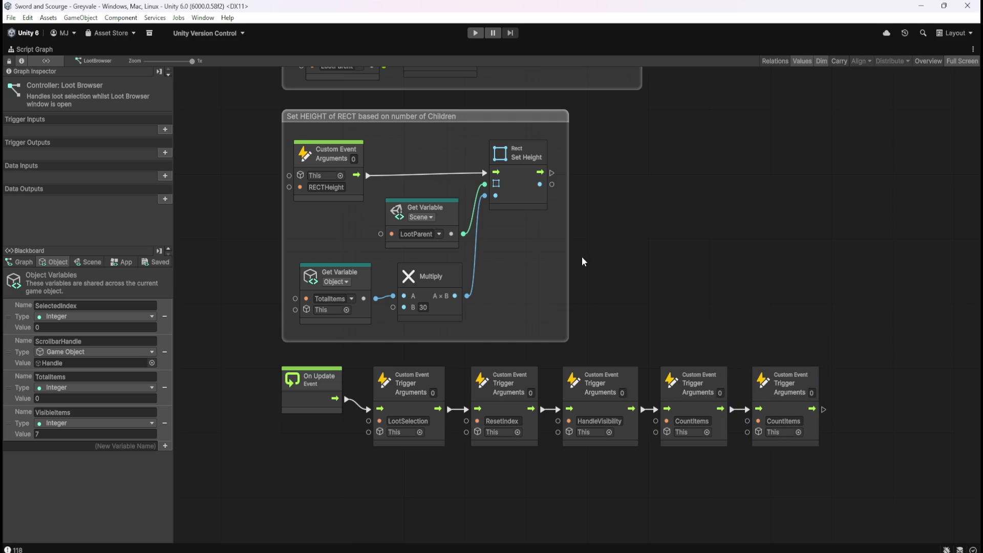
Rename the new trigger's event to RECTHeight and restore the docked layout
{"action": "left_click", "coordinate": [326, 187]}
{"action": "left_click", "coordinate": [782, 421]}
{"action": "type", "text": "RECTHeight"}
{"action": "scroll", "coordinate": [698, 229], "scroll_direction": "up", "scroll_amount": 5}
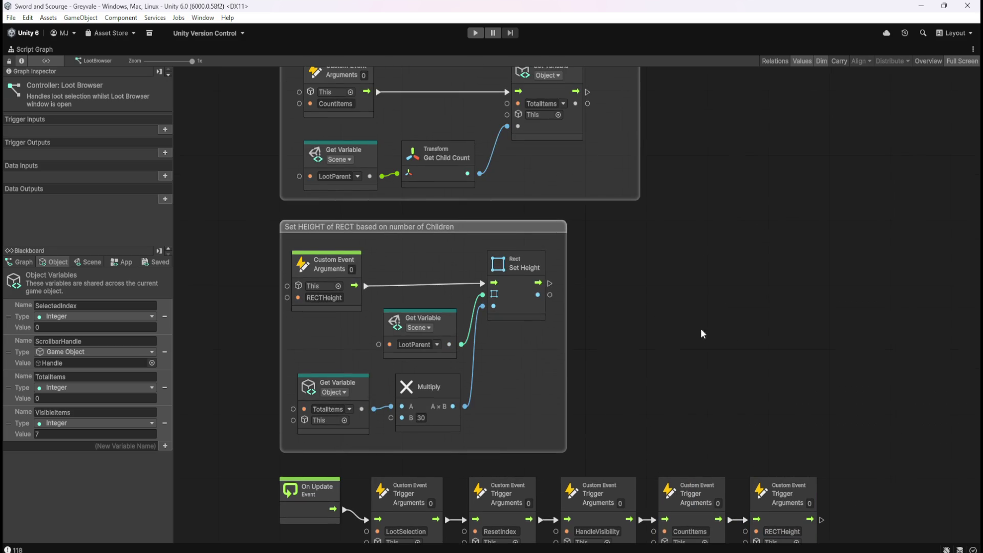
{"action": "key", "text": "shift+space"}
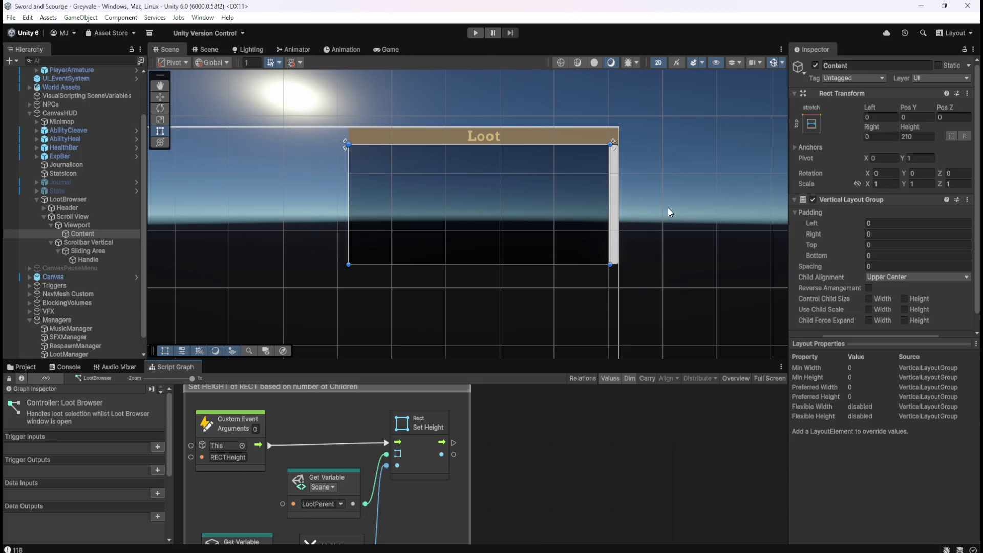
Centre the Loot panel in the Scene view and inspect the Content object
{"action": "mouse_move", "coordinate": [677, 212]}
{"action": "left_mouse_down"}
{"action": "mouse_move", "coordinate": [517, 215]}
{"action": "mouse_move", "coordinate": [486, 191]}
{"action": "mouse_move", "coordinate": [505, 208]}
{"action": "mouse_move", "coordinate": [545, 202]}
{"action": "left_mouse_up"}
{"action": "left_click", "coordinate": [93, 229]}
{"action": "left_click", "coordinate": [91, 234]}
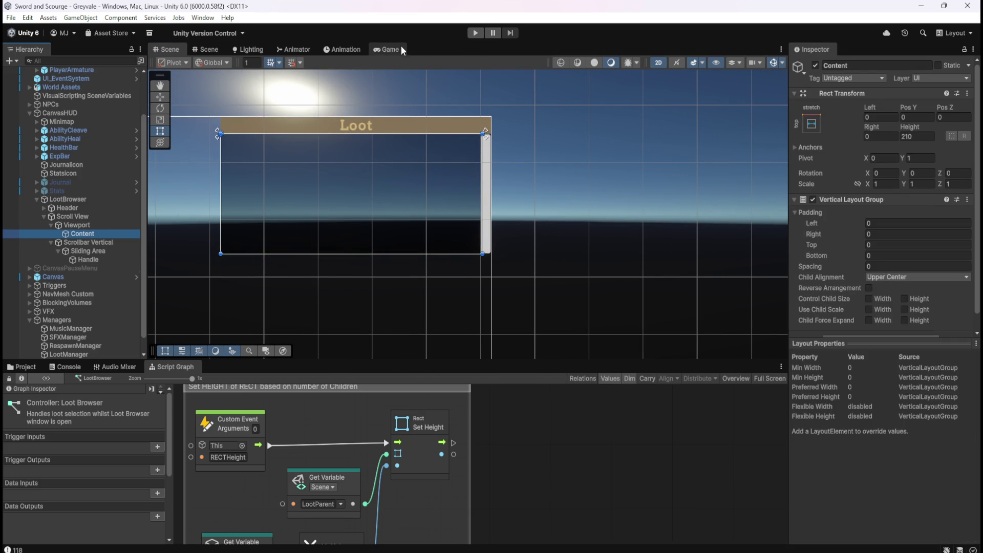
{"action": "left_click", "coordinate": [388, 49]}
{"action": "left_click", "coordinate": [570, 62]}
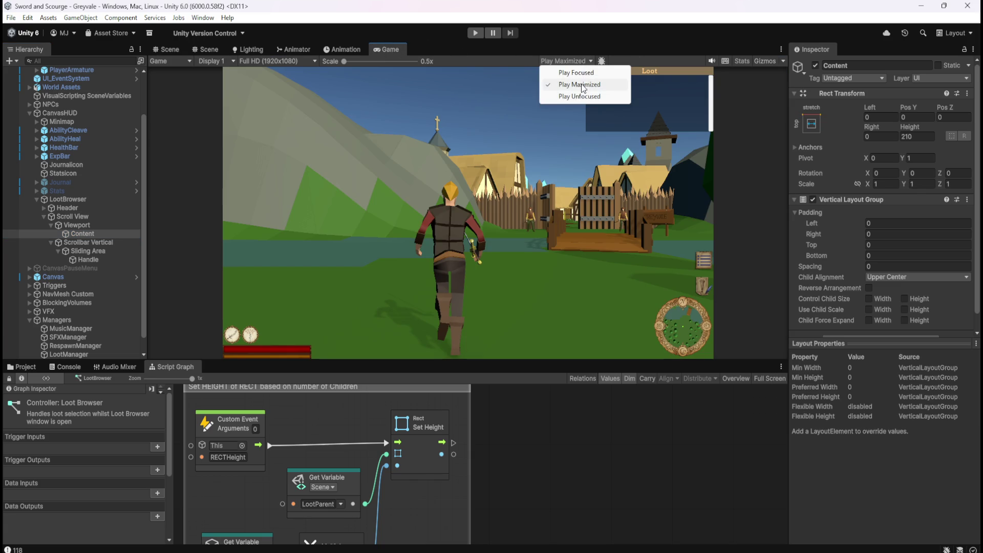
{"action": "left_click", "coordinate": [179, 49]}
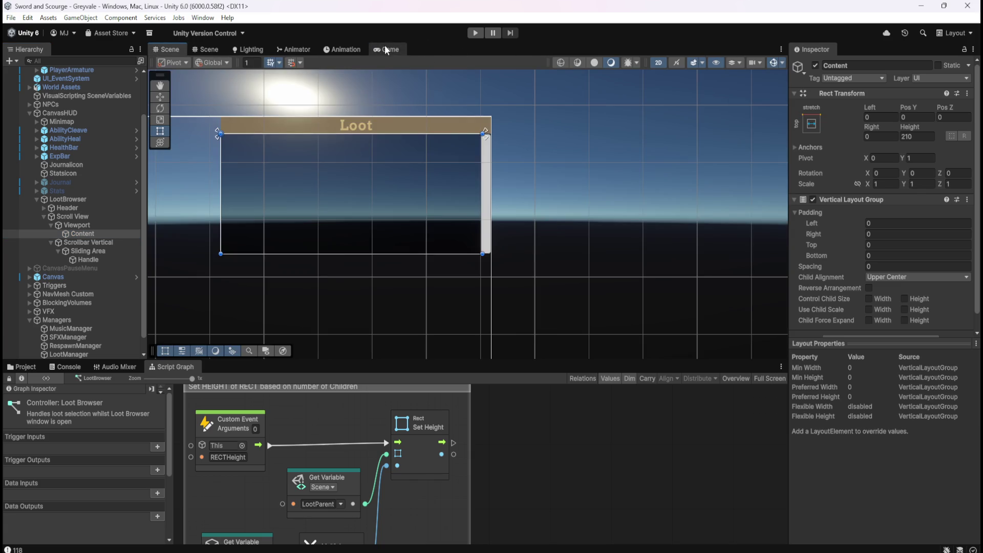
{"action": "left_click", "coordinate": [386, 47]}
Detach the Game view into a lower-right floating window and enter play mode
{"action": "left_click_drag", "start_coordinate": [386, 49], "coordinate": [356, 105]}
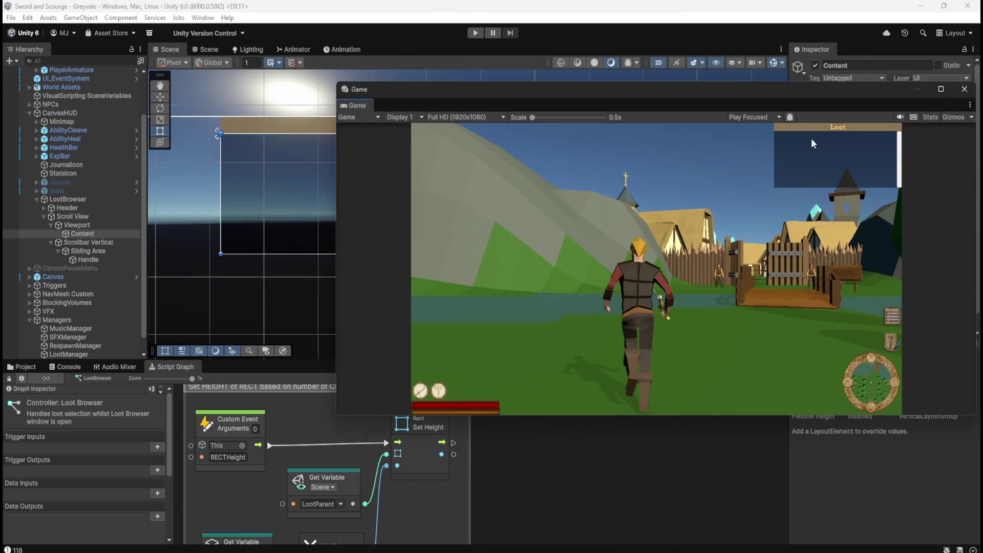
{"action": "mouse_move", "coordinate": [678, 90]}
{"action": "left_mouse_down"}
{"action": "mouse_move", "coordinate": [857, 232]}
{"action": "mouse_move", "coordinate": [816, 188]}
{"action": "mouse_move", "coordinate": [735, 214]}
{"action": "mouse_move", "coordinate": [885, 185]}
{"action": "left_mouse_up"}
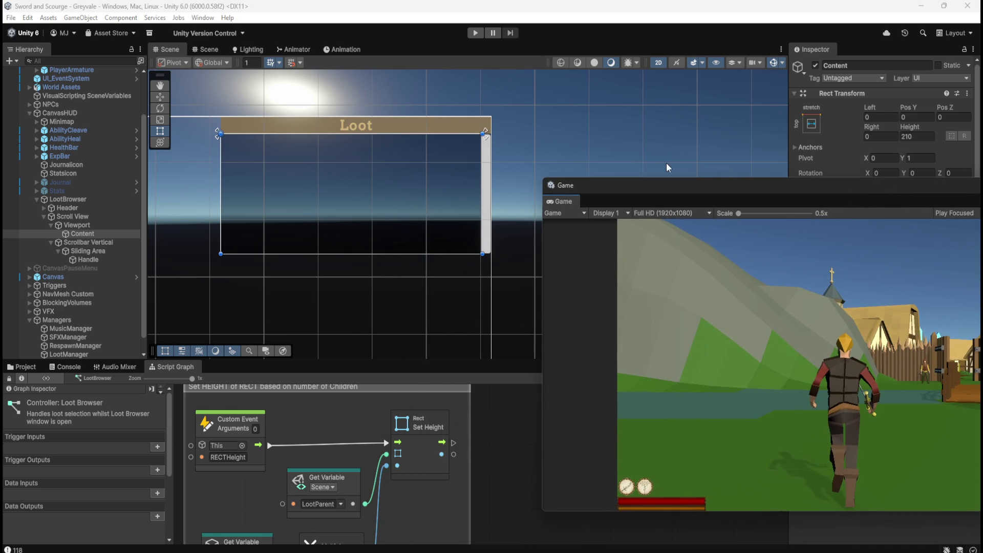
{"action": "mouse_move", "coordinate": [637, 136]}
{"action": "left_mouse_down"}
{"action": "mouse_move", "coordinate": [603, 134]}
{"action": "mouse_move", "coordinate": [586, 163]}
{"action": "mouse_move", "coordinate": [552, 184]}
{"action": "left_mouse_up"}
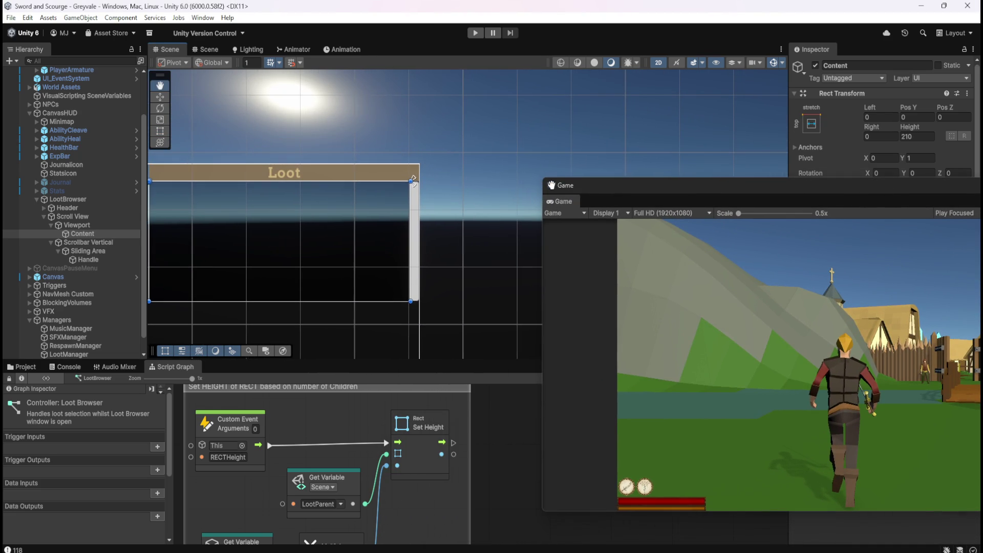
{"action": "mouse_move", "coordinate": [723, 195]}
{"action": "left_mouse_down"}
{"action": "mouse_move", "coordinate": [617, 196]}
{"action": "mouse_move", "coordinate": [595, 207]}
{"action": "mouse_move", "coordinate": [612, 208]}
{"action": "left_mouse_up"}
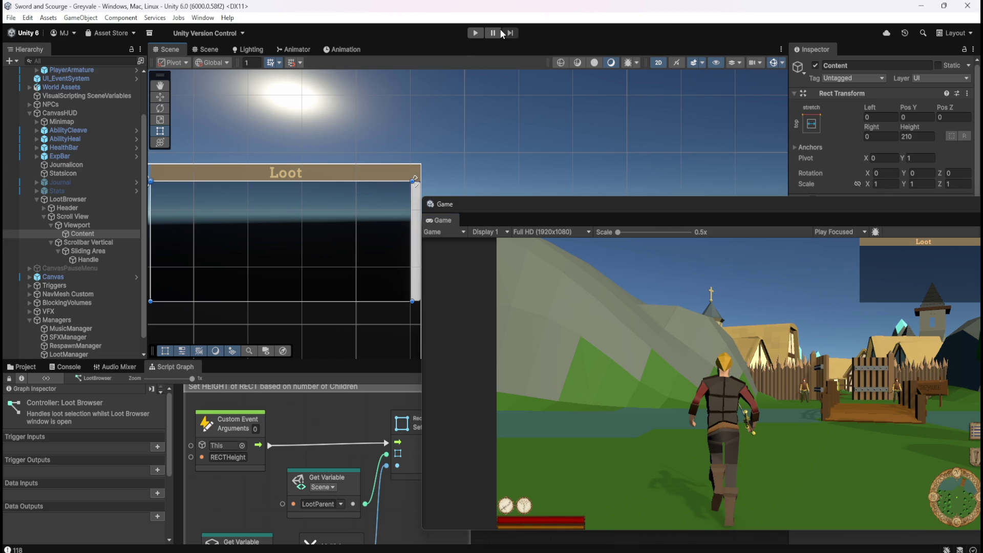
{"action": "left_click", "coordinate": [474, 33]}
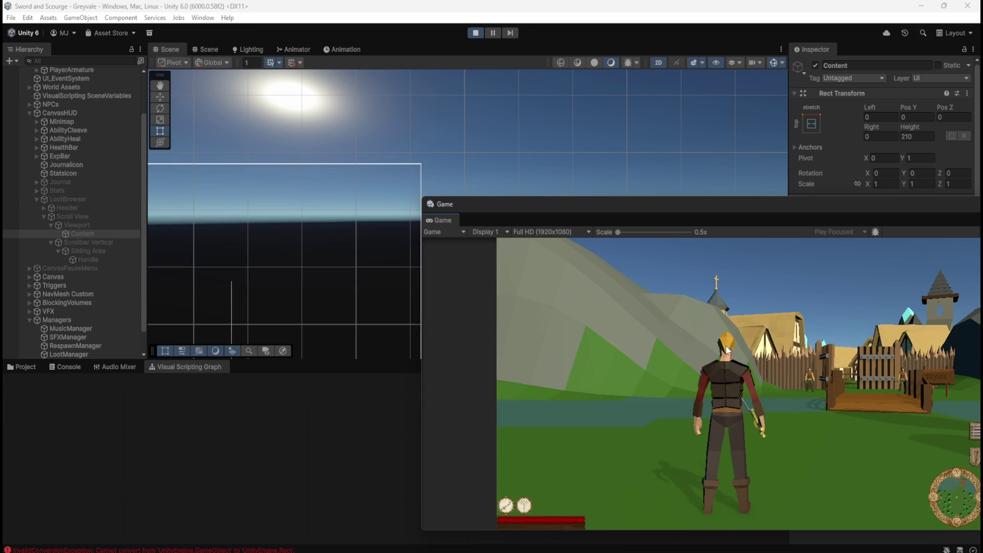
Run the character forward, open the pause menu, and exit play mode
{"action": "key", "text": "w"}
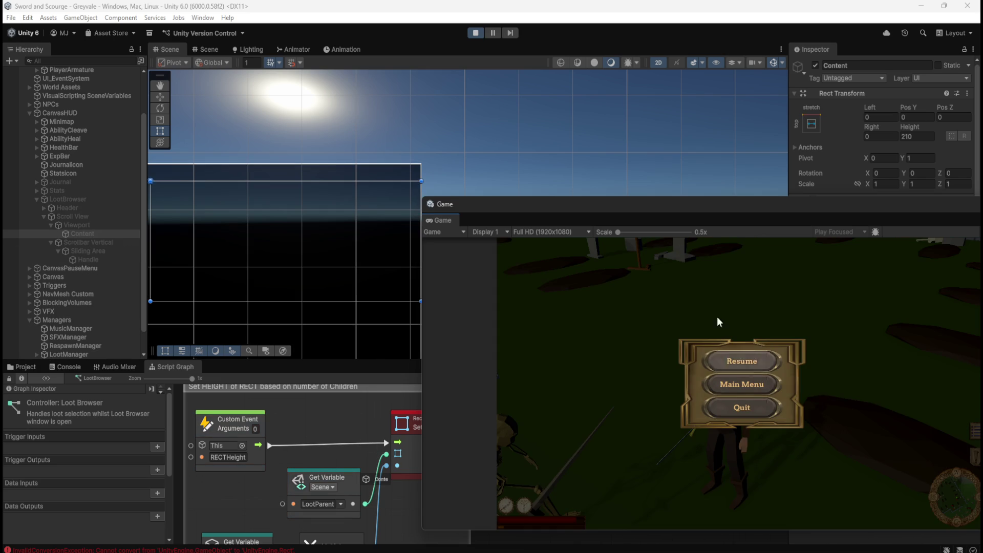
{"action": "key", "text": "Escape"}
{"action": "left_click", "coordinate": [475, 32]}
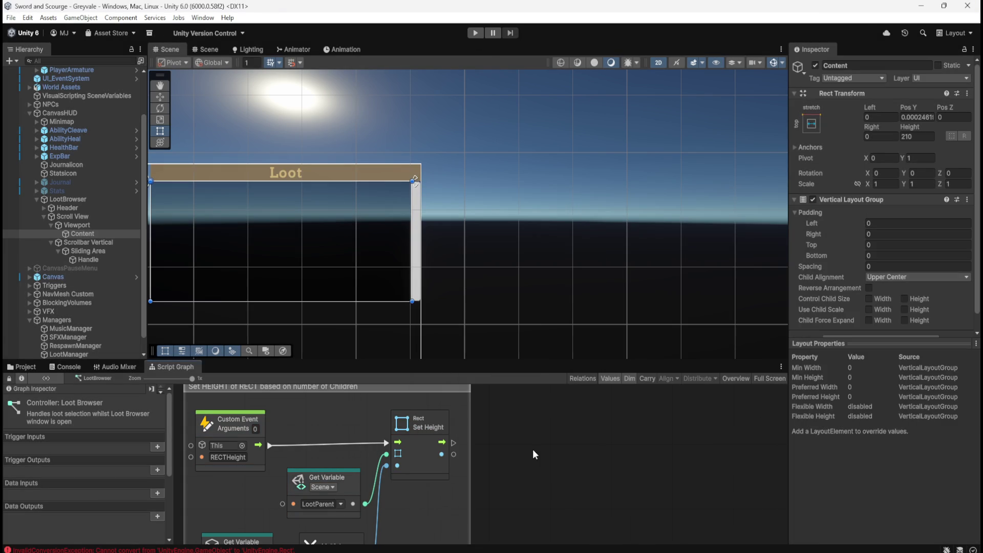
Maximize the script graph and frame the Set HEIGHT group around LootParent
{"action": "key", "text": "shift+space"}
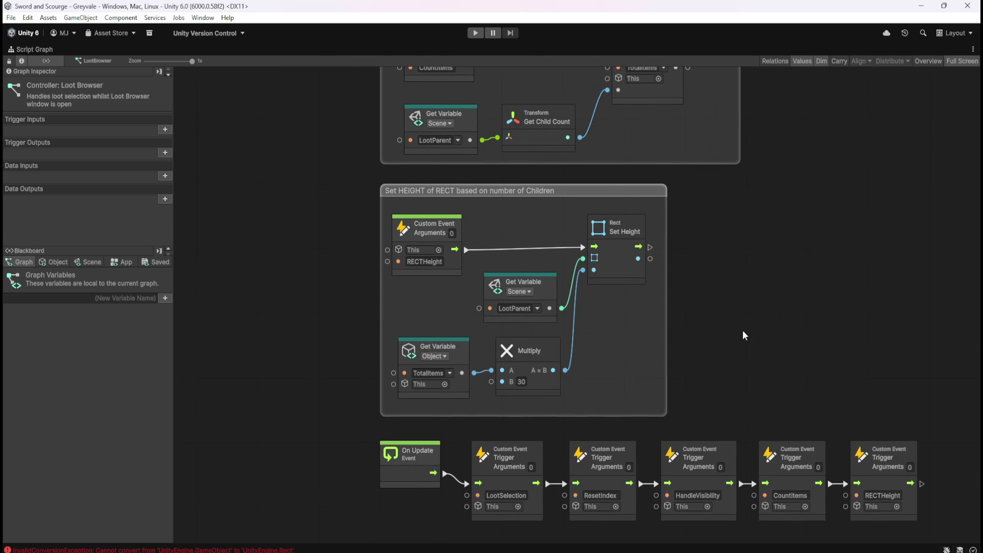
{"action": "left_click_drag", "start_coordinate": [743, 331], "coordinate": [733, 360]}
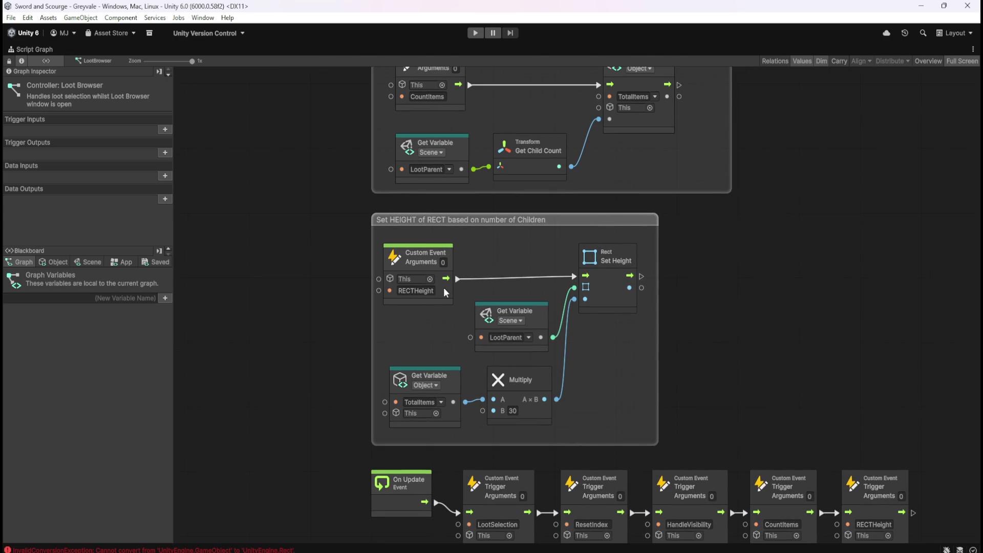
{"action": "left_click", "coordinate": [542, 320]}
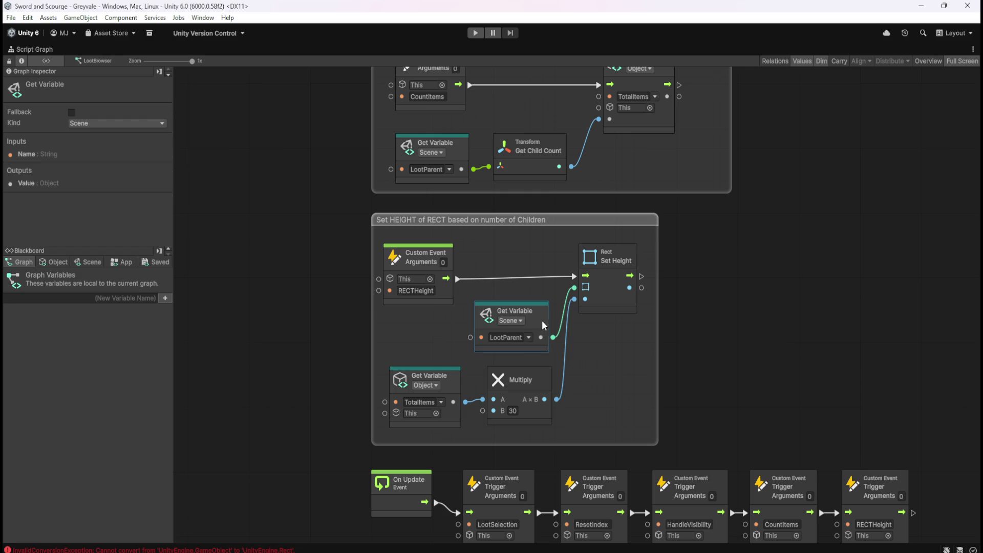
{"action": "left_click", "coordinate": [365, 308]}
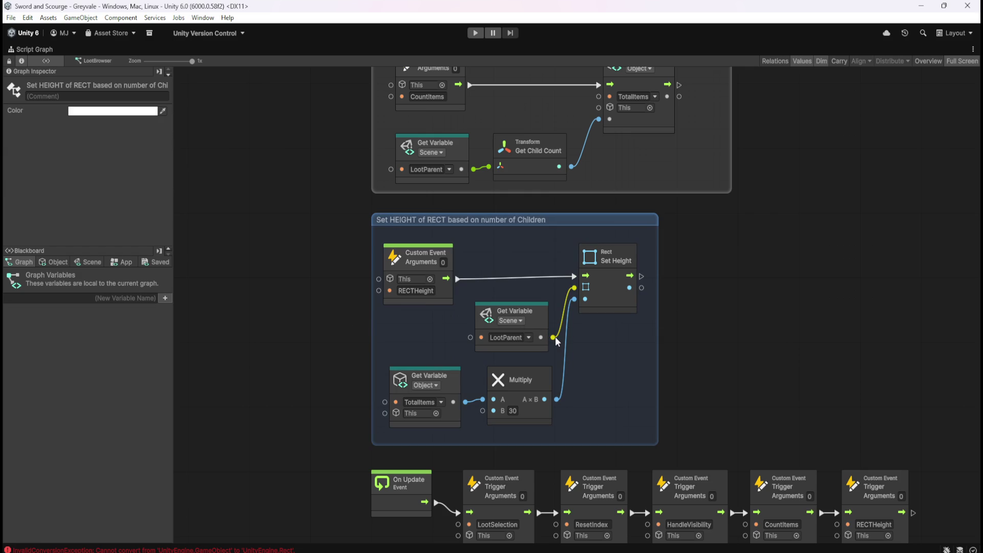
{"action": "left_click_drag", "start_coordinate": [554, 337], "coordinate": [700, 328]}
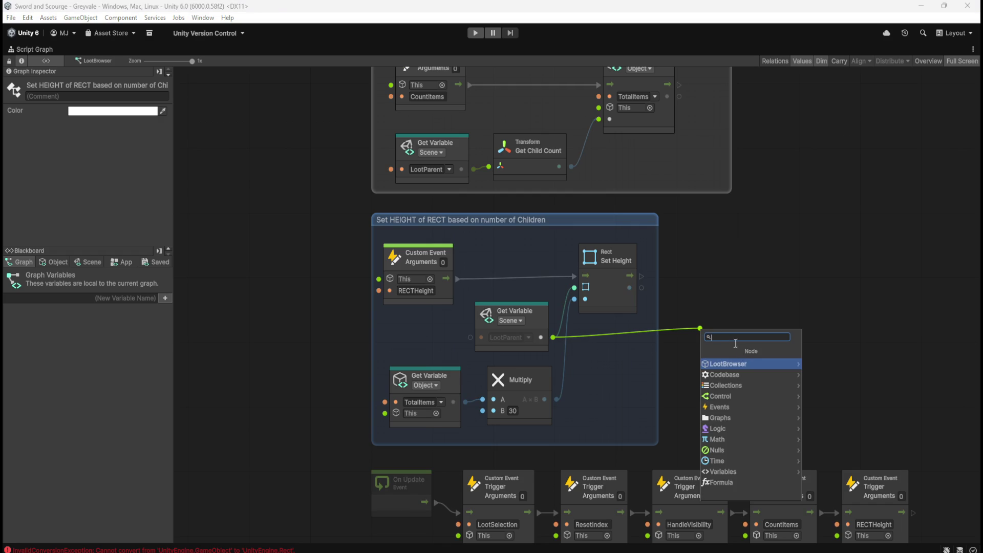
{"action": "left_click", "coordinate": [760, 236]}
{"action": "mouse_move", "coordinate": [789, 334]}
{"action": "left_mouse_down"}
{"action": "mouse_move", "coordinate": [691, 210]}
{"action": "mouse_move", "coordinate": [720, 287]}
{"action": "left_mouse_up"}
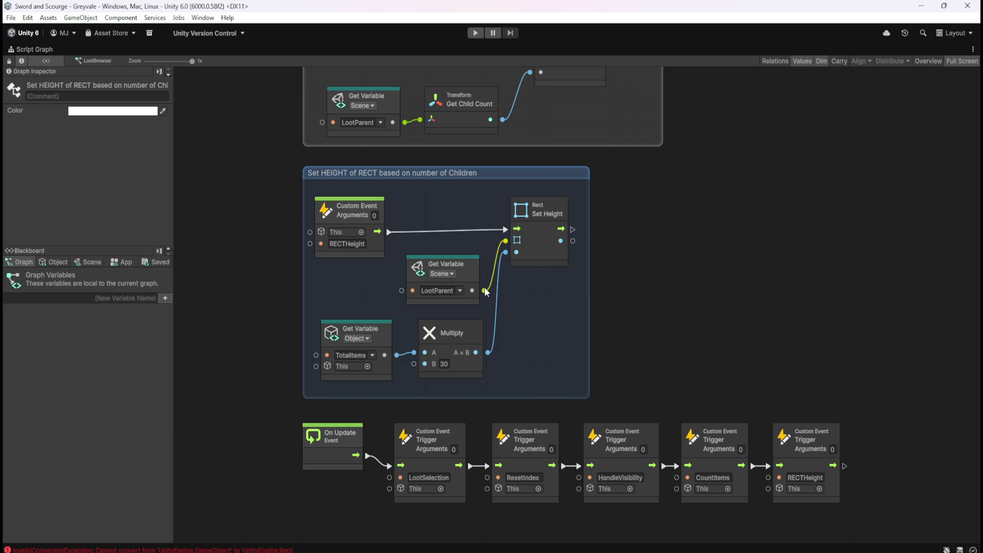
Add an Expose Rect Transform node from LootParent via LootBrowser > Rect Transform
{"action": "left_click_drag", "start_coordinate": [484, 289], "coordinate": [649, 302]}
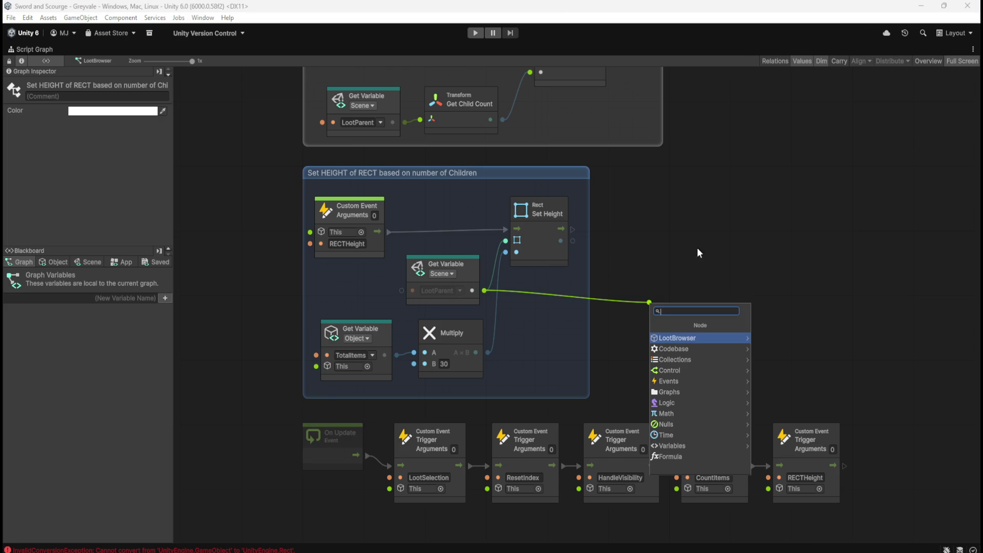
{"action": "left_click", "coordinate": [702, 339]}
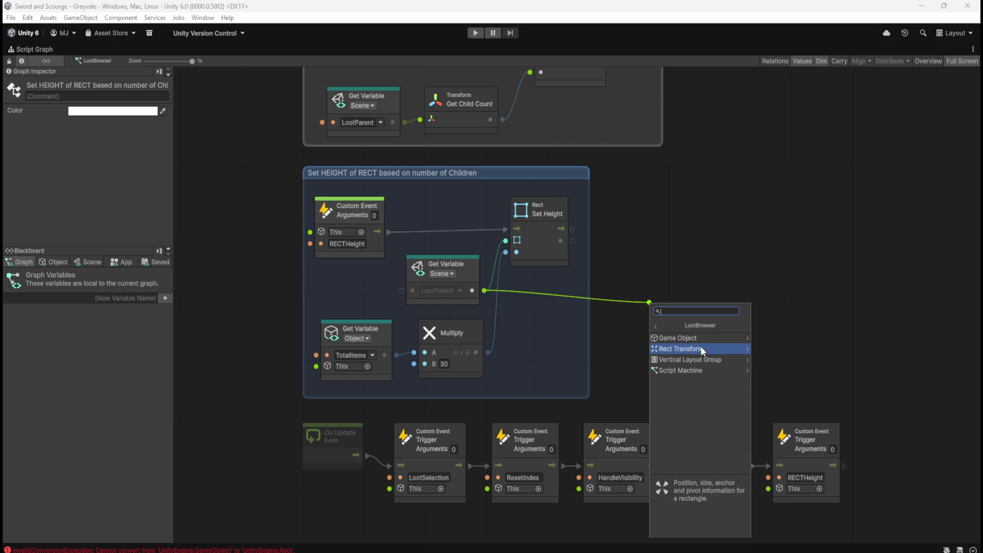
{"action": "left_click", "coordinate": [656, 327]}
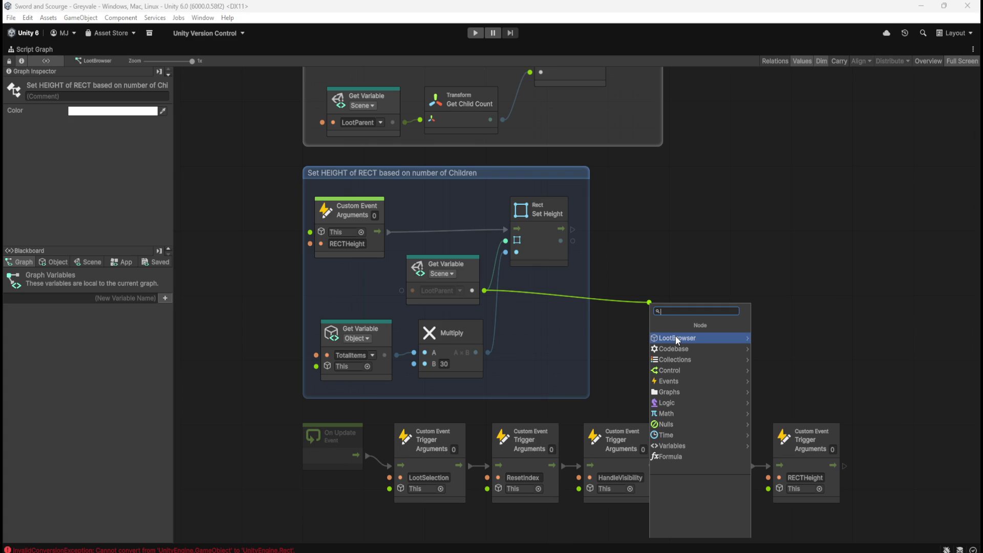
{"action": "left_click", "coordinate": [676, 338]}
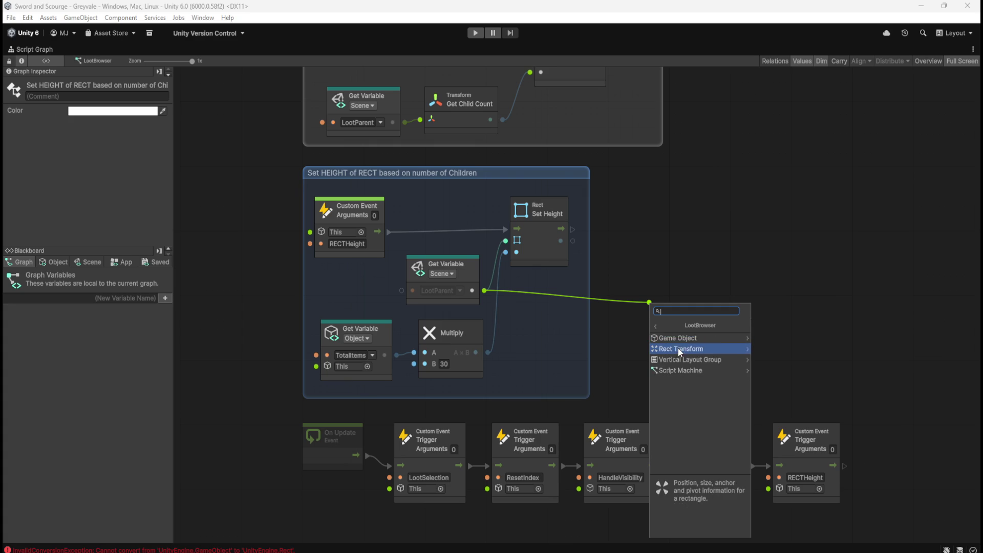
{"action": "left_click", "coordinate": [678, 349]}
{"action": "left_click", "coordinate": [686, 338]}
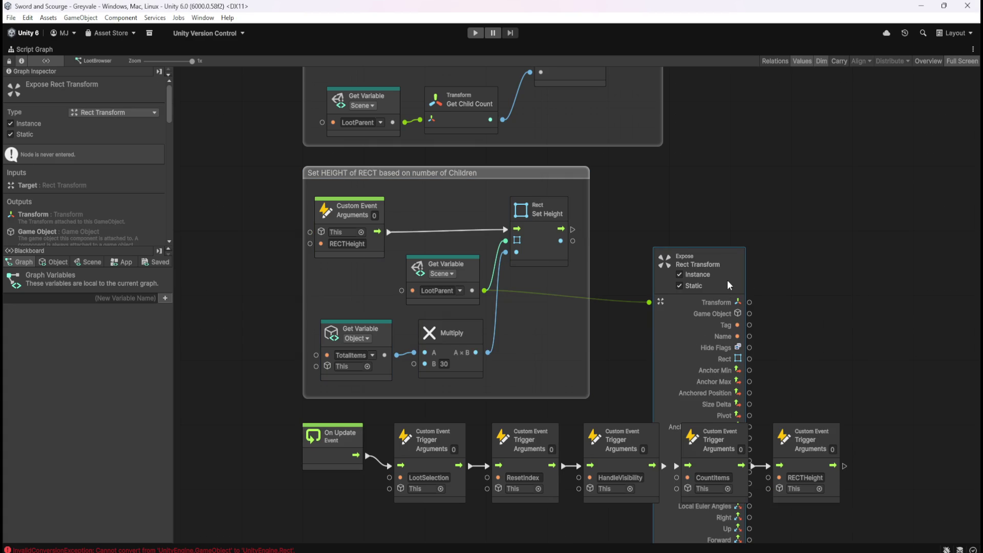
Move the Expose node aside and wire its Rect output into Set Height's Rect input
{"action": "mouse_move", "coordinate": [730, 285]}
{"action": "left_mouse_down"}
{"action": "mouse_move", "coordinate": [773, 119]}
{"action": "mouse_move", "coordinate": [932, 103]}
{"action": "left_mouse_up"}
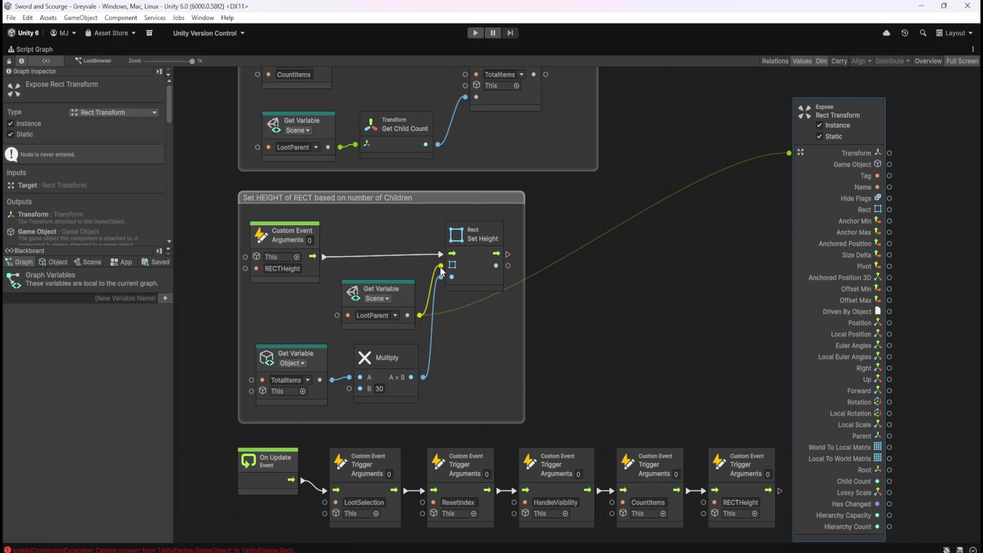
{"action": "mouse_move", "coordinate": [441, 267]}
{"action": "left_mouse_down"}
{"action": "mouse_move", "coordinate": [592, 286]}
{"action": "mouse_move", "coordinate": [904, 229]}
{"action": "mouse_move", "coordinate": [891, 210]}
{"action": "mouse_move", "coordinate": [415, 265]}
{"action": "mouse_move", "coordinate": [440, 265]}
{"action": "left_mouse_up"}
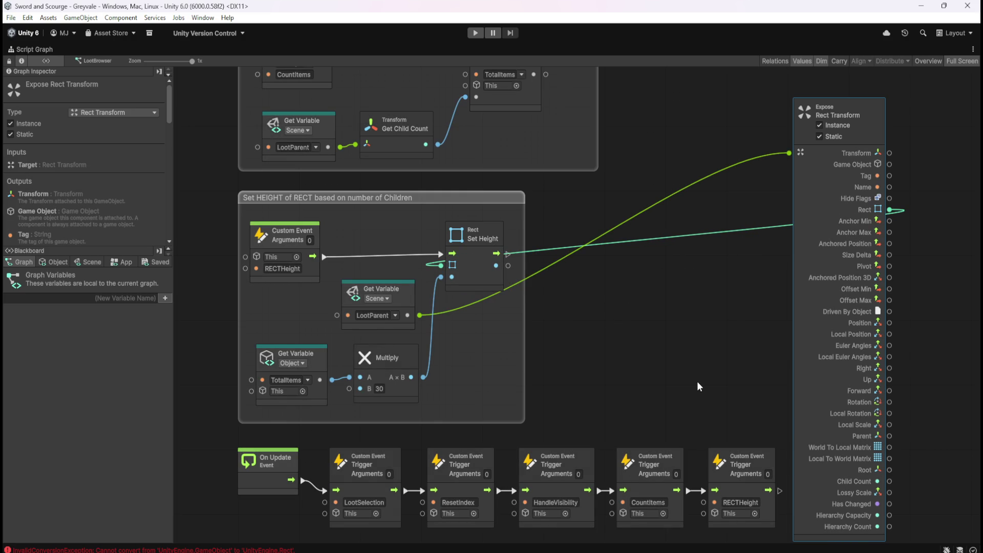
{"action": "left_click", "coordinate": [684, 351]}
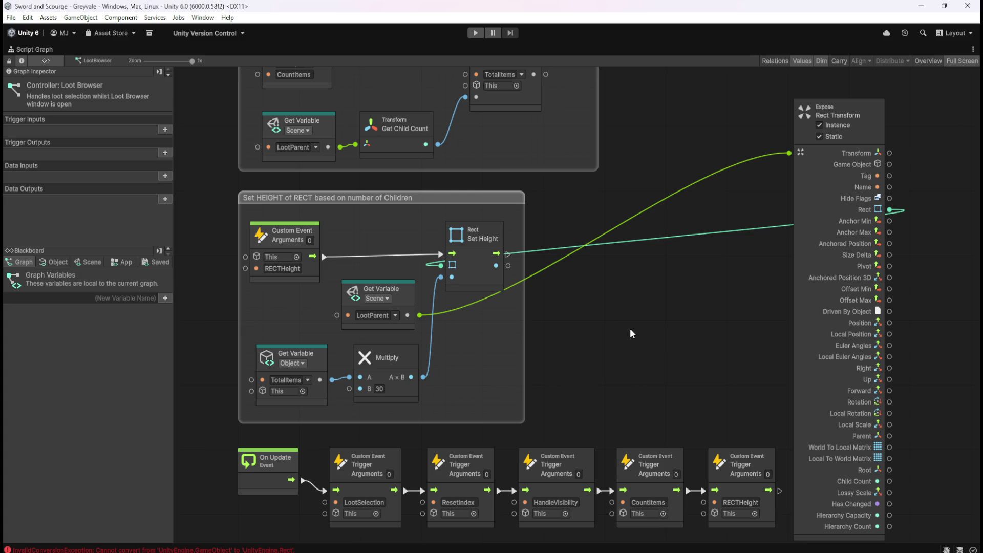
Restore the layout, position a Ctrl+2 floating Game window, and enter play mode
{"action": "key", "text": "shift+space"}
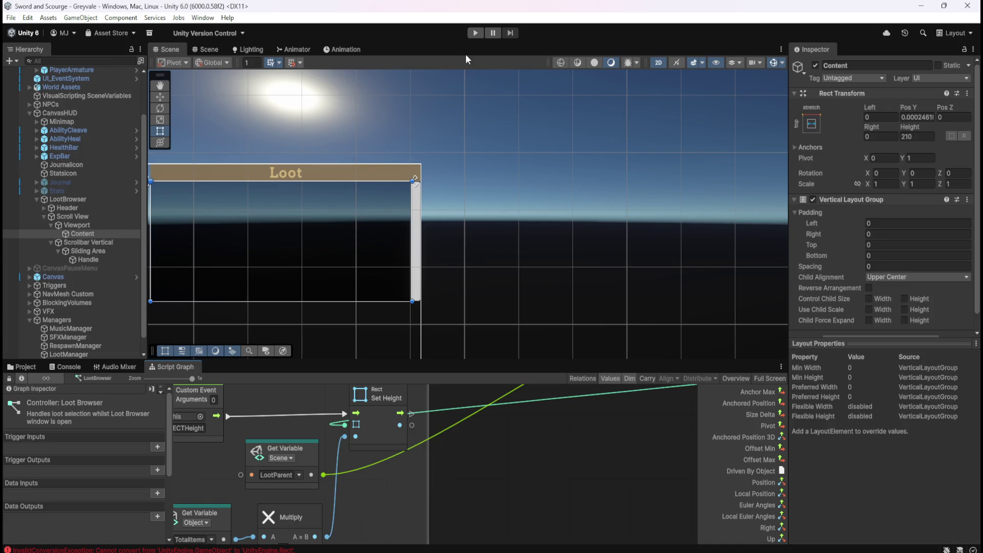
{"action": "key", "text": "ctrl+2"}
{"action": "mouse_move", "coordinate": [911, 167]}
{"action": "left_mouse_down"}
{"action": "mouse_move", "coordinate": [736, 174]}
{"action": "mouse_move", "coordinate": [660, 191]}
{"action": "mouse_move", "coordinate": [620, 215]}
{"action": "mouse_move", "coordinate": [637, 218]}
{"action": "mouse_move", "coordinate": [617, 190]}
{"action": "mouse_move", "coordinate": [400, 156]}
{"action": "left_mouse_up"}
{"action": "left_click_drag", "start_coordinate": [397, 165], "coordinate": [530, 174]}
{"action": "left_click_drag", "start_coordinate": [656, 182], "coordinate": [575, 207]}
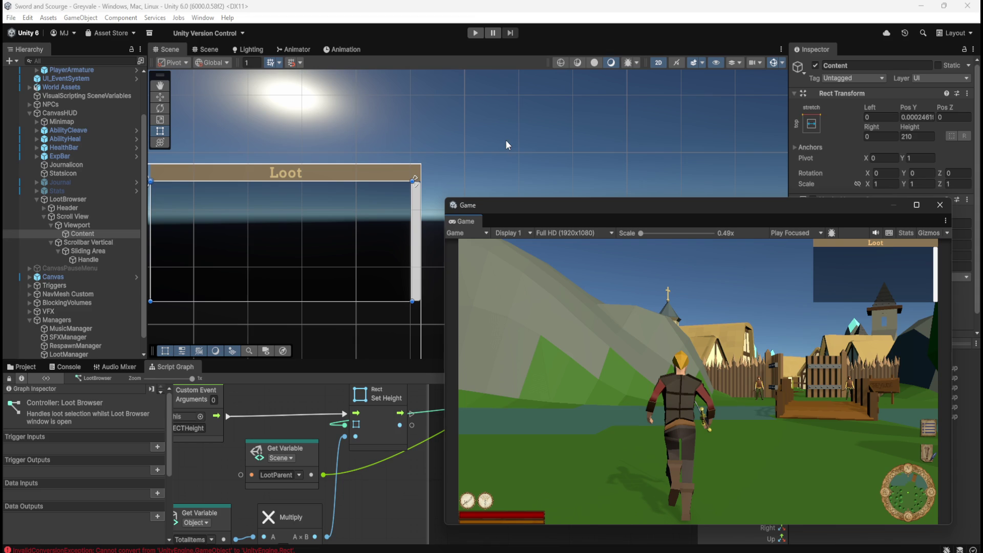
{"action": "left_click", "coordinate": [476, 32]}
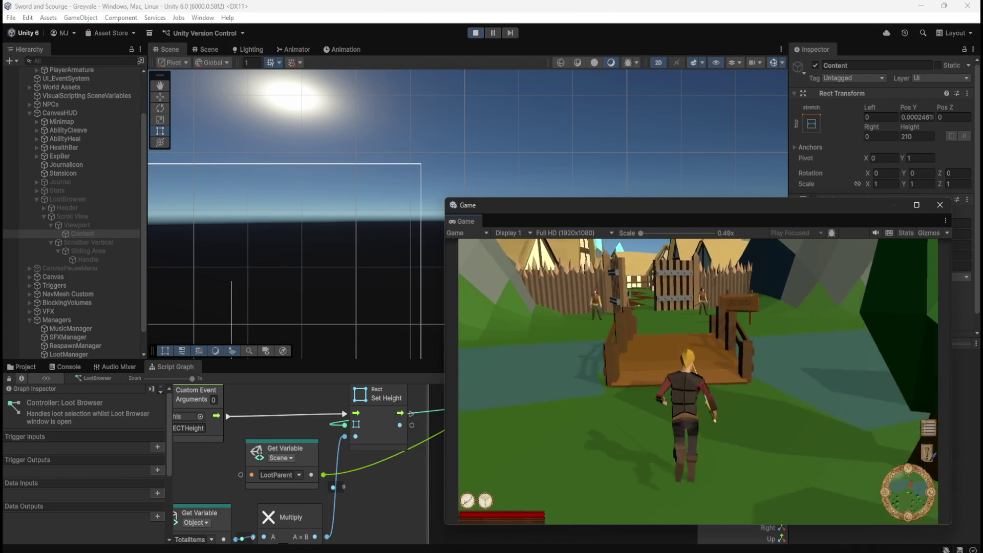
Run through the village into the graveyard and defeat a skeleton to loot Bones
{"action": "key", "text": "w"}
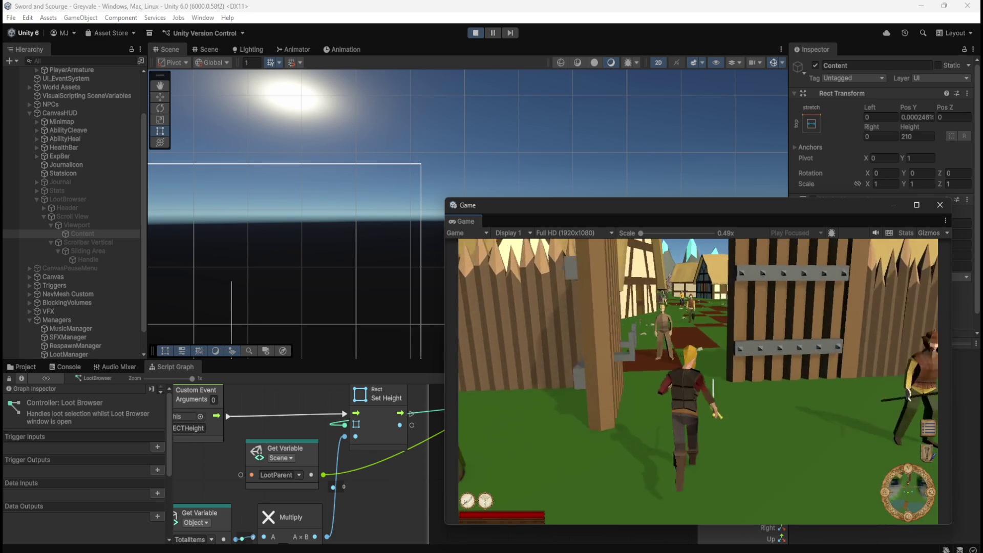
{"action": "key", "text": "w"}
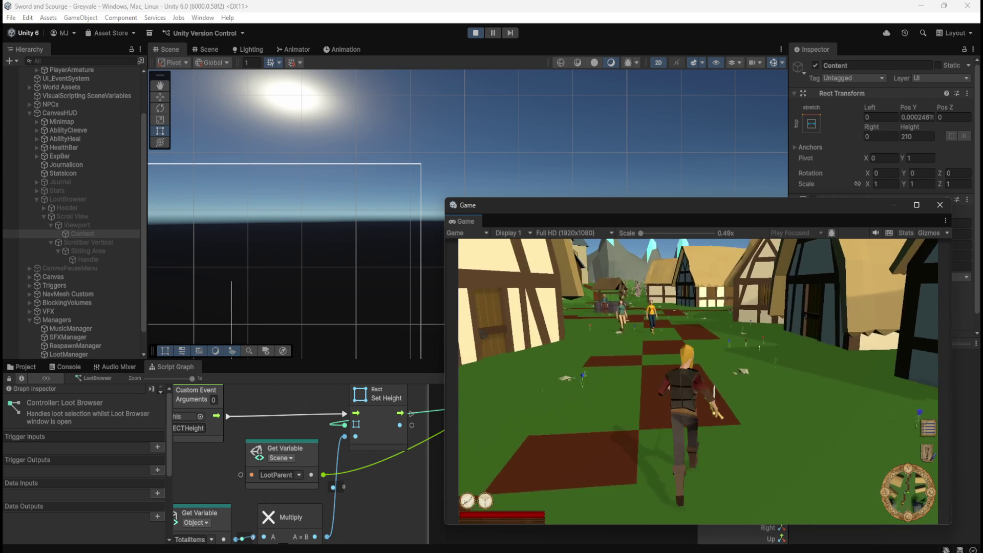
{"action": "key", "text": "w"}
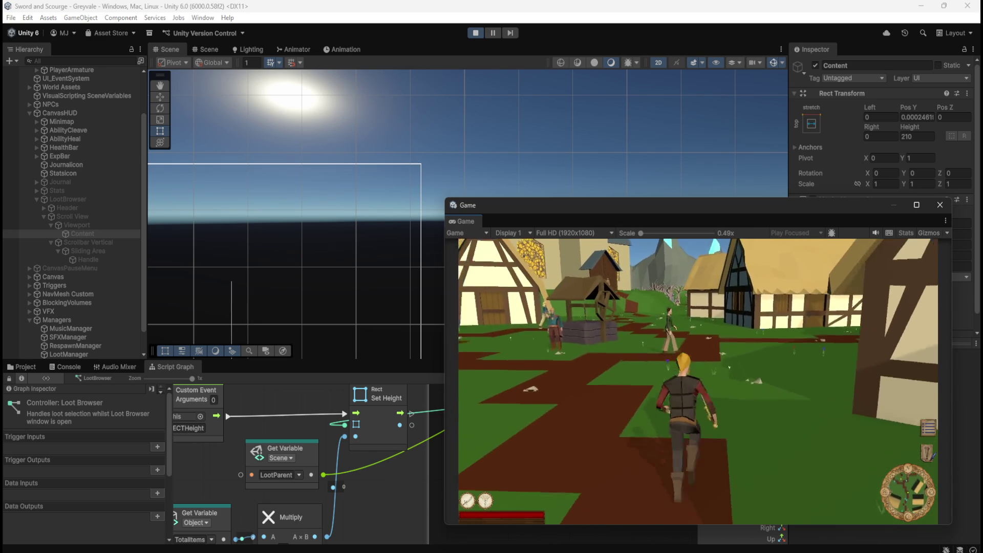
{"action": "key", "text": "w"}
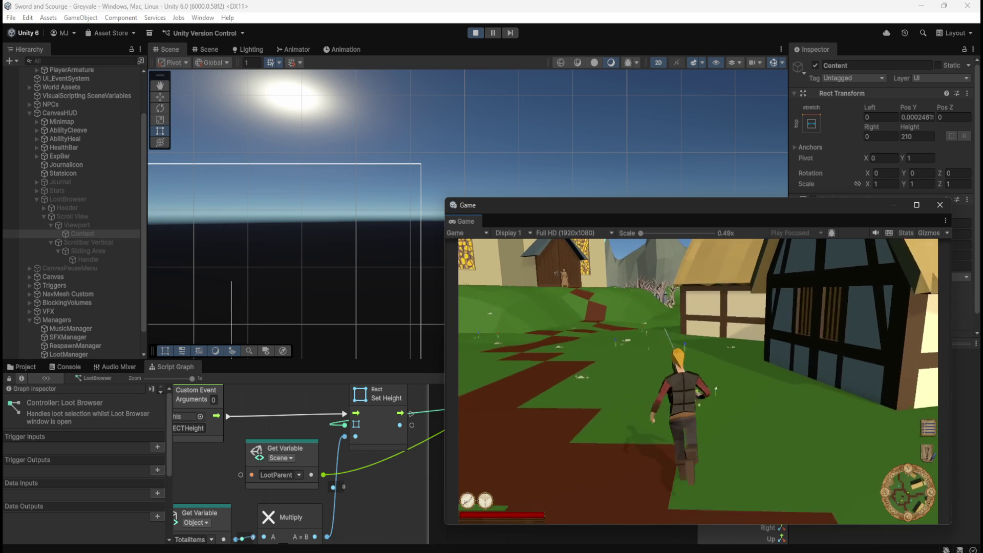
{"action": "key", "text": "w"}
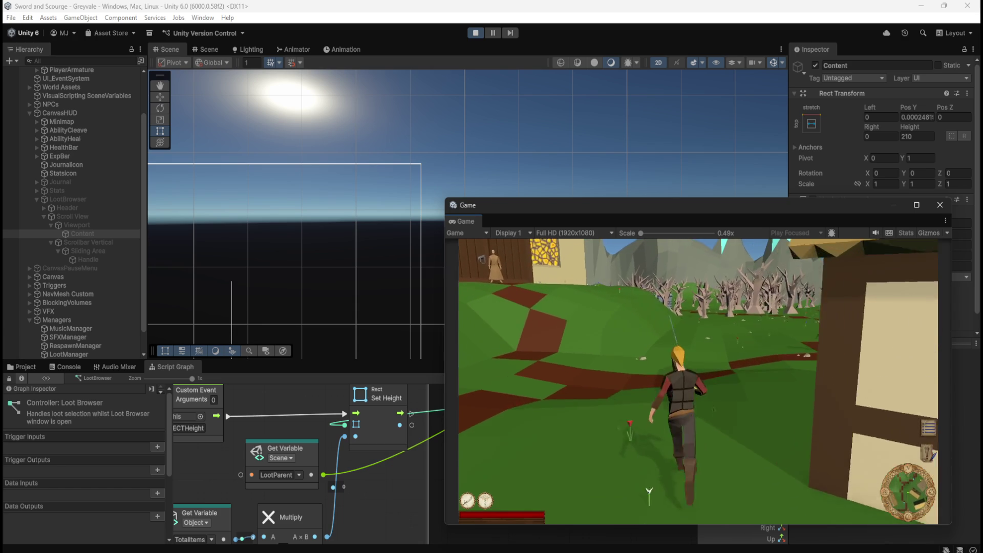
{"action": "key", "text": "w"}
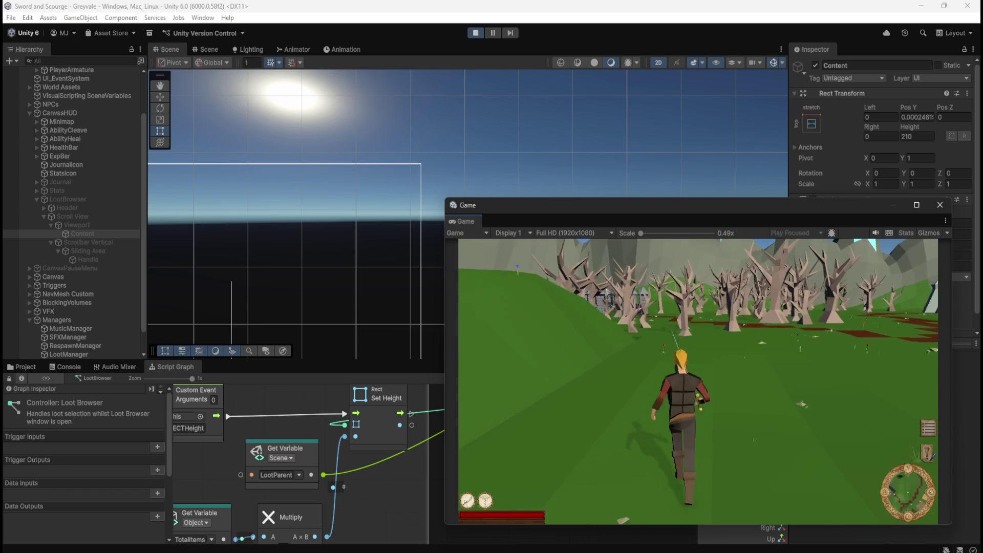
{"action": "key", "text": "w"}
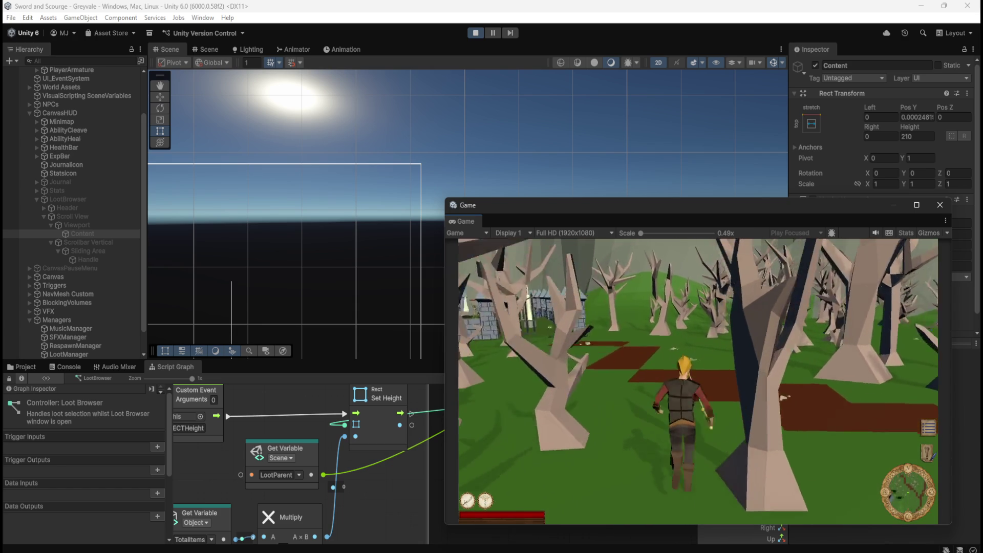
{"action": "key", "text": "w"}
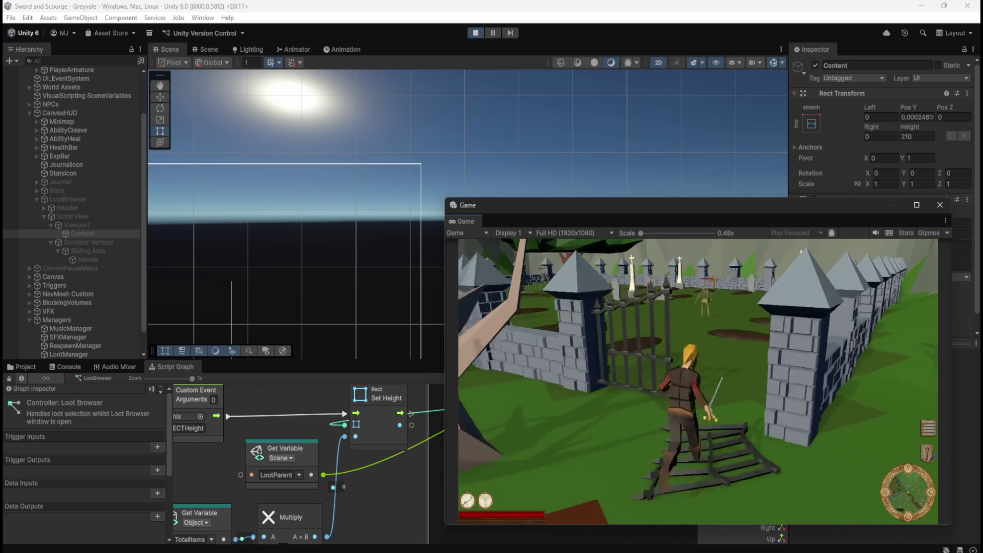
{"action": "key", "text": "w"}
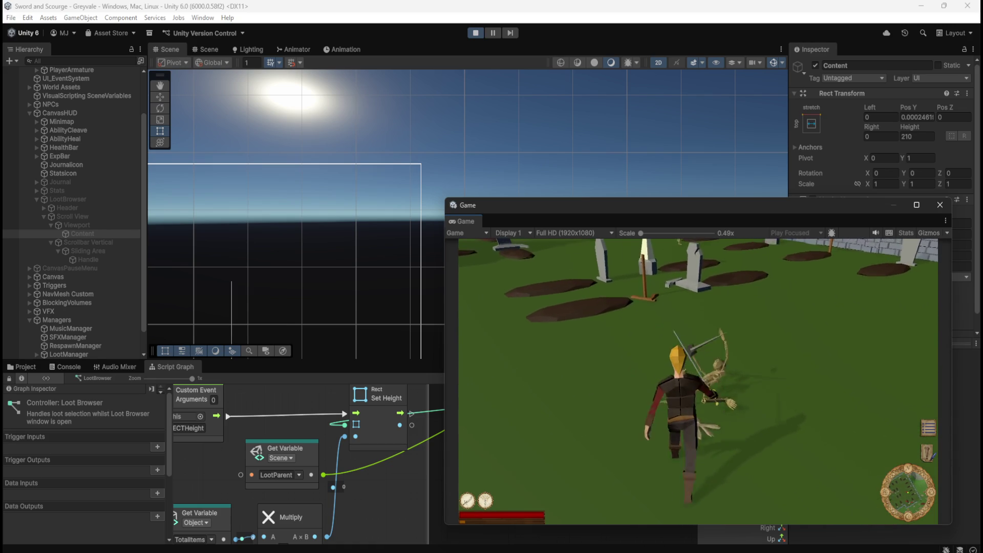
{"action": "key", "text": "w"}
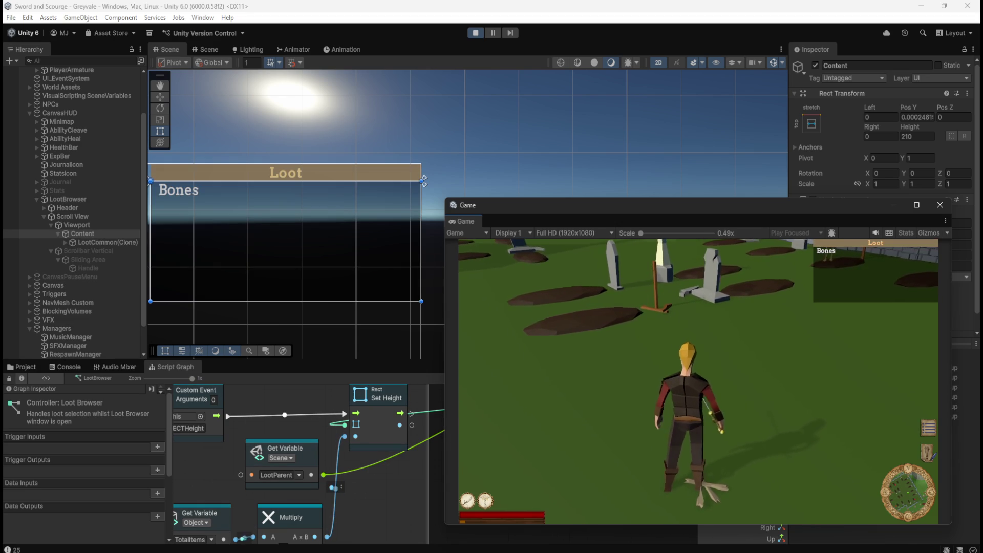
Close the Loot browser to keep fighting skeletons
{"action": "key", "text": "s"}
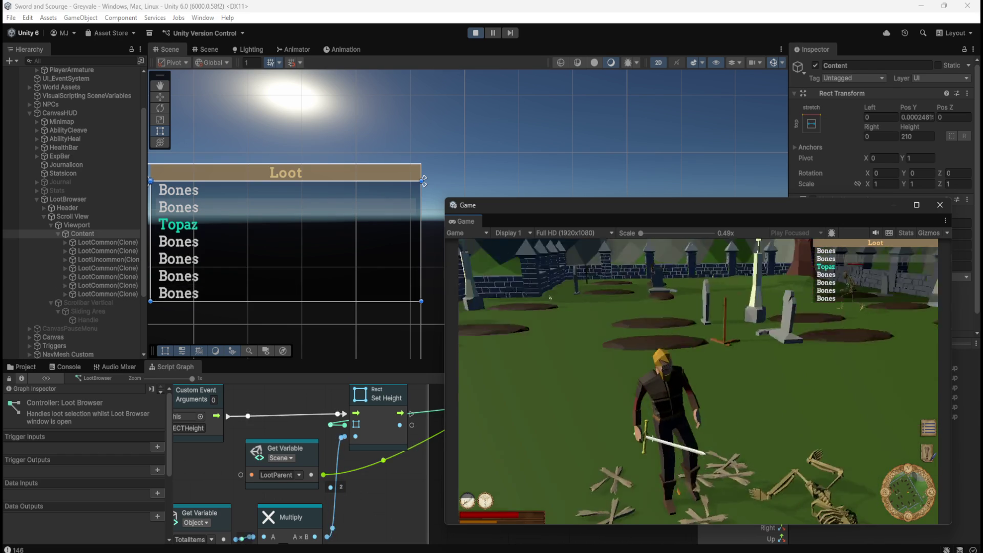
Loot more skeletons until the list holds Bones, Topaz and Emerald, then pause and stop play mode
{"action": "key", "text": "w"}
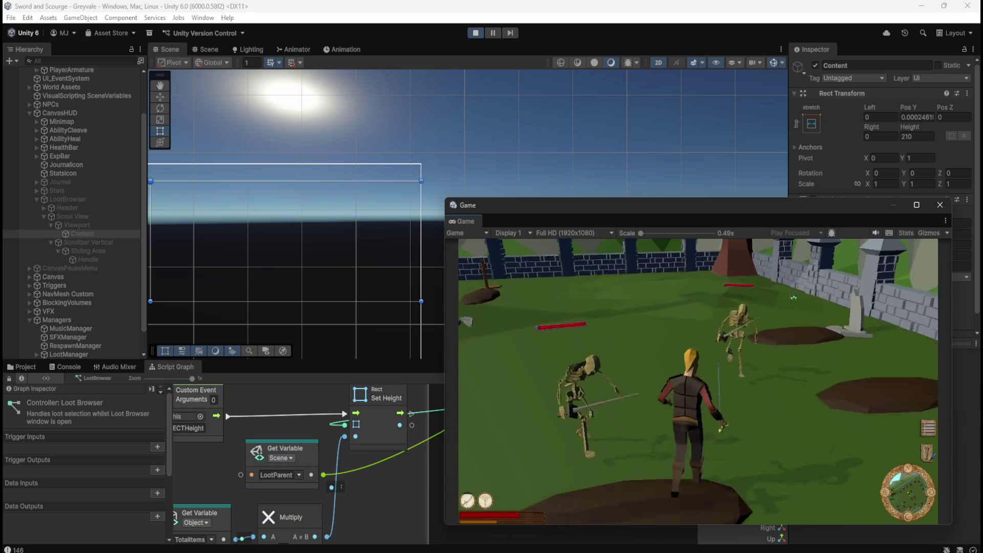
{"action": "key", "text": "s"}
{"action": "key", "text": "d"}
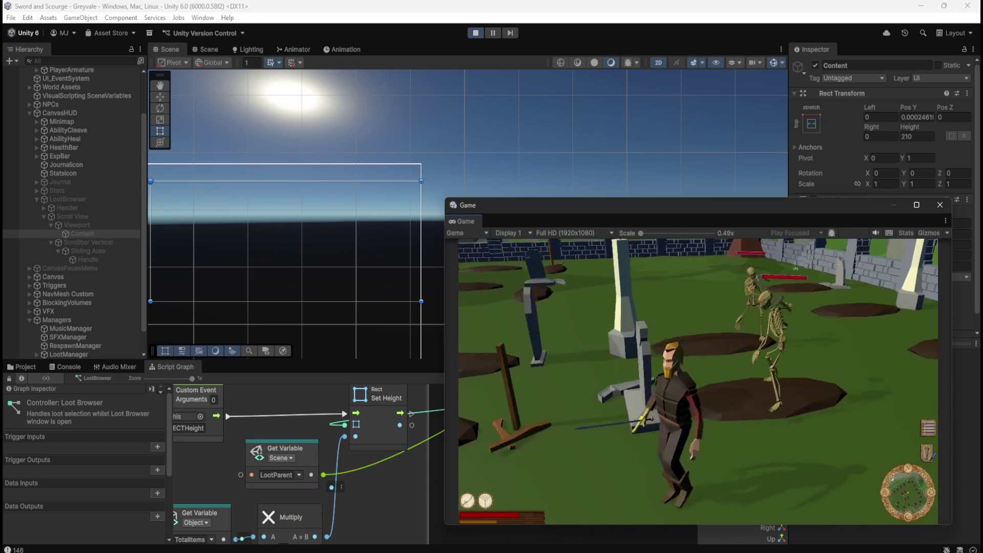
{"action": "key", "text": "a"}
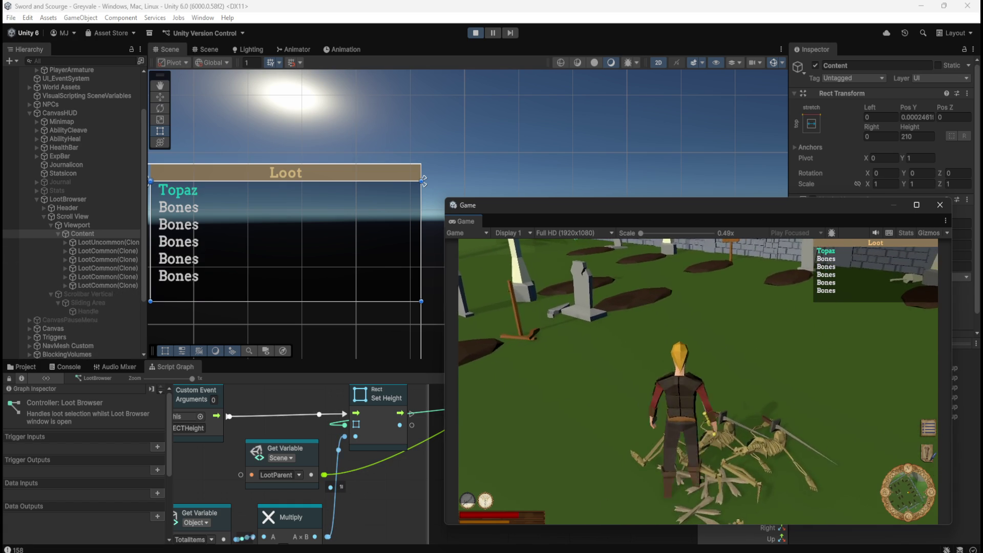
{"action": "key", "text": "Up"}
{"action": "key", "text": "Up"}
{"action": "key", "text": "Up"}
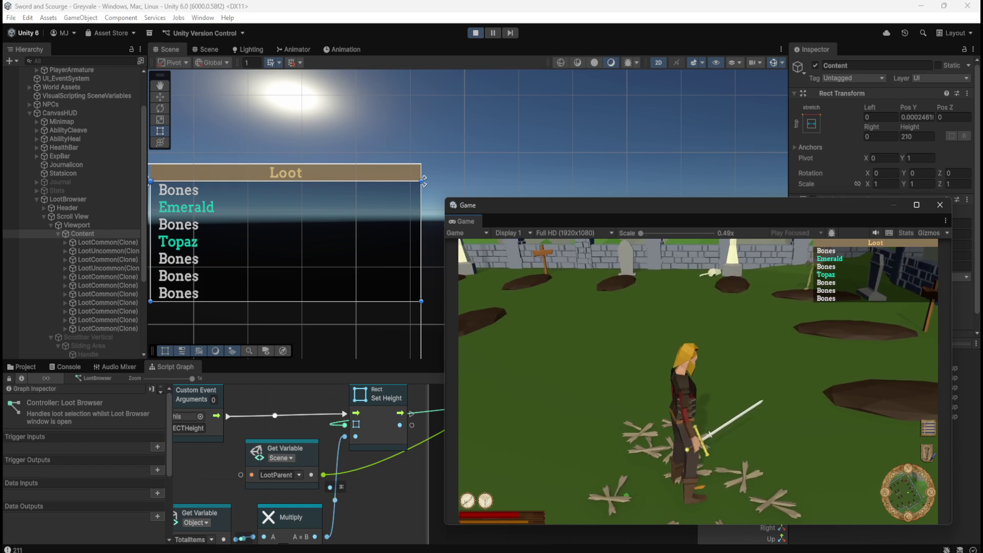
{"action": "key", "text": "Escape"}
{"action": "left_click", "coordinate": [476, 33]}
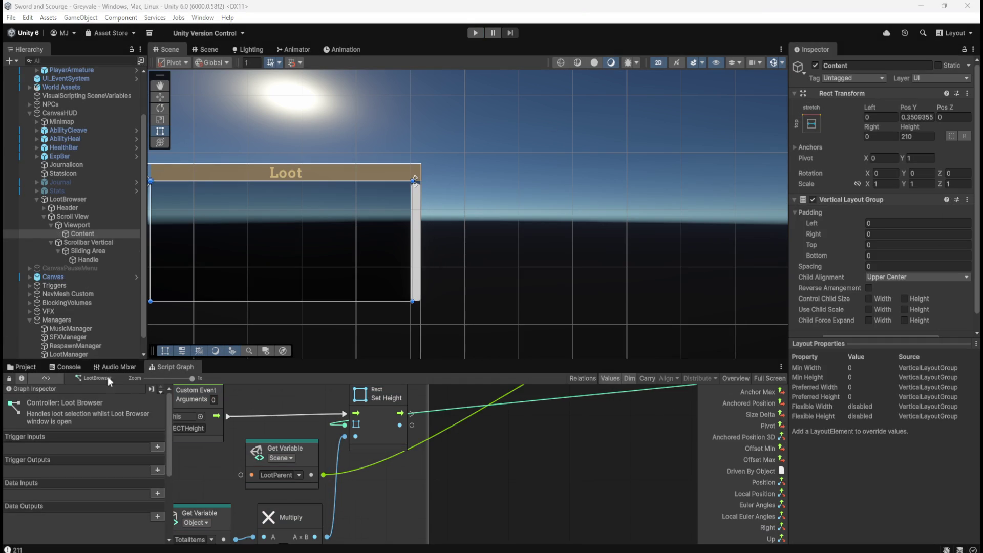
Glance at the Console, go back to the Script Graph, and maximize it with Shift+Space
{"action": "left_click", "coordinate": [78, 366]}
{"action": "left_click", "coordinate": [179, 366]}
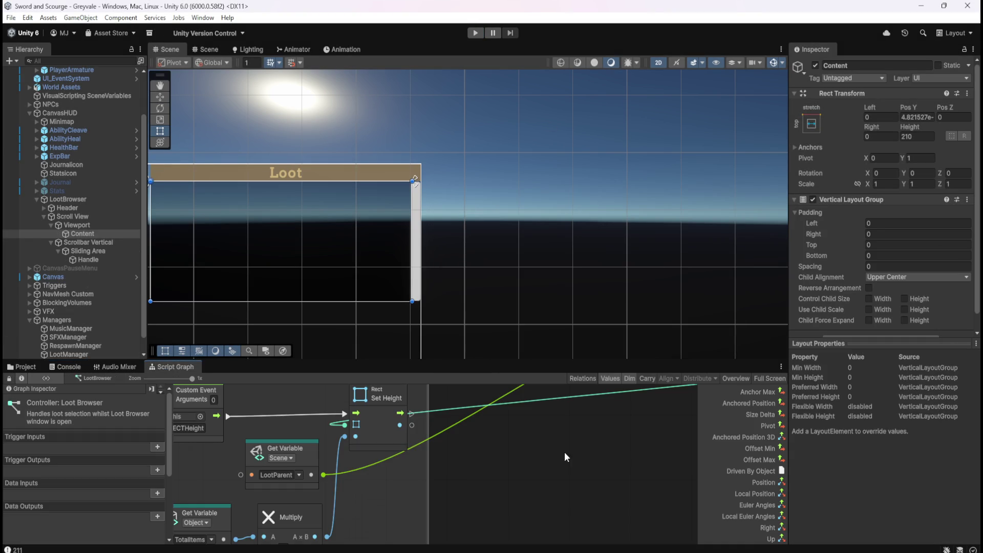
{"action": "key", "text": "shift+space"}
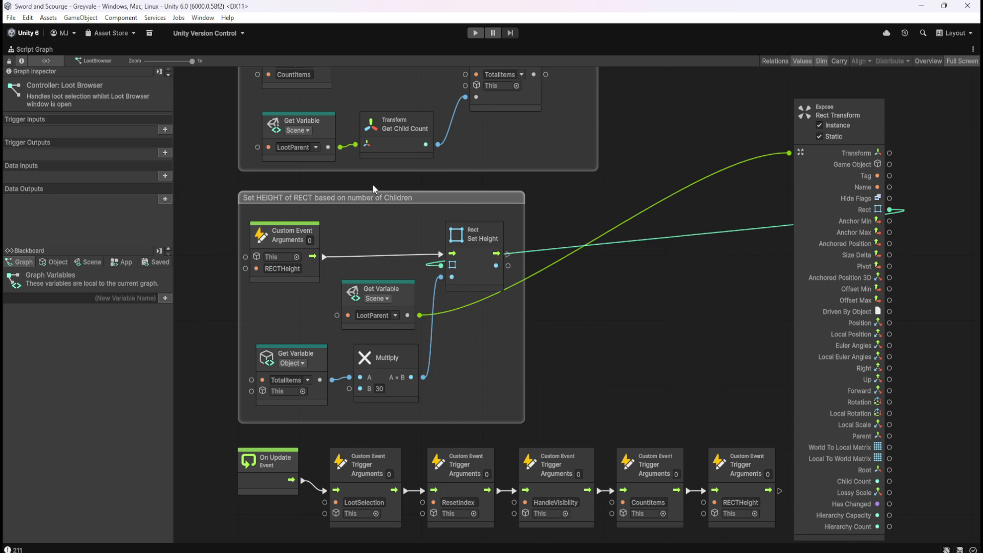
Inspect the Set Variable and Get Child Count nodes that count the loot items
{"action": "scroll", "coordinate": [563, 207], "scroll_direction": "up", "scroll_amount": 4}
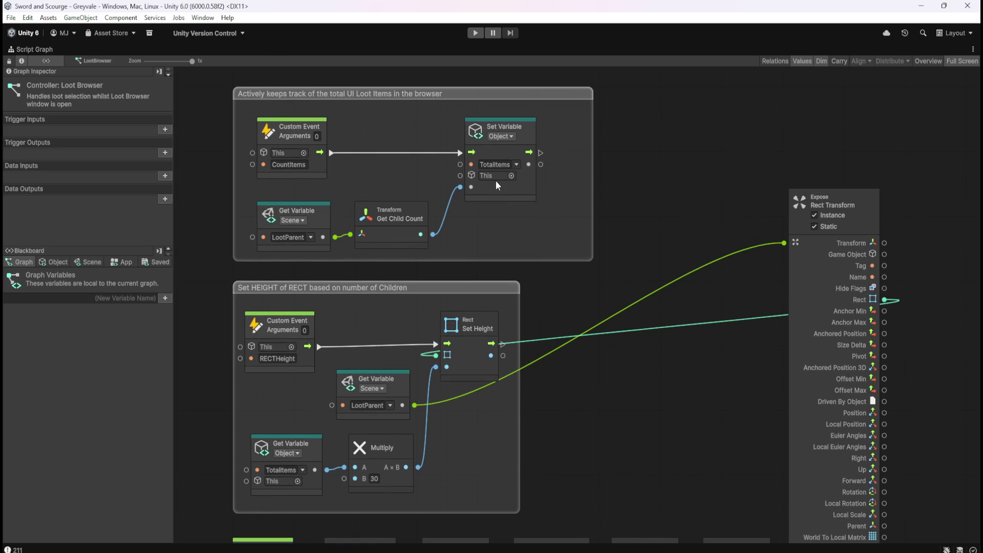
{"action": "left_click", "coordinate": [516, 199]}
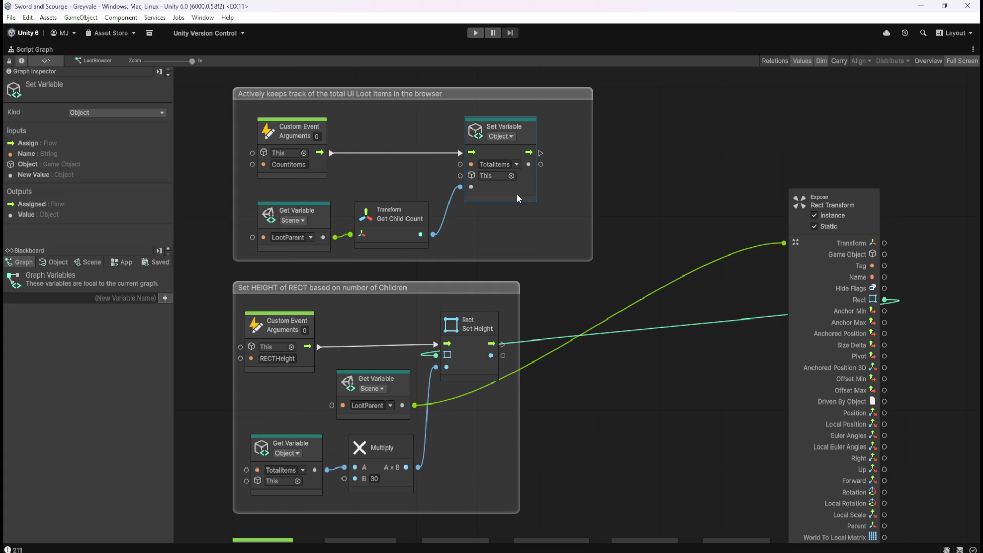
{"action": "left_click", "coordinate": [393, 235]}
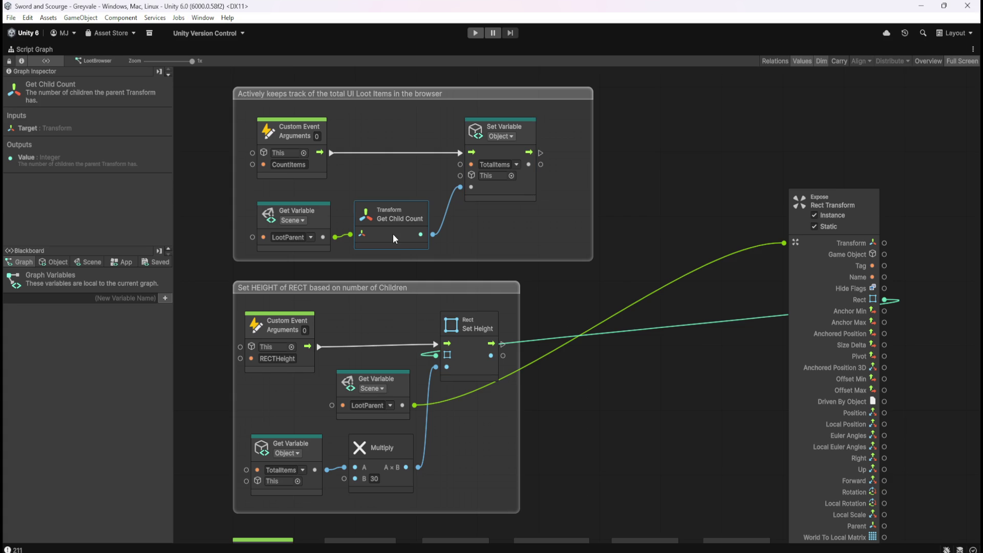
{"action": "left_click", "coordinate": [507, 192]}
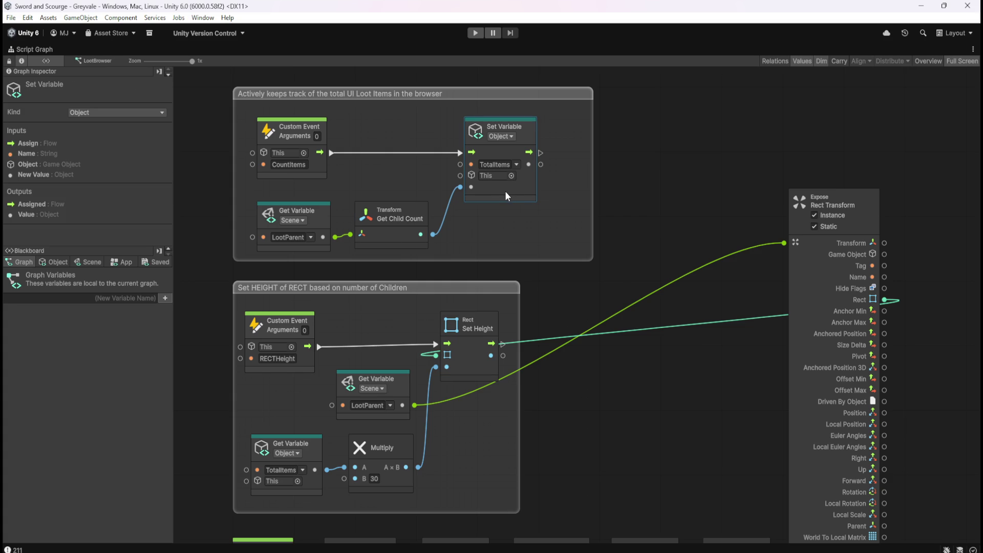
Show the Blackboard's Object variables TotalItems and VisibleItems, and pan to the RECTHeight group
{"action": "left_click", "coordinate": [56, 262]}
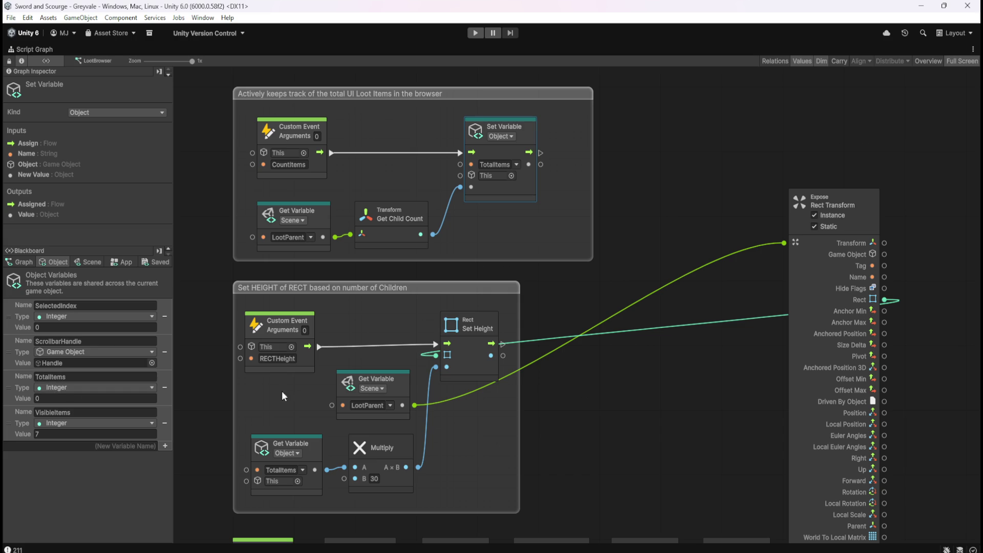
{"action": "left_click", "coordinate": [668, 386]}
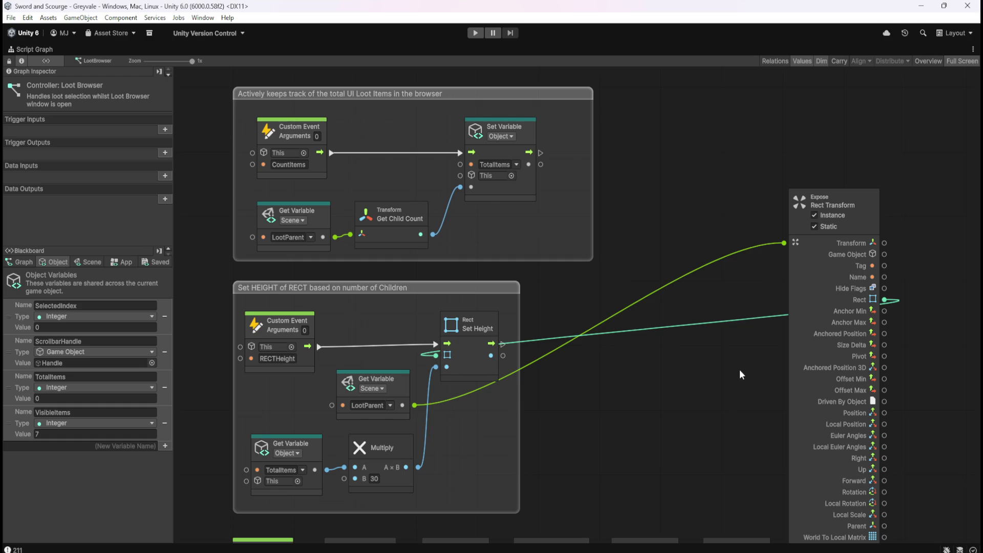
{"action": "left_click_drag", "start_coordinate": [715, 416], "coordinate": [684, 319]}
{"action": "left_click_drag", "start_coordinate": [651, 282], "coordinate": [629, 274]}
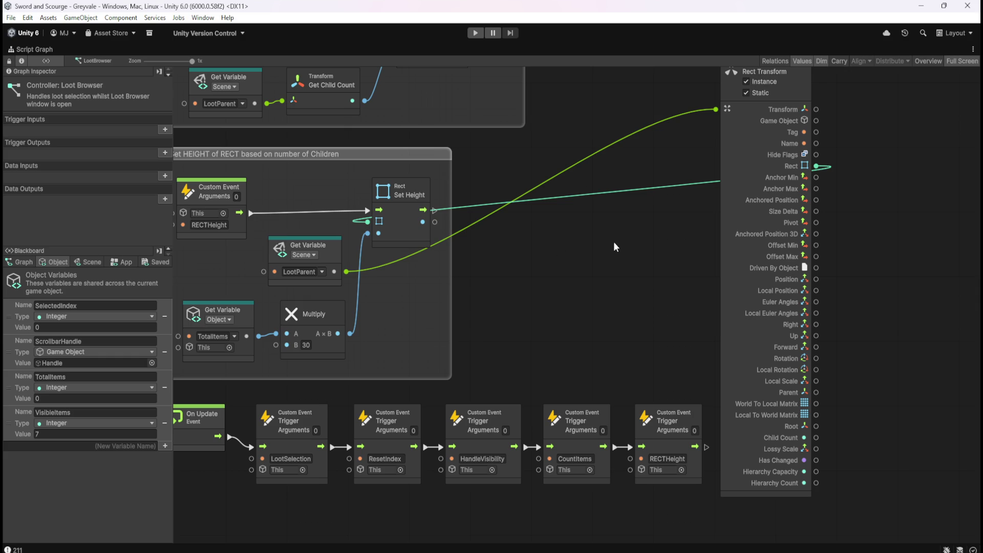
{"action": "mouse_move", "coordinate": [623, 238]}
{"action": "left_mouse_down"}
{"action": "mouse_move", "coordinate": [660, 285]}
{"action": "mouse_move", "coordinate": [668, 256]}
{"action": "mouse_move", "coordinate": [674, 266]}
{"action": "left_mouse_up"}
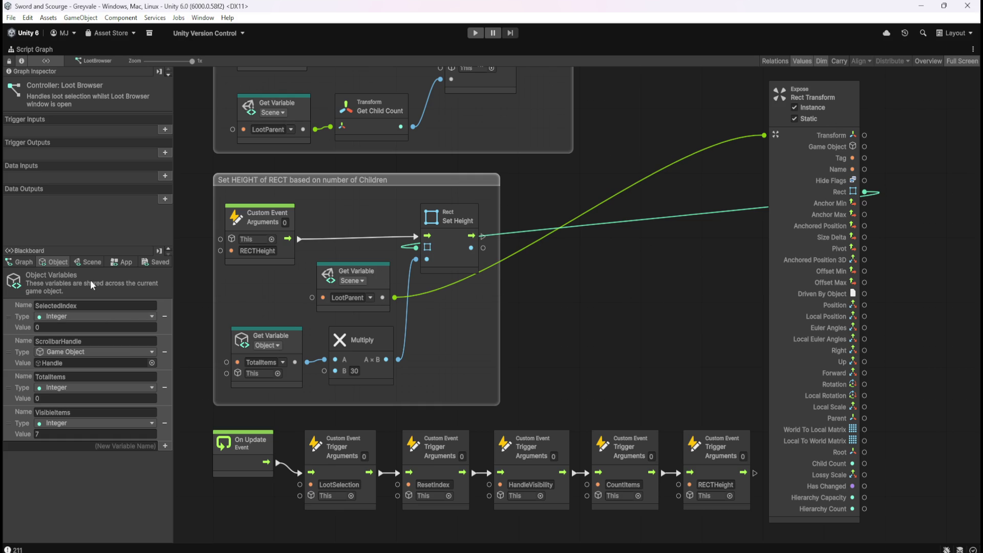
Check the Scene variable LootParent points to Content, restore the docked layout, and select Content
{"action": "left_click", "coordinate": [88, 262]}
{"action": "left_click_drag", "start_coordinate": [168, 279], "coordinate": [169, 512]}
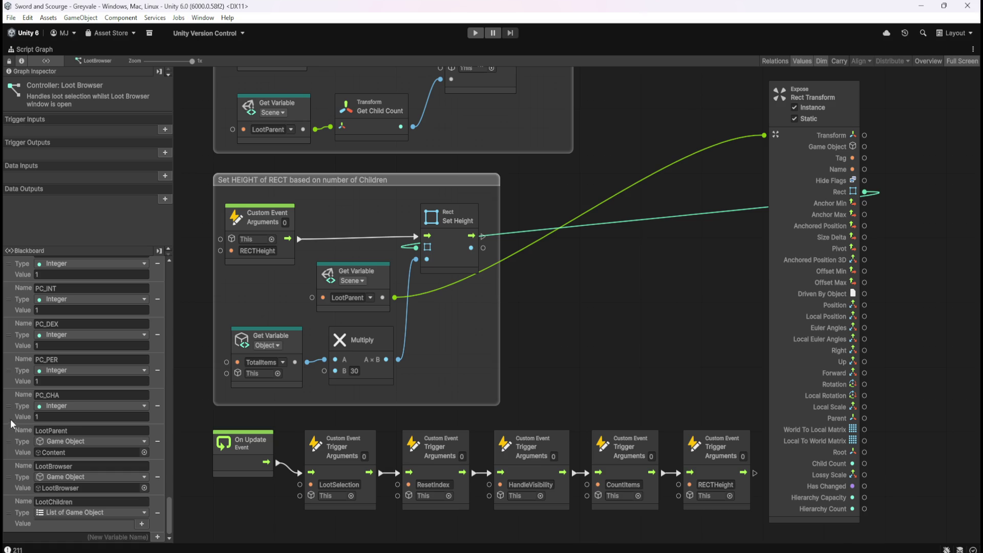
{"action": "key", "text": "shift+space"}
{"action": "left_click", "coordinate": [90, 225]}
{"action": "left_click", "coordinate": [91, 233]}
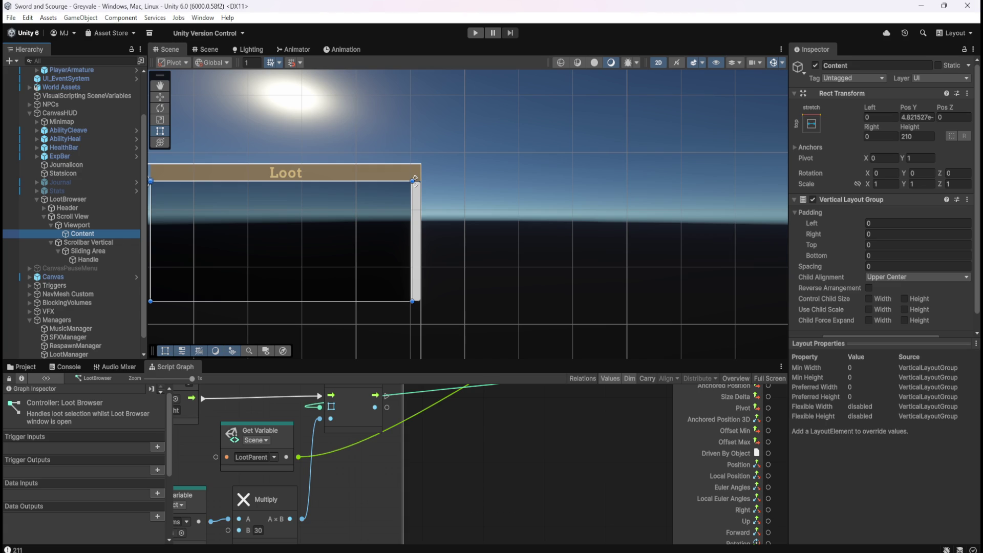
Check Content's anchor presets without changing them and pan the Scene to centre the Loot panel
{"action": "left_click", "coordinate": [575, 474]}
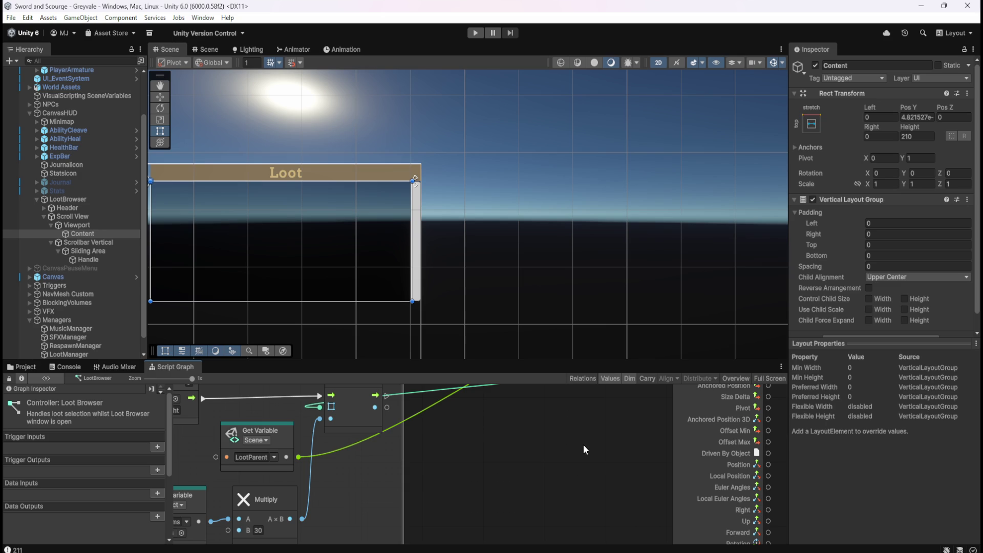
{"action": "left_click", "coordinate": [813, 124]}
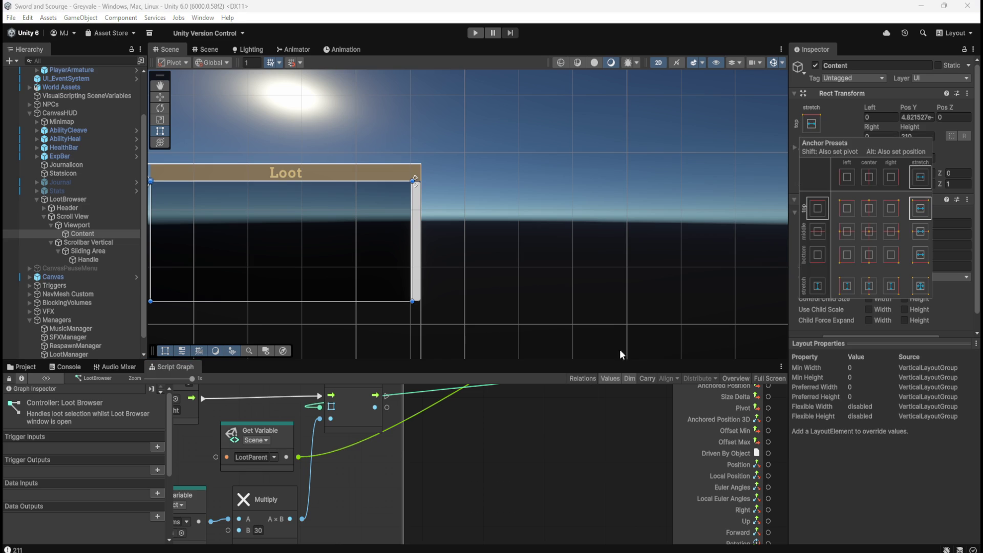
{"action": "left_click", "coordinate": [561, 441]}
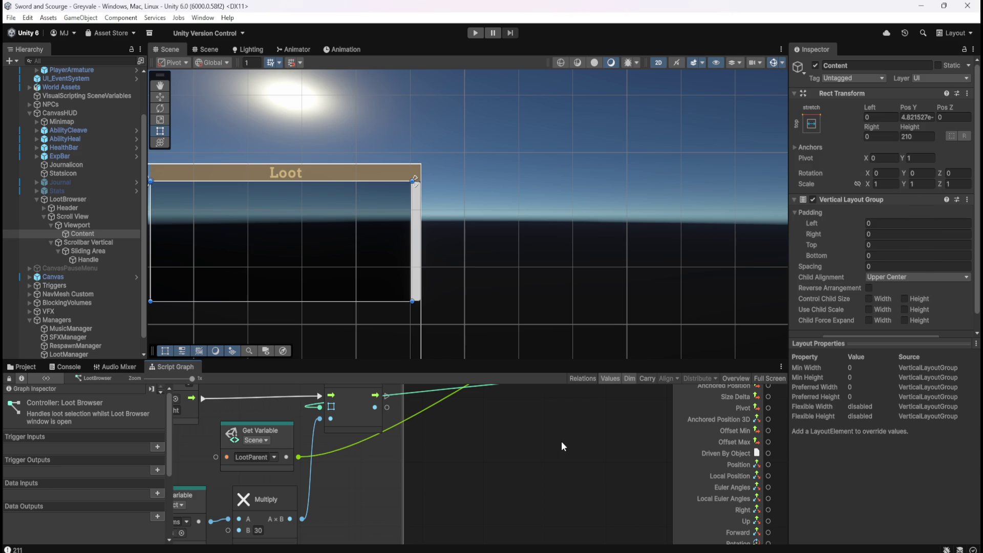
{"action": "mouse_move", "coordinate": [479, 260]}
{"action": "left_mouse_down"}
{"action": "mouse_move", "coordinate": [527, 246]}
{"action": "mouse_move", "coordinate": [644, 250]}
{"action": "left_mouse_up"}
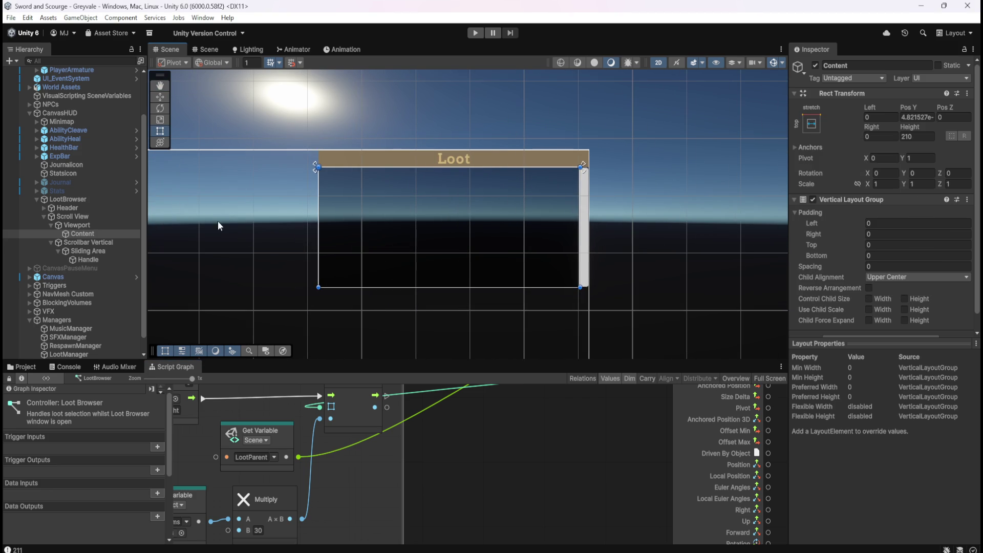
Select Viewport, then Content, in the Hierarchy and maximize the script graph with Shift+Space
{"action": "left_click", "coordinate": [106, 228]}
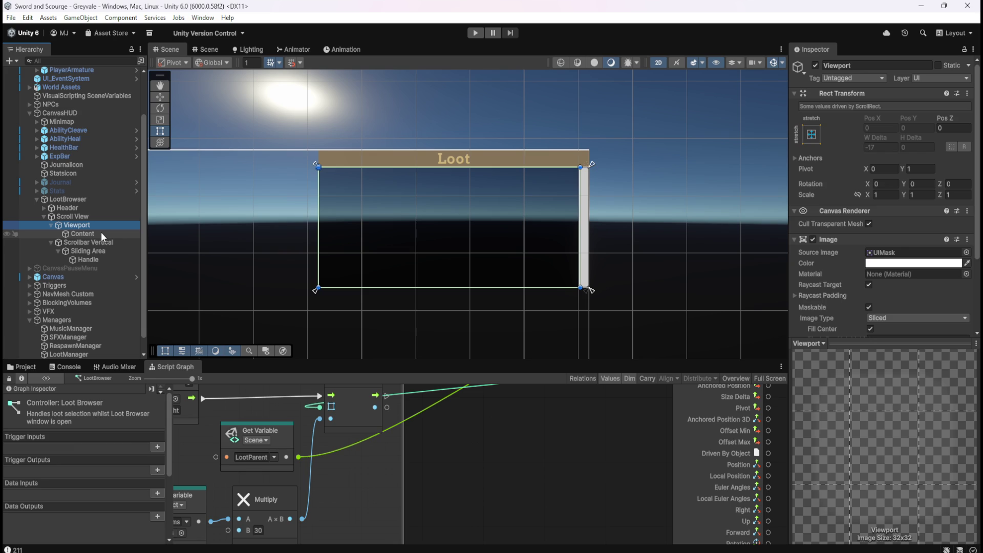
{"action": "left_click", "coordinate": [103, 232]}
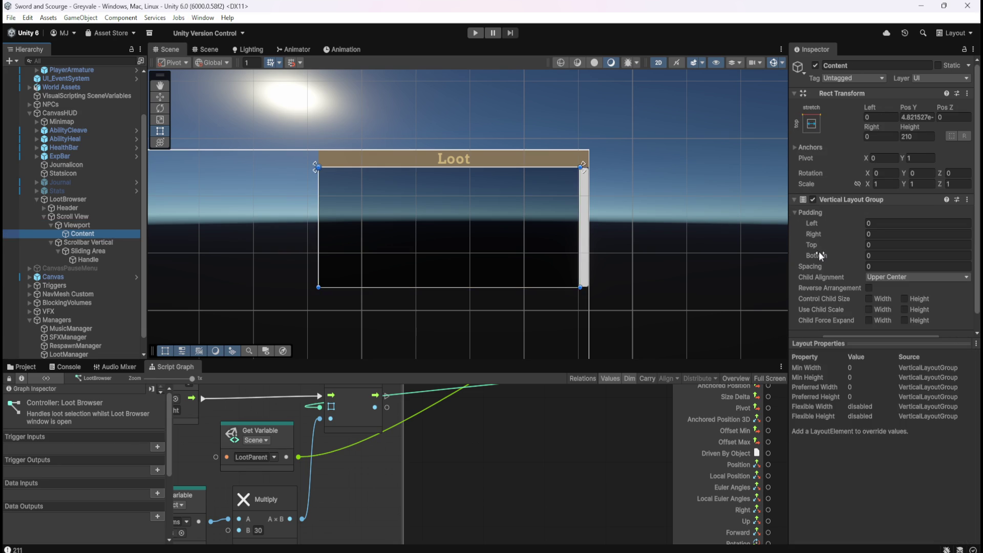
{"action": "left_click", "coordinate": [634, 444]}
{"action": "key", "text": "shift+space"}
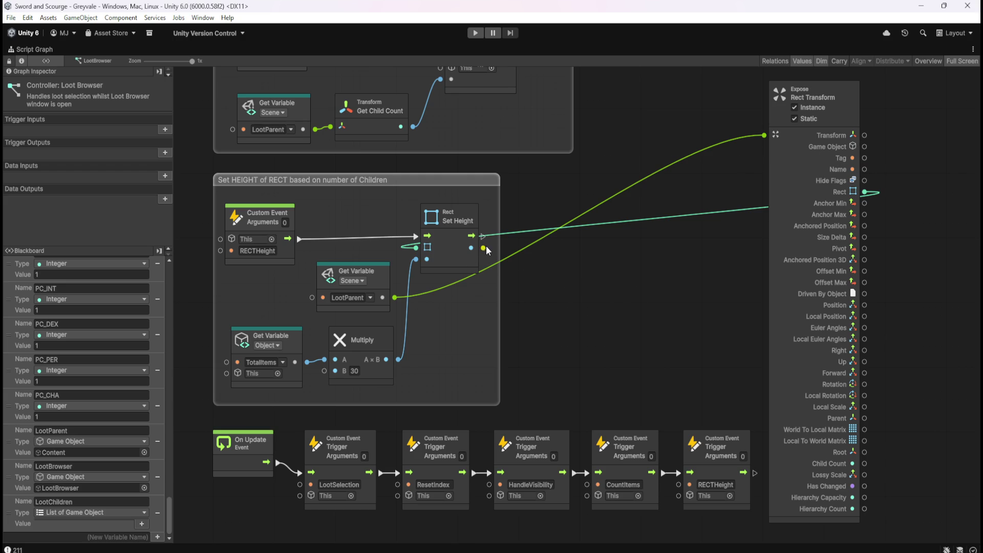
Show the Set Height node's port descriptions in the Graph Inspector and drag from its Rect output
{"action": "left_click", "coordinate": [462, 257]}
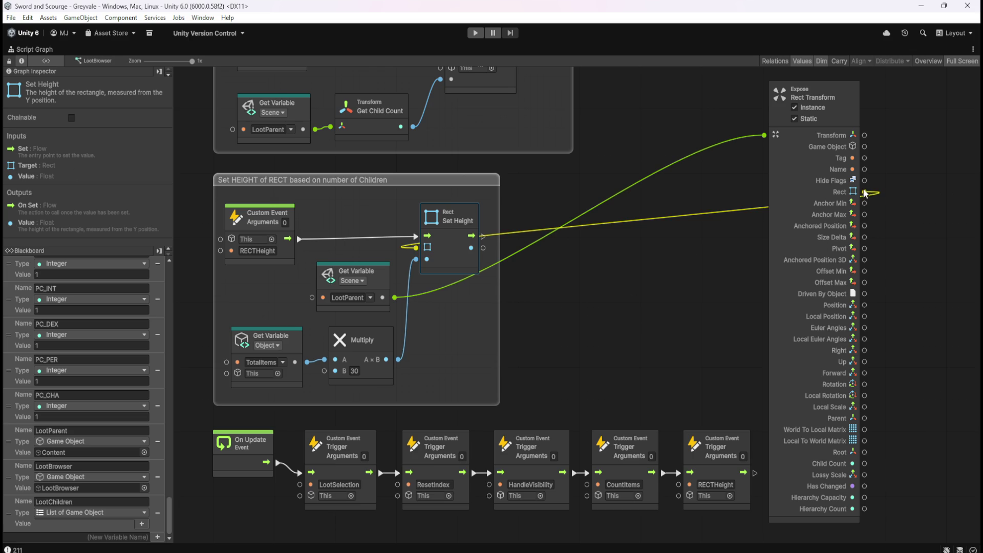
{"action": "left_click_drag", "start_coordinate": [866, 193], "coordinate": [918, 193]}
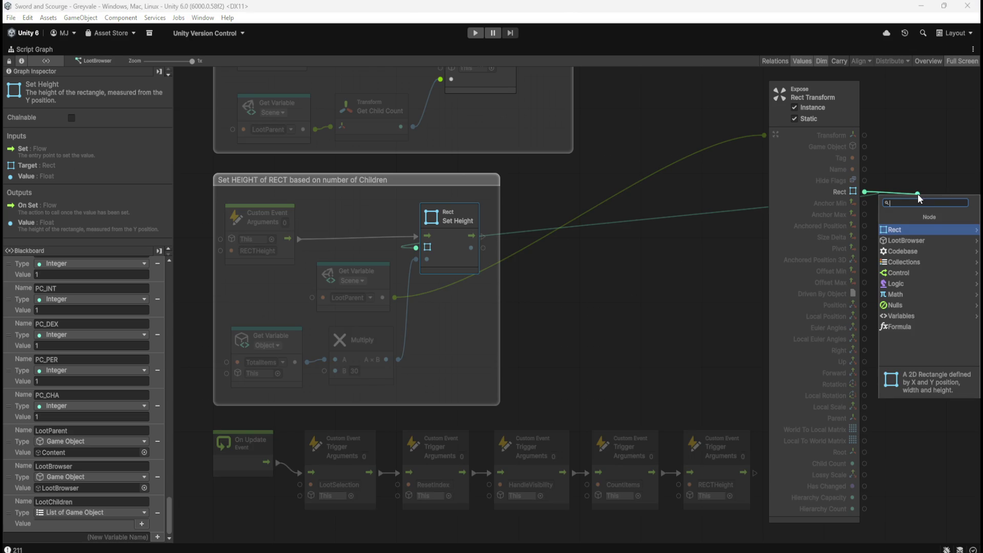
{"action": "left_click", "coordinate": [923, 226]}
{"action": "scroll", "coordinate": [836, 275], "scroll_direction": "down", "scroll_amount": 1}
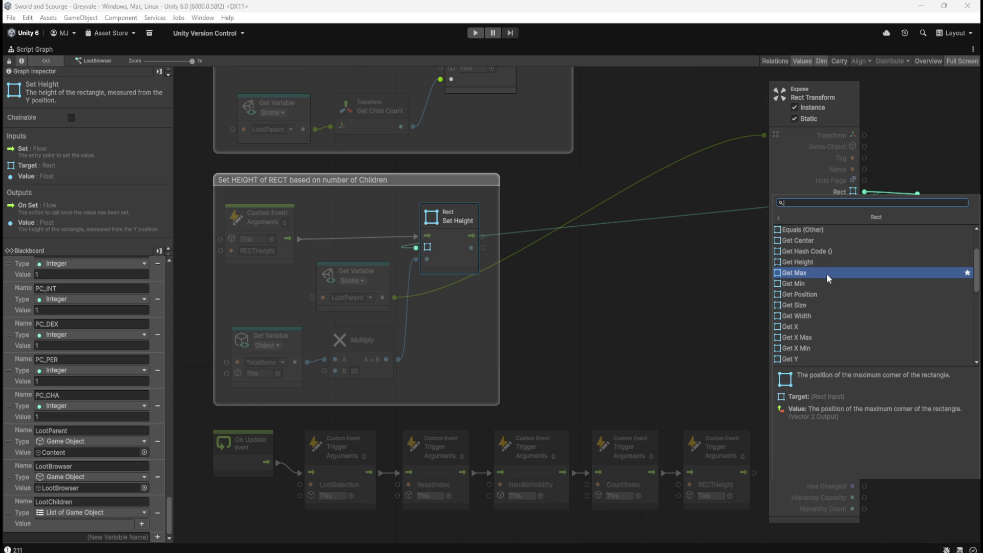
{"action": "left_click", "coordinate": [813, 262]}
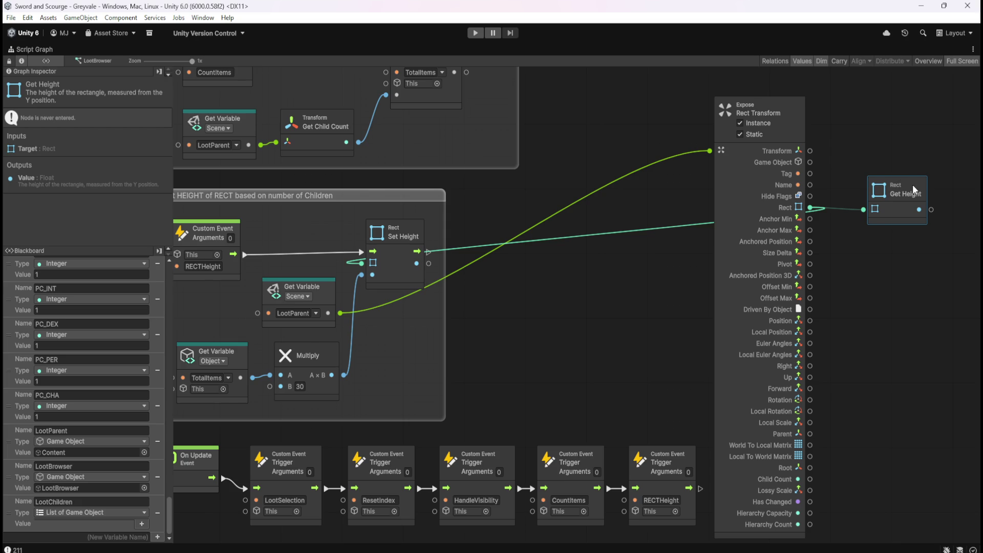
{"action": "left_click_drag", "start_coordinate": [913, 185], "coordinate": [923, 183]}
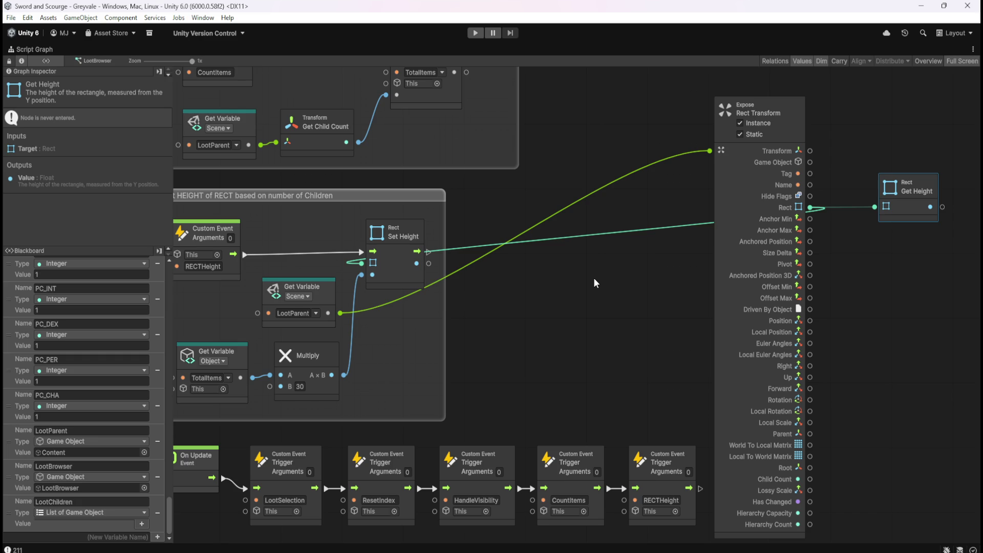
{"action": "key", "text": "Delete"}
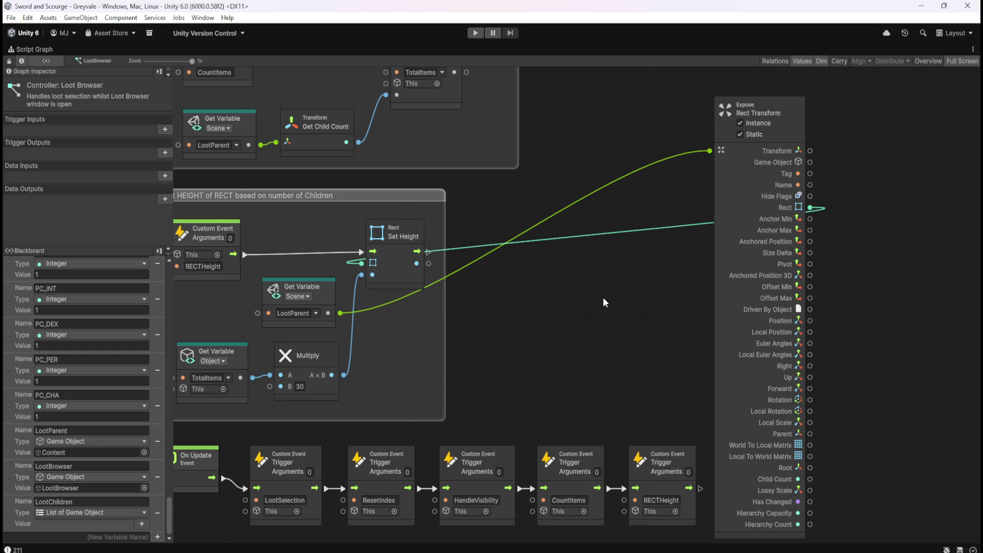
Reframe the graph and try adding a Transform member node from the Transform output, then cancel
{"action": "key", "text": "Home"}
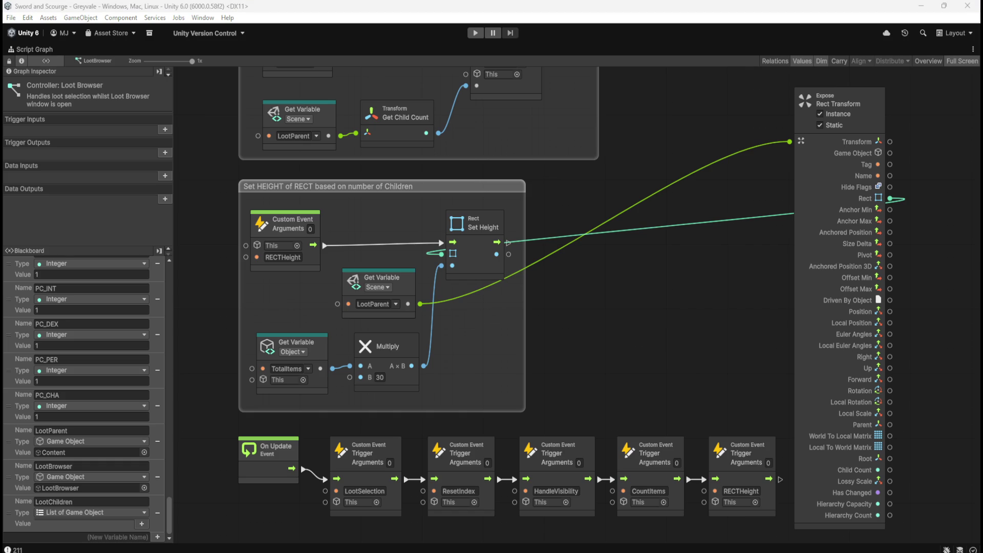
{"action": "mouse_move", "coordinate": [660, 302]}
{"action": "left_mouse_down"}
{"action": "mouse_move", "coordinate": [656, 286]}
{"action": "mouse_move", "coordinate": [653, 305]}
{"action": "left_mouse_up"}
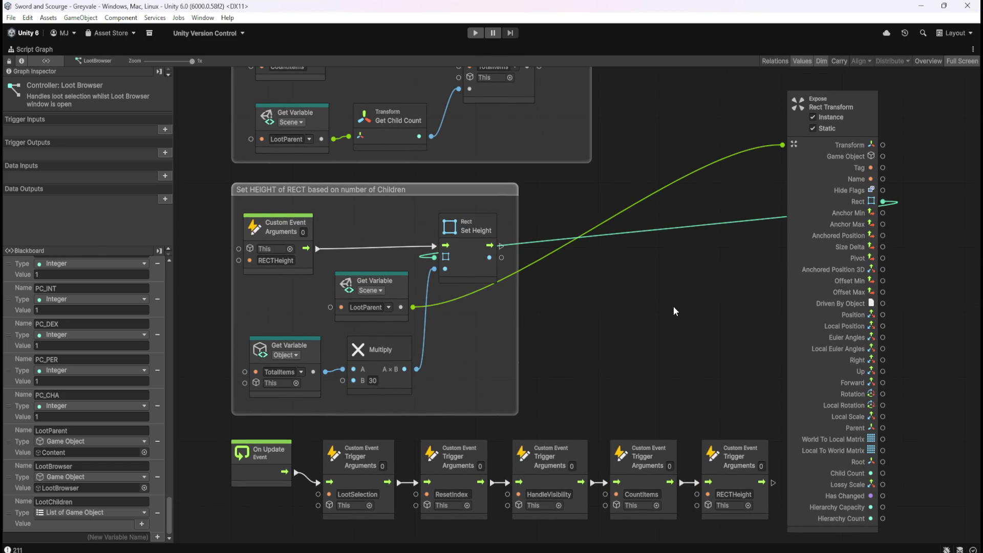
{"action": "key", "text": "shift+space"}
{"action": "key", "text": "shift+space"}
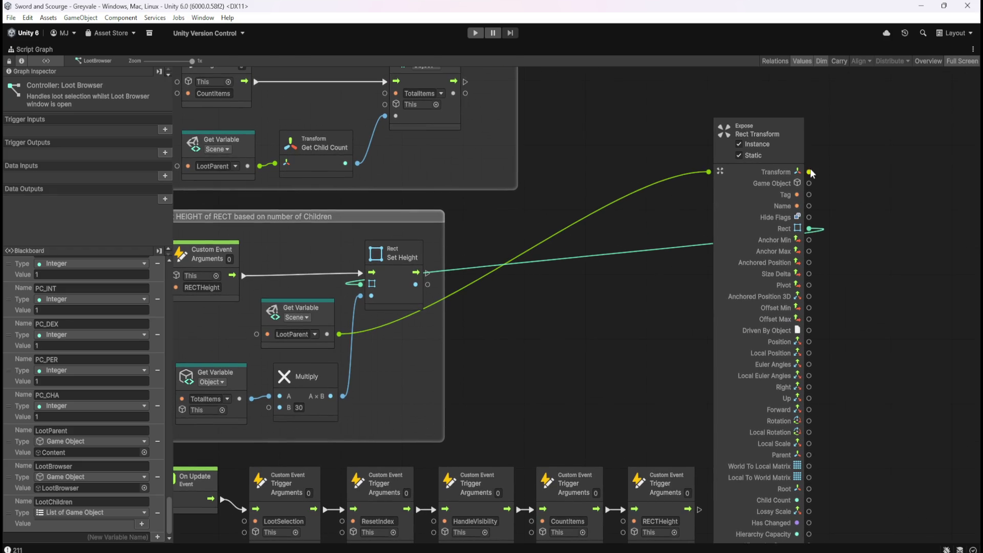
{"action": "left_click_drag", "start_coordinate": [810, 169], "coordinate": [869, 174]}
{"action": "left_click", "coordinate": [900, 206]}
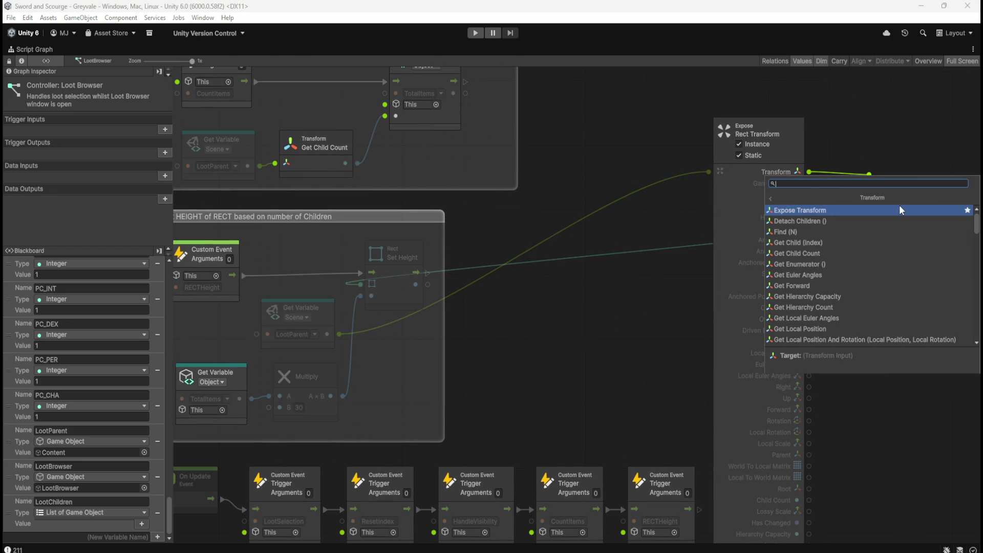
{"action": "left_click", "coordinate": [628, 334]}
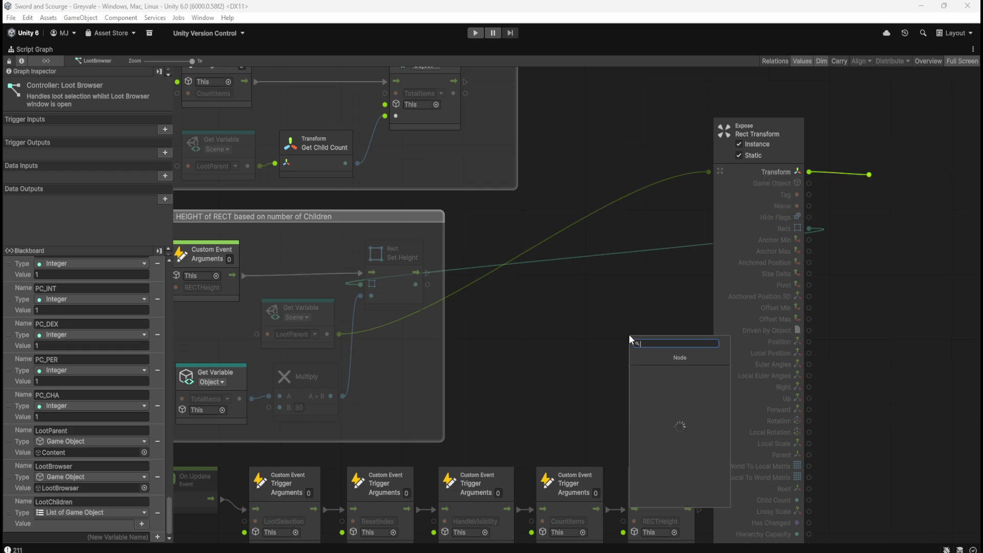
{"action": "key", "text": "Escape"}
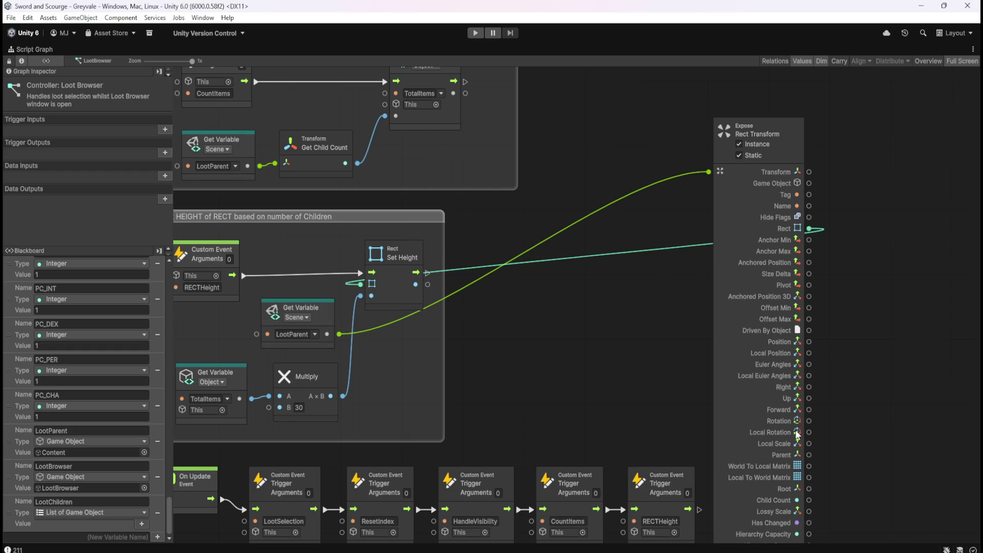
Bring the Expose node into view and disconnect the Rect input on Set Height
{"action": "scroll", "coordinate": [882, 369], "scroll_direction": "down", "scroll_amount": 4}
{"action": "mouse_move", "coordinate": [883, 342]}
{"action": "left_mouse_down"}
{"action": "mouse_move", "coordinate": [888, 440]}
{"action": "mouse_move", "coordinate": [906, 394]}
{"action": "left_mouse_up"}
{"action": "key", "text": "shift+space"}
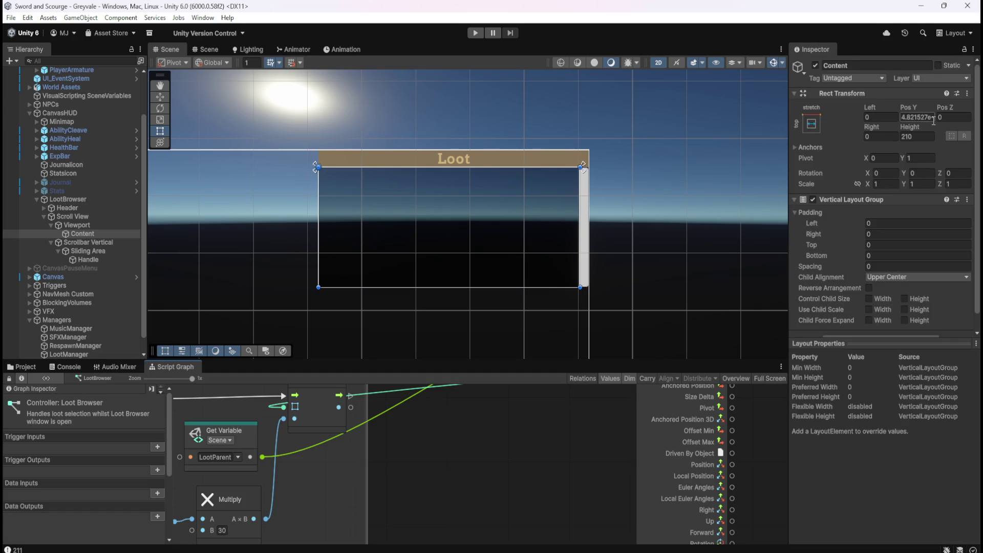
{"action": "key", "text": "shift+space"}
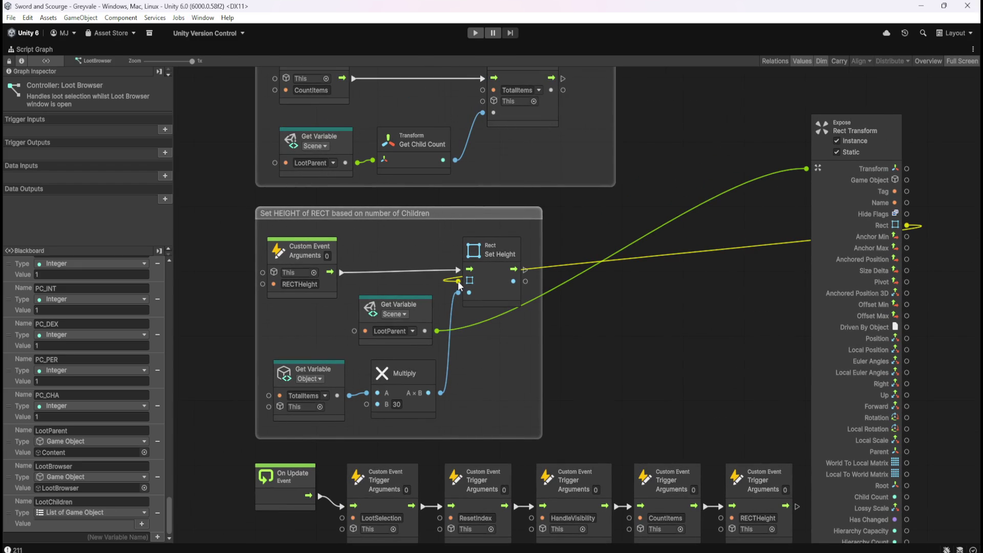
{"action": "right_click", "coordinate": [458, 280]}
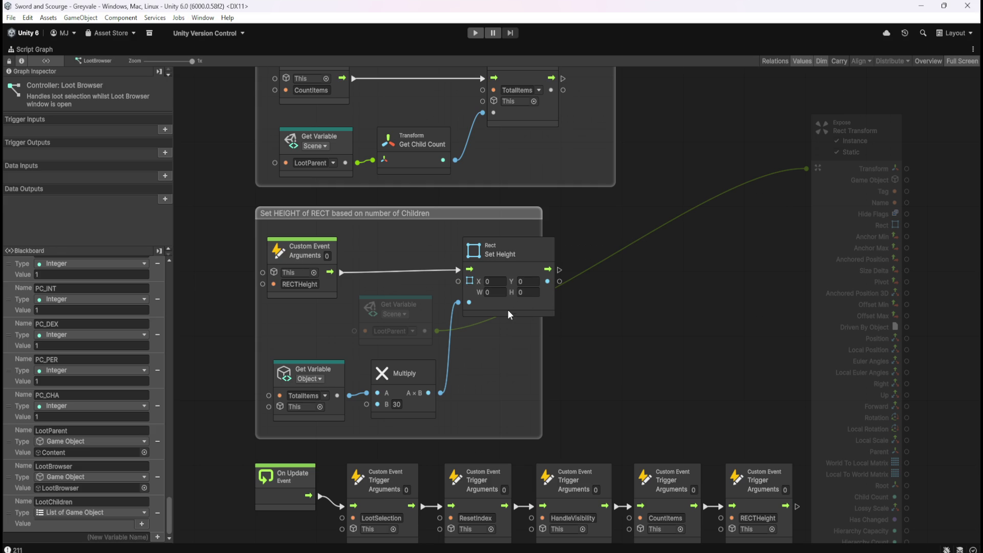
Unlink the Multiply result from Set Height's height value, leaving it at 0
{"action": "right_click", "coordinate": [459, 303]}
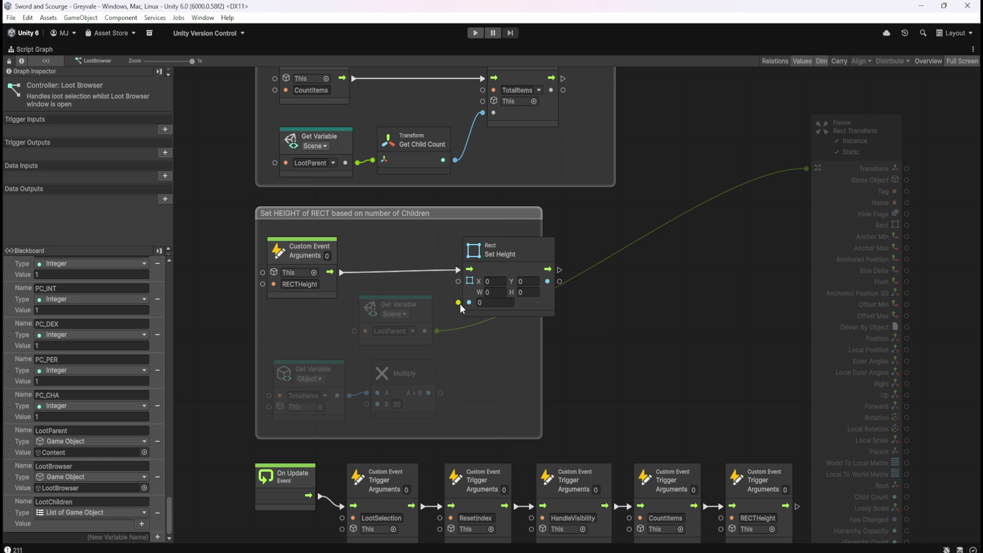
{"action": "left_click", "coordinate": [531, 308]}
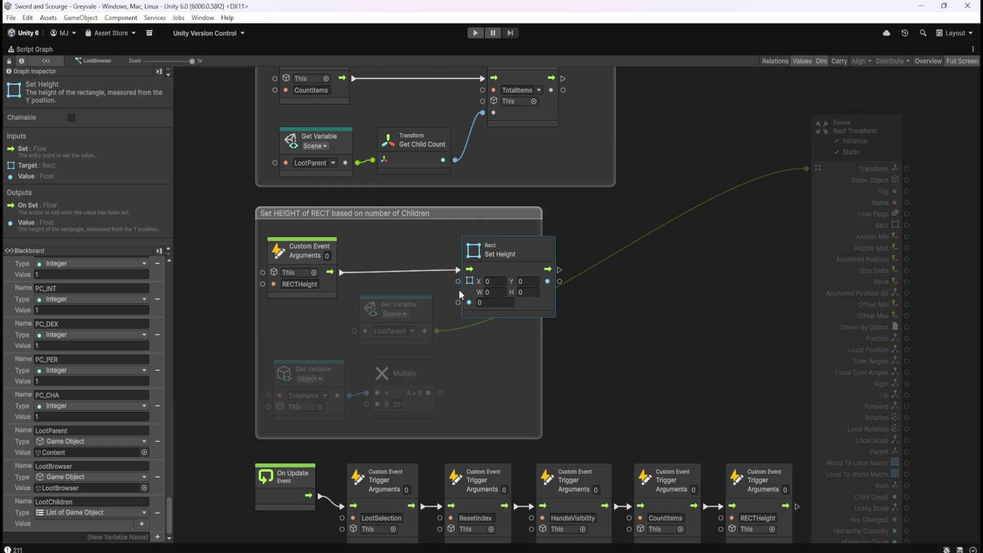
{"action": "left_click", "coordinate": [496, 304]}
Reconnect Expose Rect Transform's Rect to Set Height's target and inspect the Multiply and TotalItems nodes
{"action": "mouse_move", "coordinate": [907, 225]}
{"action": "left_mouse_down"}
{"action": "mouse_move", "coordinate": [693, 265]}
{"action": "mouse_move", "coordinate": [461, 279]}
{"action": "mouse_move", "coordinate": [453, 304]}
{"action": "mouse_move", "coordinate": [460, 281]}
{"action": "left_mouse_up"}
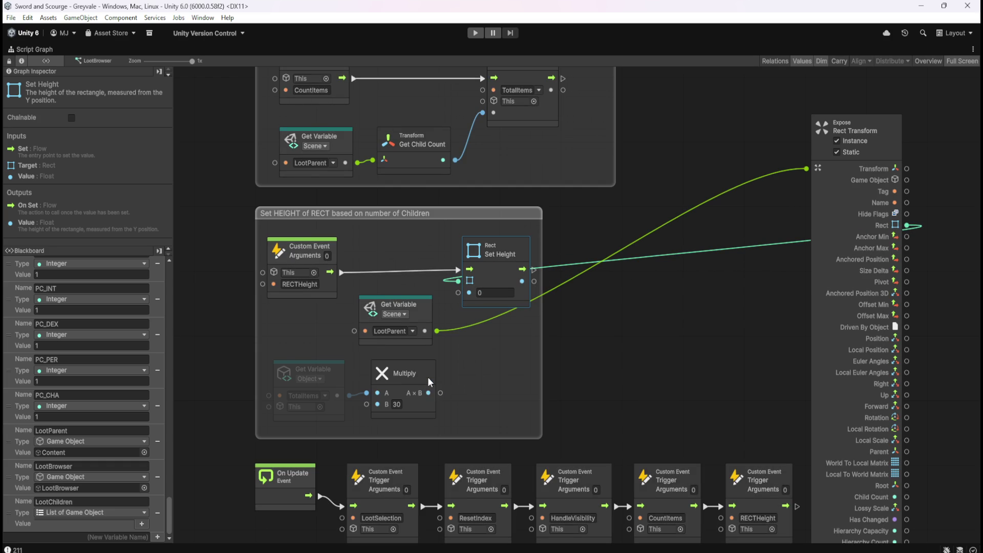
{"action": "left_click", "coordinate": [425, 407]}
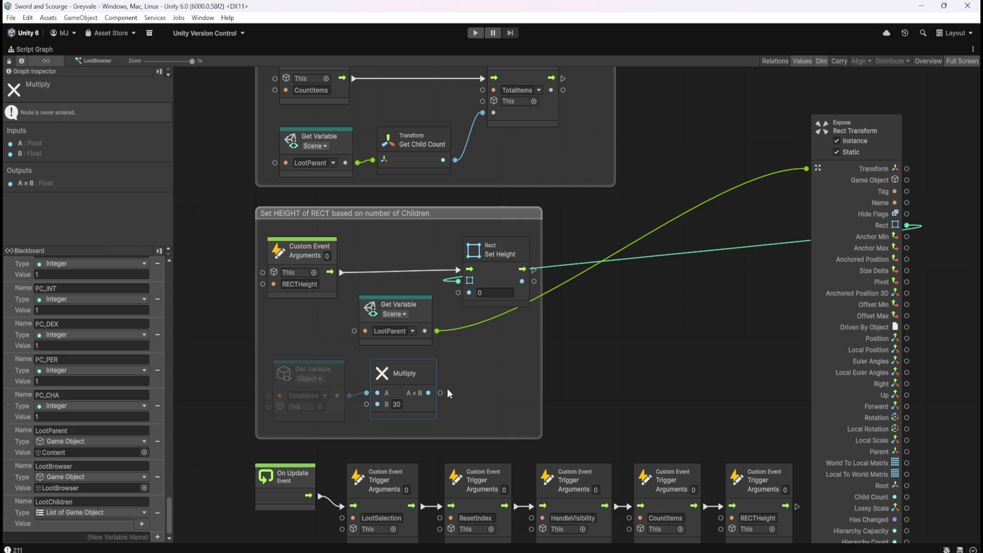
{"action": "left_click", "coordinate": [508, 278]}
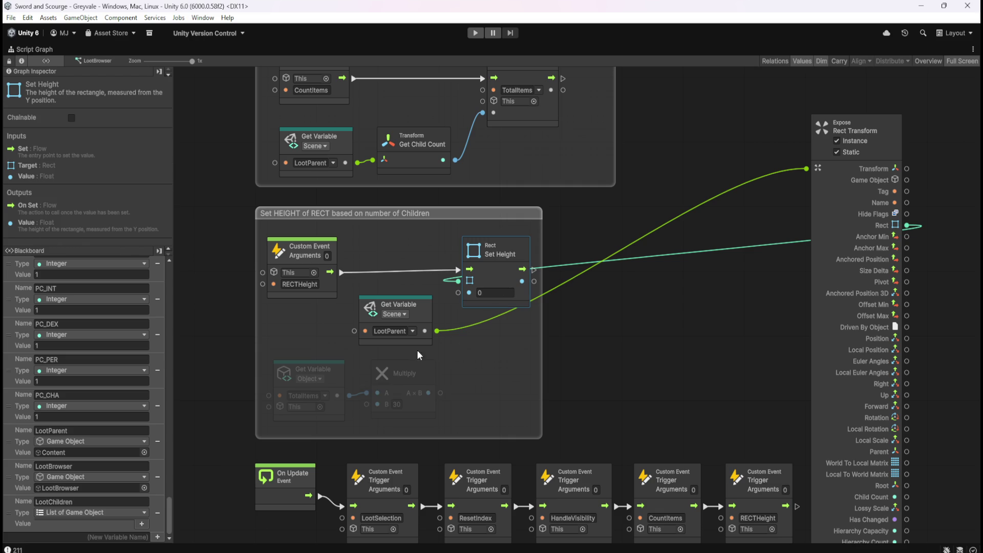
{"action": "left_click", "coordinate": [339, 380]}
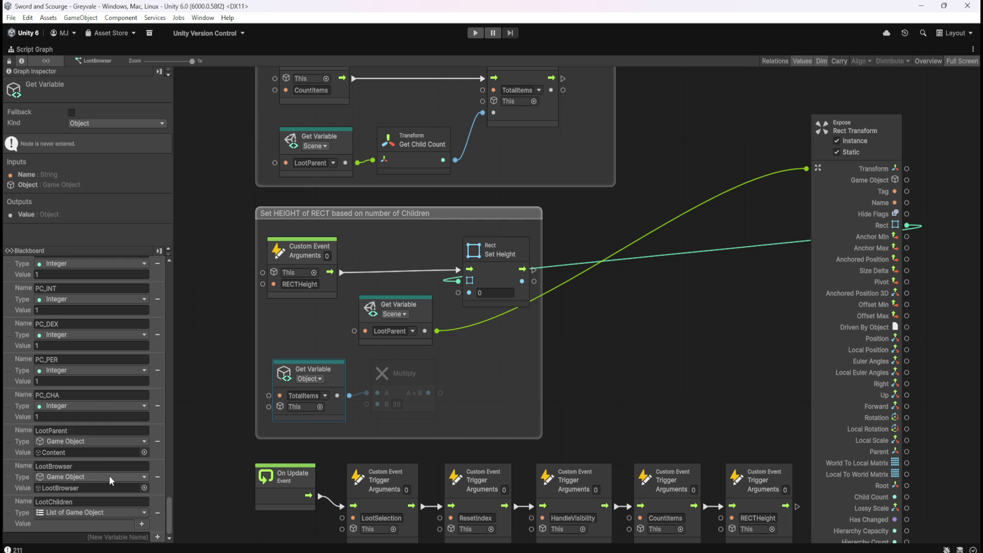
Change the TotalItems object variable's type to Float in the Blackboard
{"action": "scroll", "coordinate": [111, 473], "scroll_direction": "up", "scroll_amount": 2}
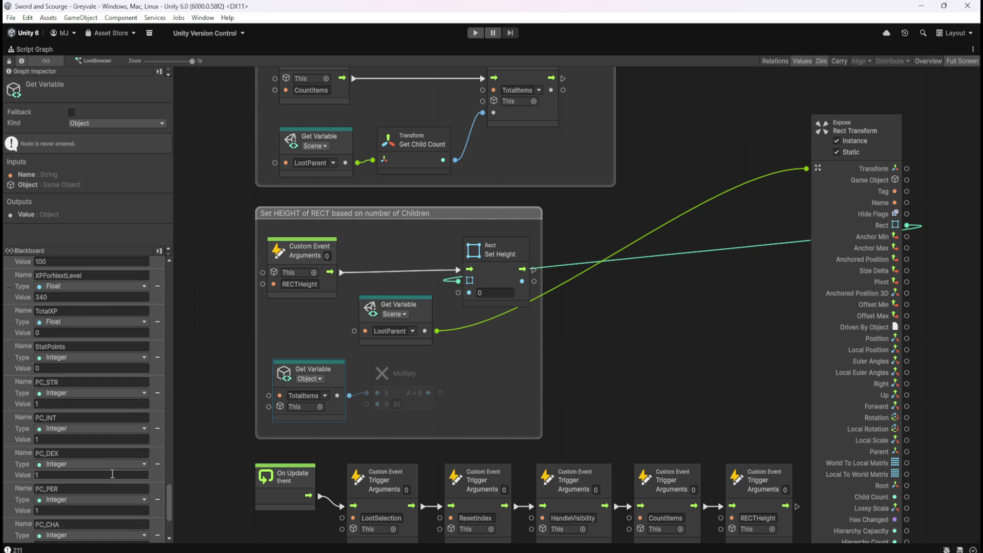
{"action": "scroll", "coordinate": [112, 472], "scroll_direction": "down", "scroll_amount": 2}
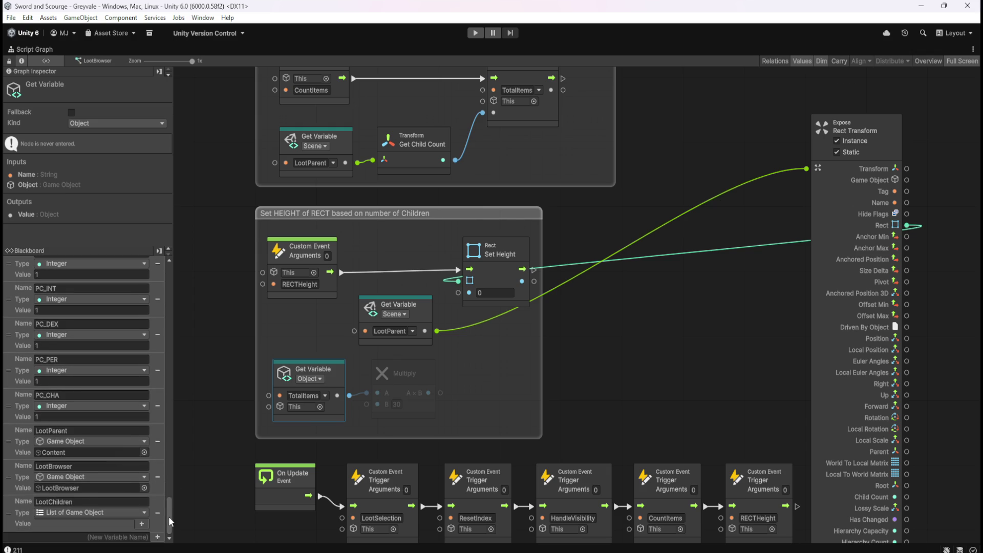
{"action": "left_click_drag", "start_coordinate": [168, 516], "coordinate": [210, 248]}
{"action": "left_click", "coordinate": [57, 262]}
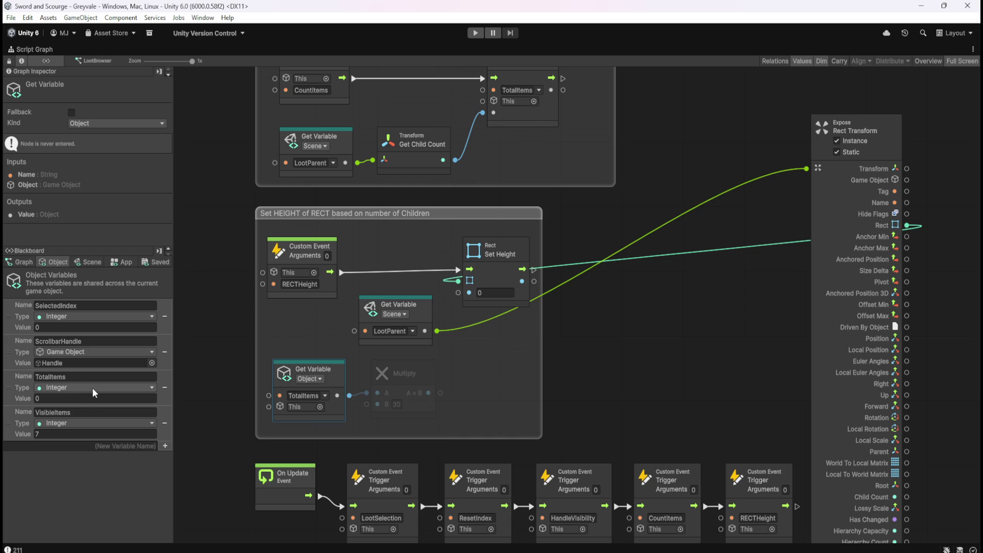
{"action": "left_click", "coordinate": [92, 389]}
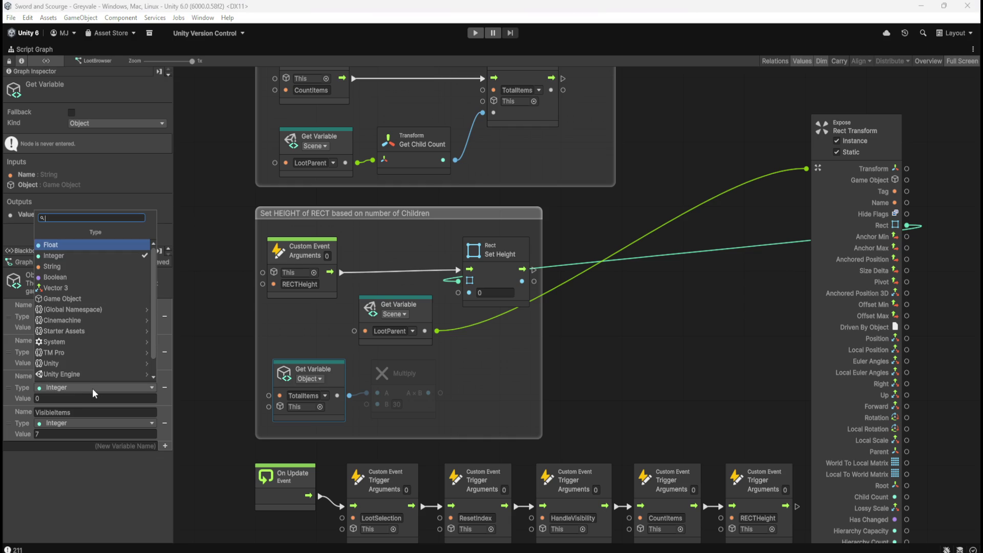
{"action": "left_click", "coordinate": [94, 244]}
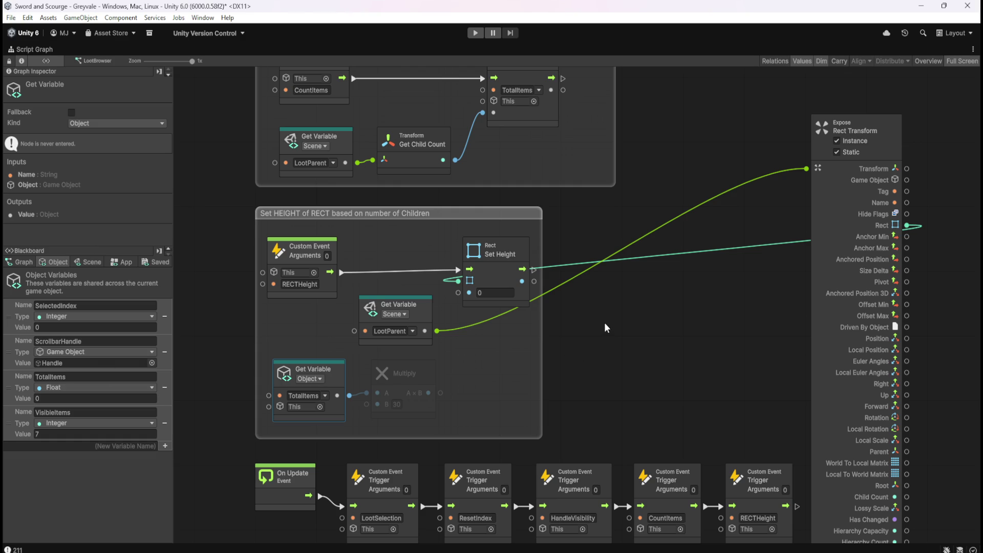
Wire the TotalItems × 30 Multiply output into Set Height's value and return to the docked layout
{"action": "left_click_drag", "start_coordinate": [580, 226], "coordinate": [589, 266]}
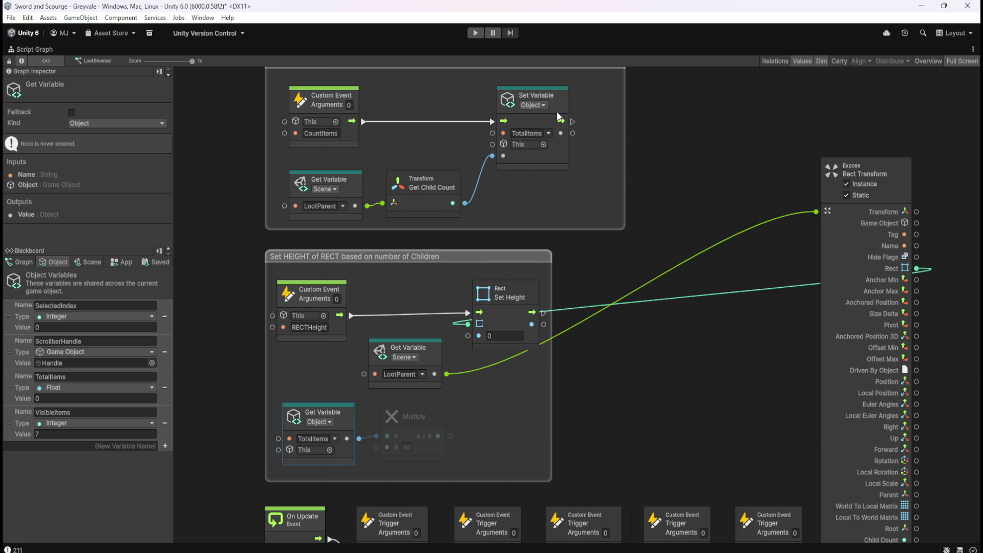
{"action": "mouse_move", "coordinate": [451, 437]}
{"action": "left_mouse_down"}
{"action": "mouse_move", "coordinate": [474, 355]}
{"action": "mouse_move", "coordinate": [467, 335]}
{"action": "left_mouse_up"}
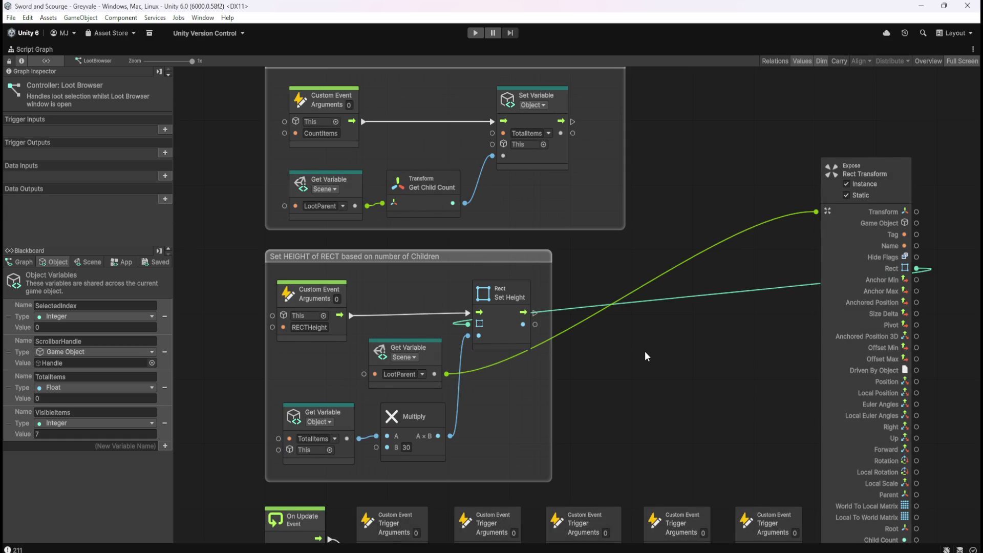
{"action": "mouse_move", "coordinate": [652, 423]}
{"action": "left_mouse_down"}
{"action": "mouse_move", "coordinate": [638, 343]}
{"action": "mouse_move", "coordinate": [648, 416]}
{"action": "mouse_move", "coordinate": [642, 365]}
{"action": "left_mouse_up"}
{"action": "scroll", "coordinate": [654, 486], "scroll_direction": "up", "scroll_amount": 10}
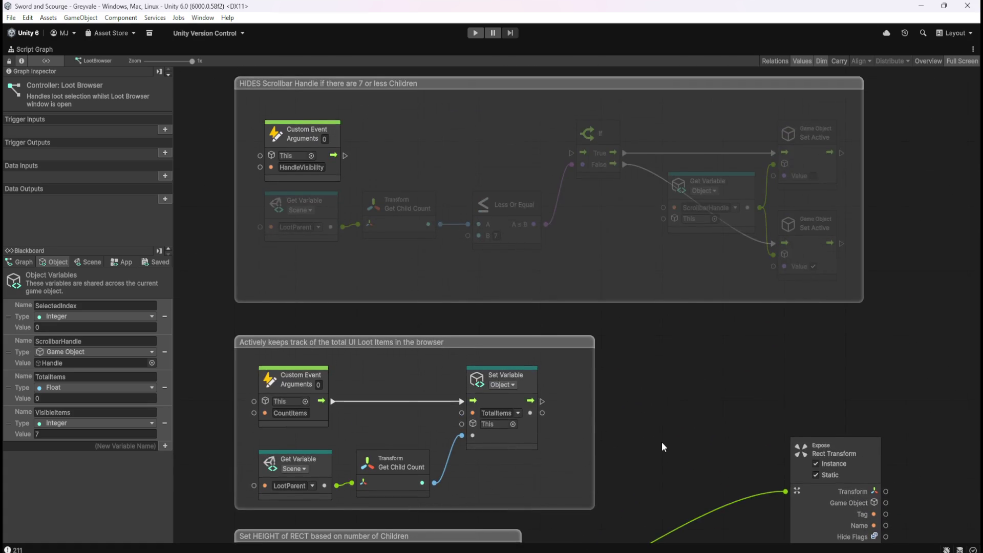
{"action": "left_click_drag", "start_coordinate": [661, 441], "coordinate": [668, 219]}
{"action": "scroll", "coordinate": [650, 432], "scroll_direction": "down", "scroll_amount": 3}
{"action": "key", "text": "shift+space"}
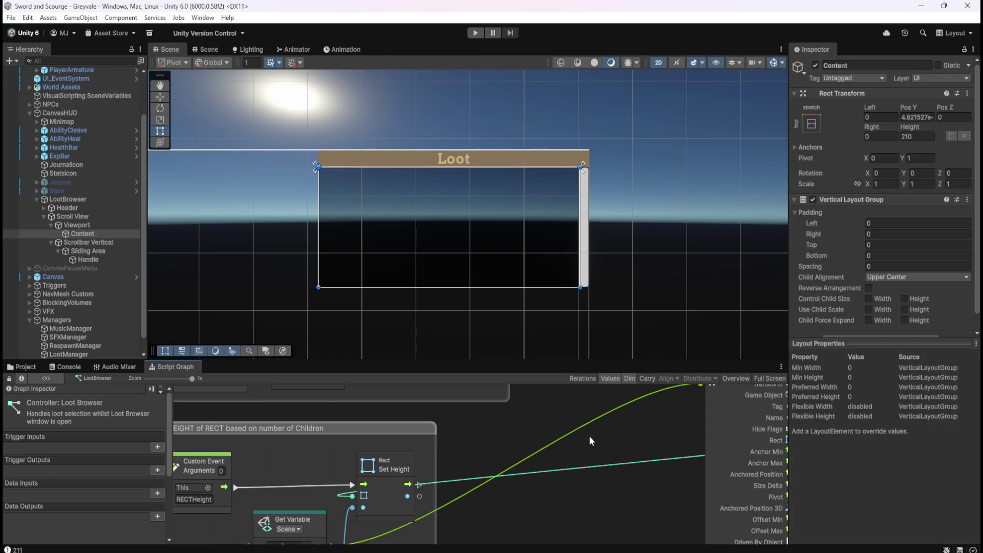
Open a floating Game view with Ctrl+2 and position it beside the Loot panel
{"action": "mouse_move", "coordinate": [649, 235]}
{"action": "left_mouse_down"}
{"action": "mouse_move", "coordinate": [553, 241]}
{"action": "mouse_move", "coordinate": [502, 210]}
{"action": "mouse_move", "coordinate": [479, 247]}
{"action": "mouse_move", "coordinate": [487, 281]}
{"action": "left_mouse_up"}
{"action": "key", "text": "ctrl+2"}
{"action": "left_click_drag", "start_coordinate": [816, 235], "coordinate": [750, 229]}
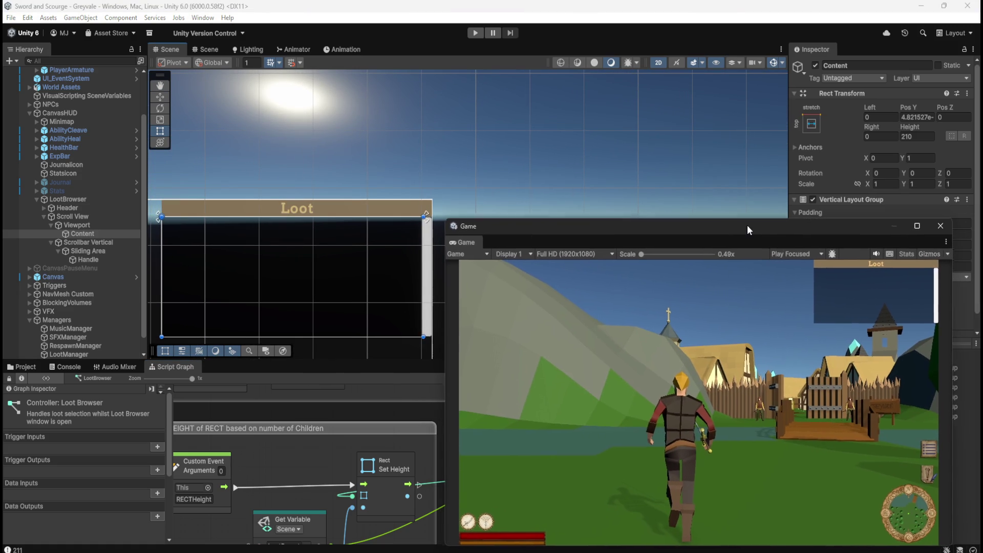
Run a quick Play test, pause with Escape, stop, and start Play mode again
{"action": "left_click", "coordinate": [474, 34]}
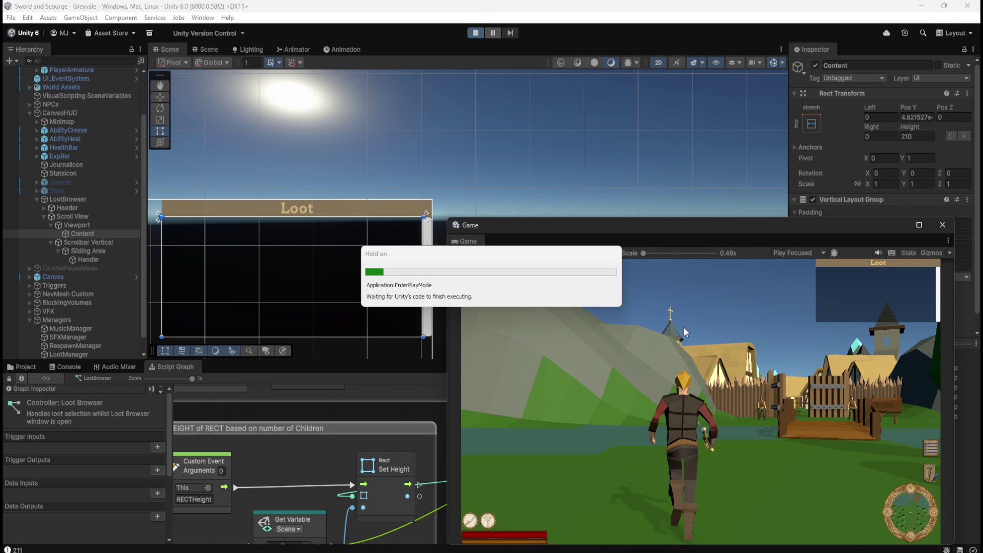
{"action": "left_click", "coordinate": [692, 329]}
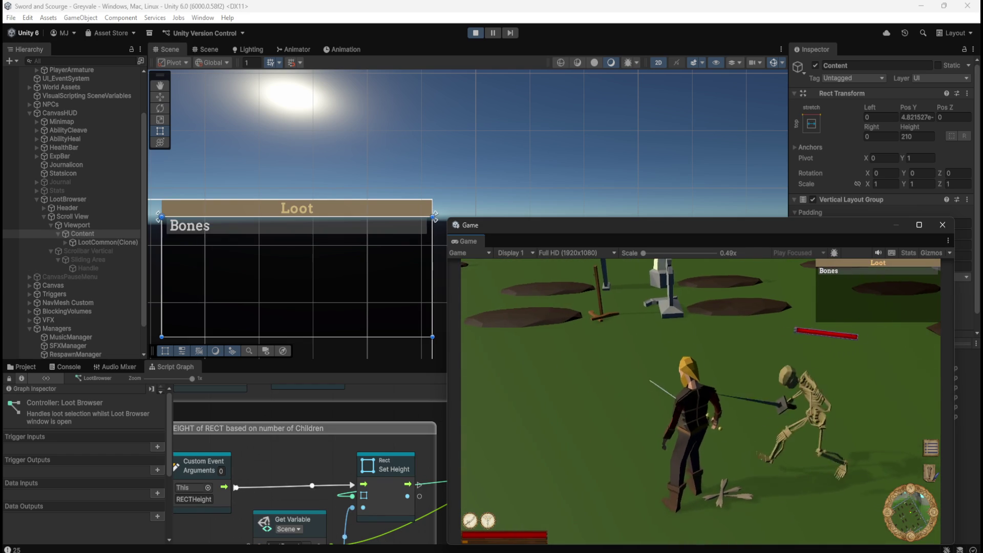
{"action": "key", "text": "Escape"}
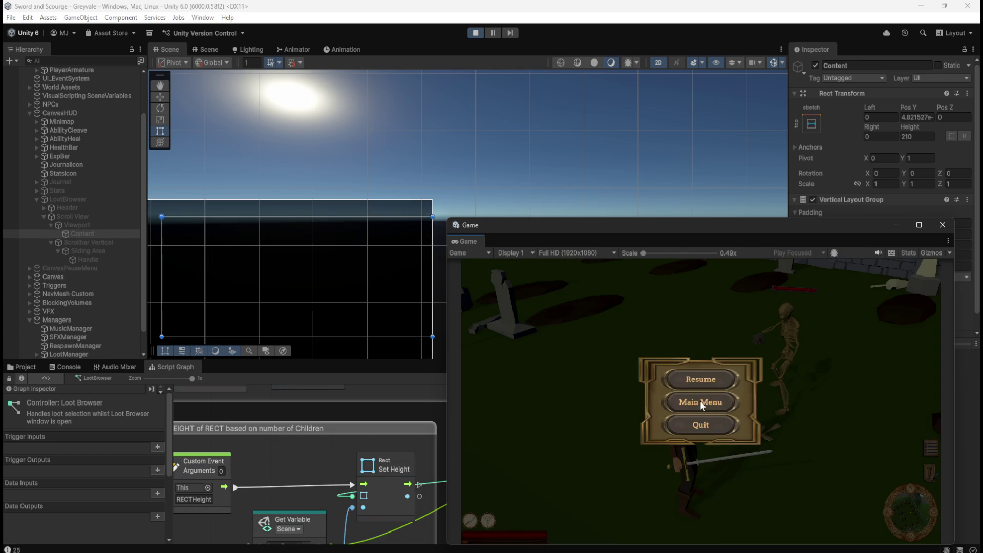
{"action": "left_click", "coordinate": [480, 33]}
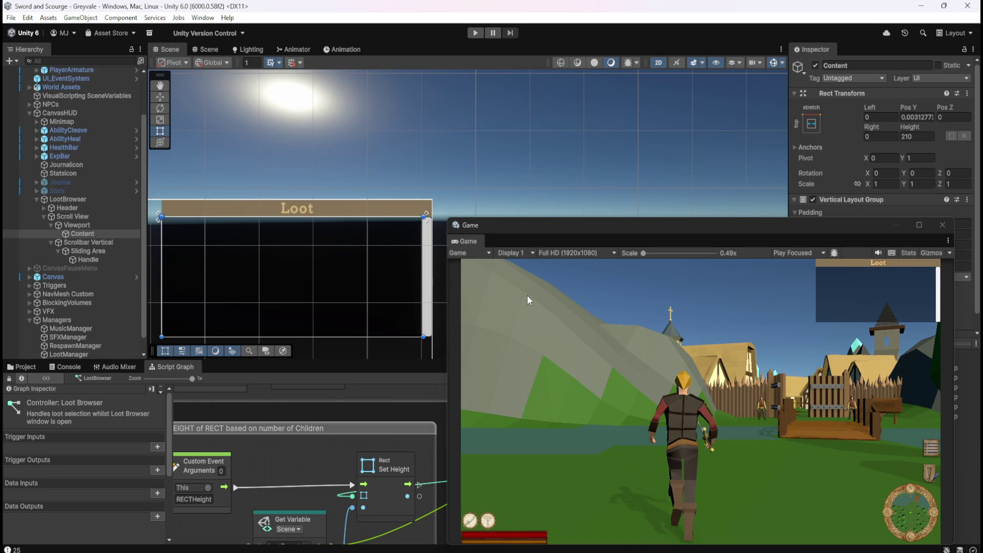
{"action": "left_click", "coordinate": [478, 34]}
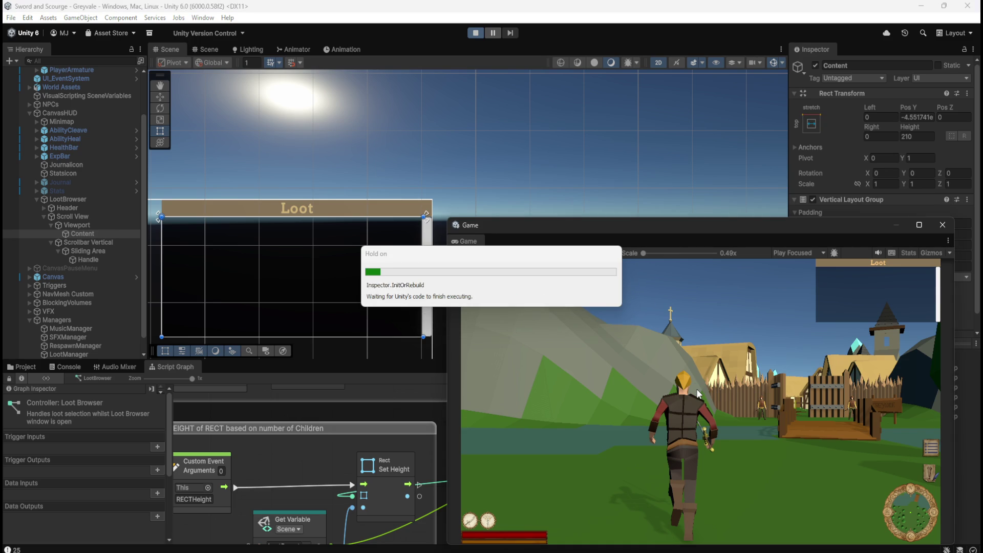
Run the character over the bridge, through the village and grove, into the graveyard
{"action": "key", "text": "w"}
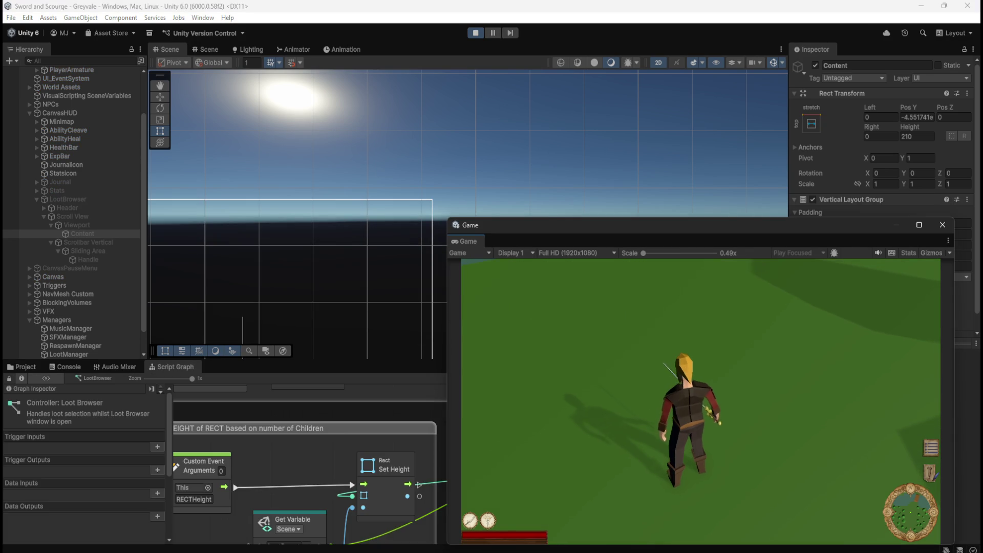
{"action": "key", "text": "w"}
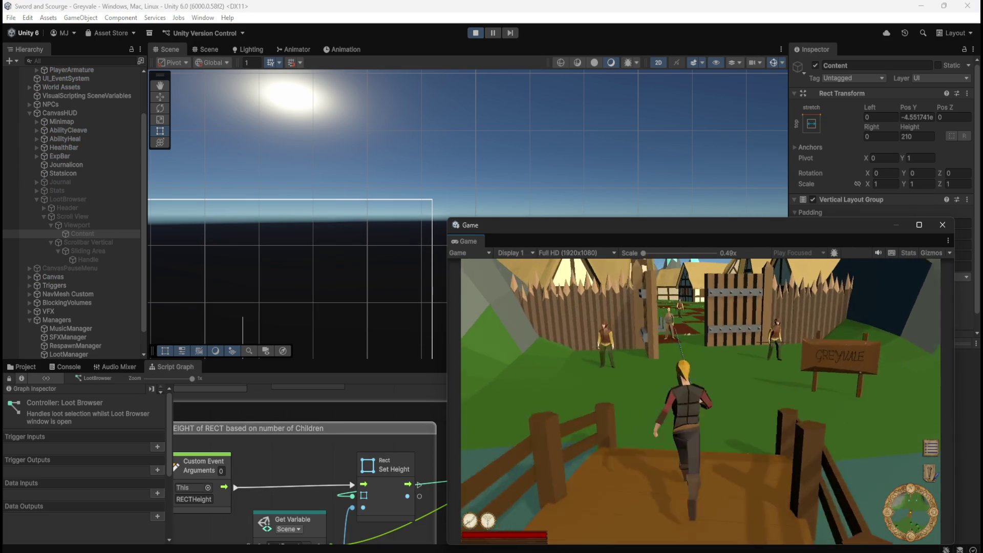
{"action": "key", "text": "w"}
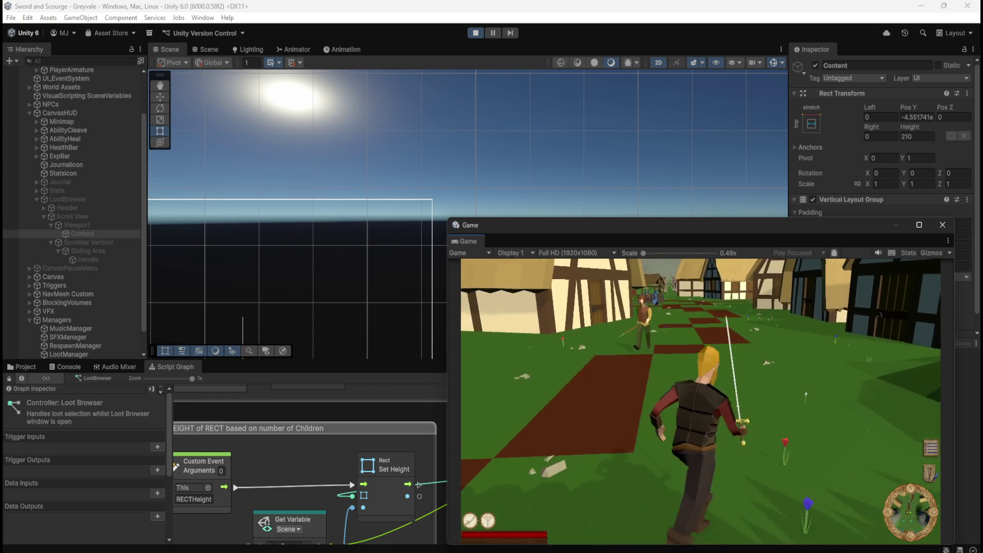
{"action": "key", "text": "w"}
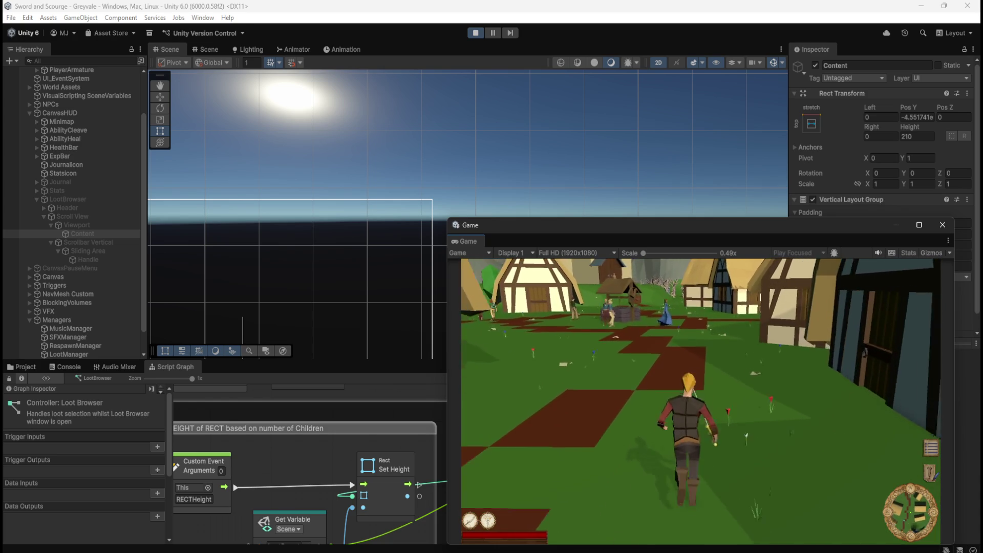
{"action": "key", "text": "w"}
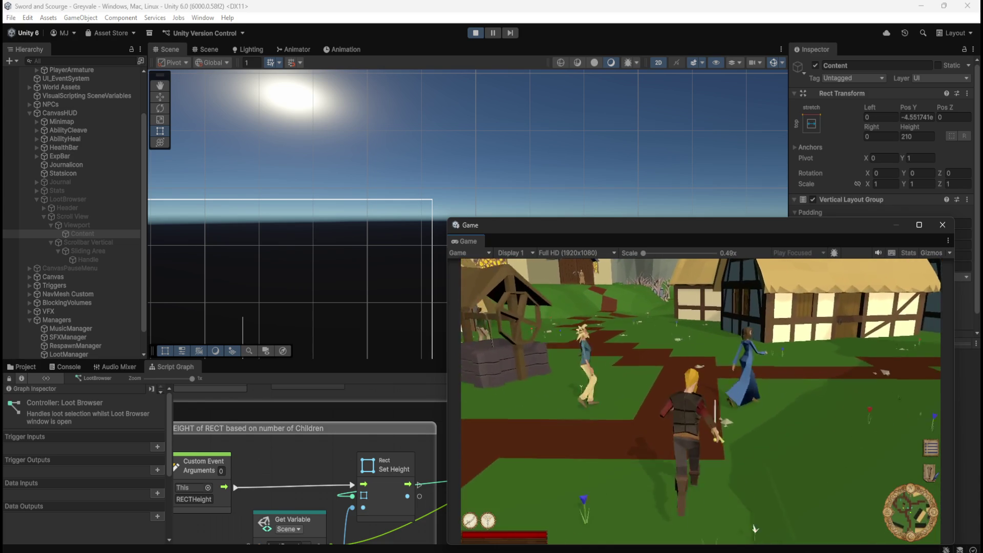
{"action": "key", "text": "w"}
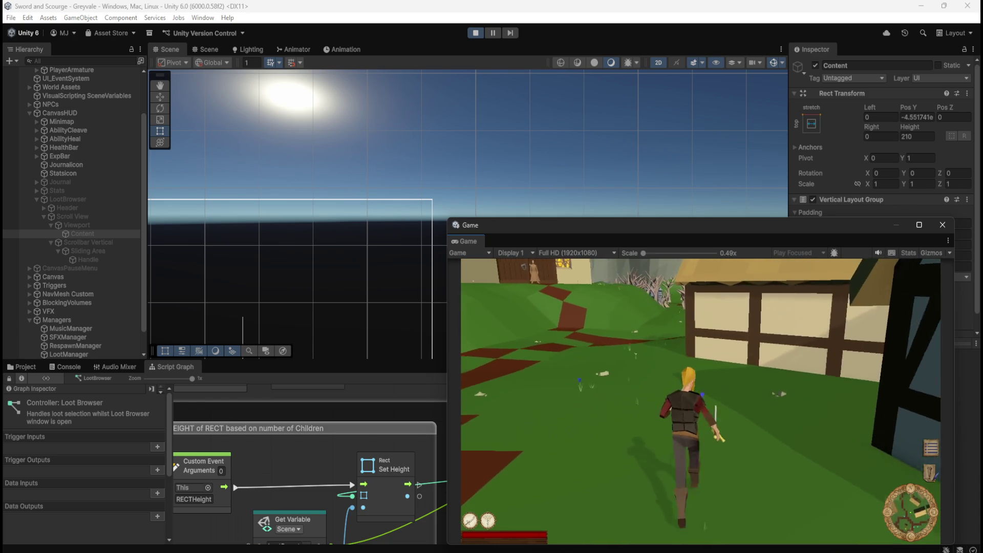
{"action": "key", "text": "w"}
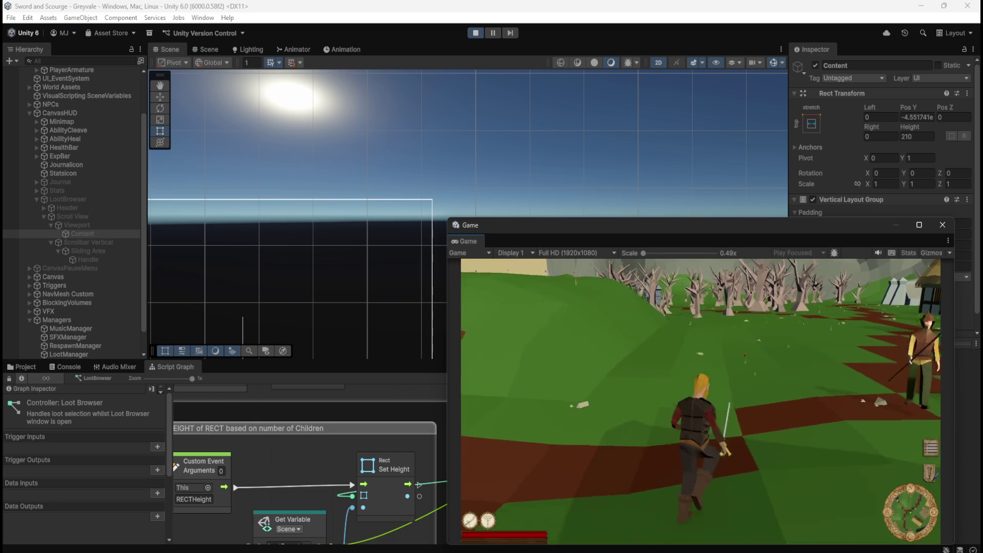
{"action": "key", "text": "w"}
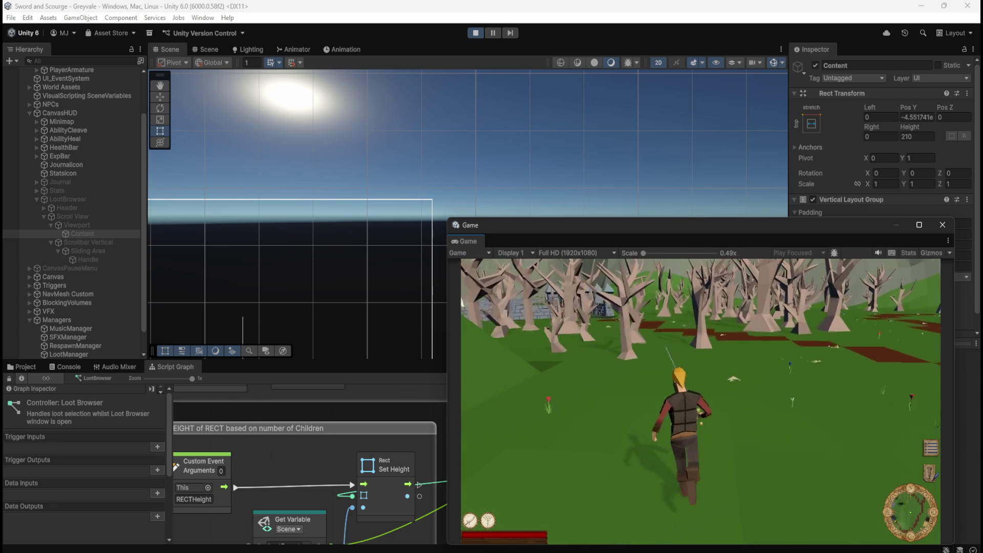
{"action": "key", "text": "w"}
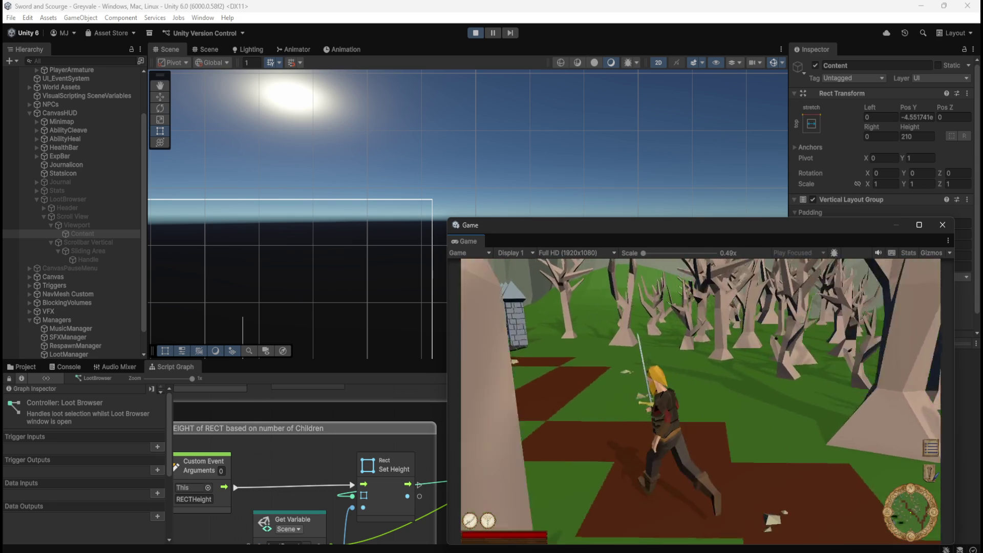
{"action": "key", "text": "w"}
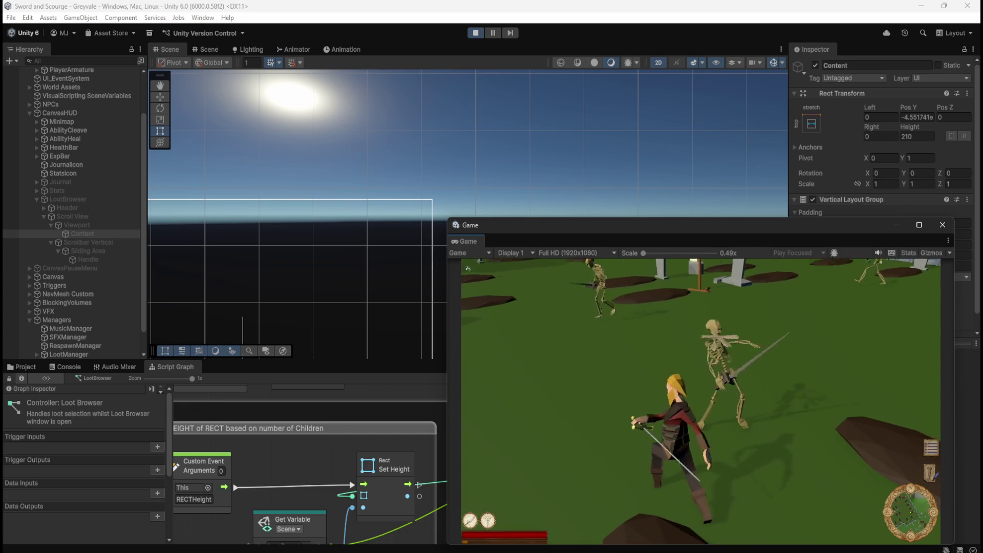
Attack the skeletons, open the Loot window, and step through its rows with the arrow keys
{"action": "key", "text": "w"}
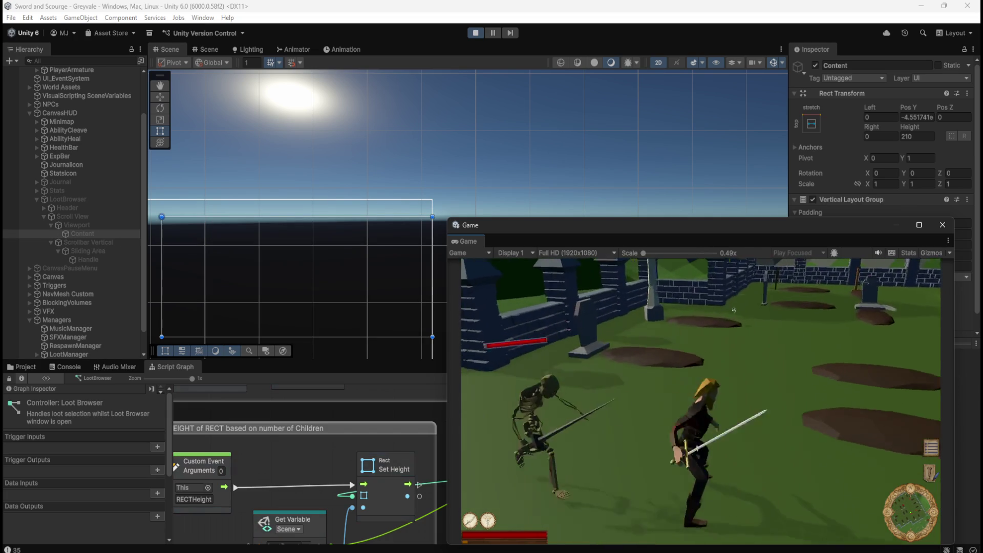
{"action": "key", "text": "w"}
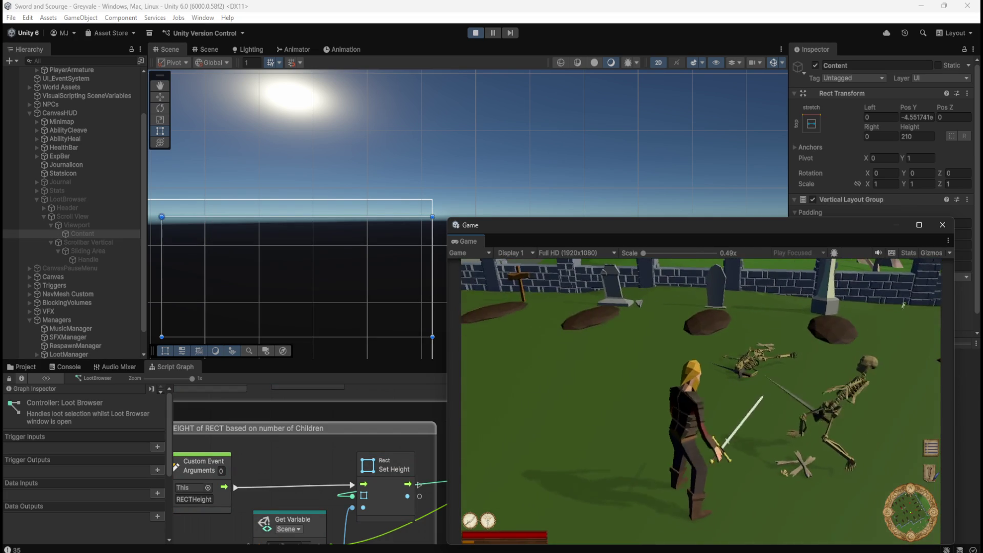
{"action": "key", "text": "w"}
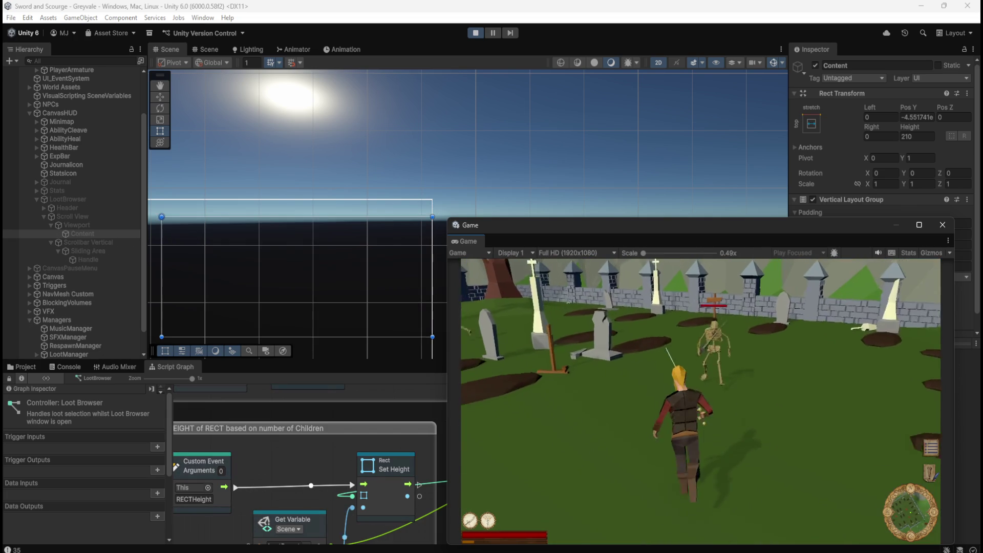
{"action": "key", "text": "w"}
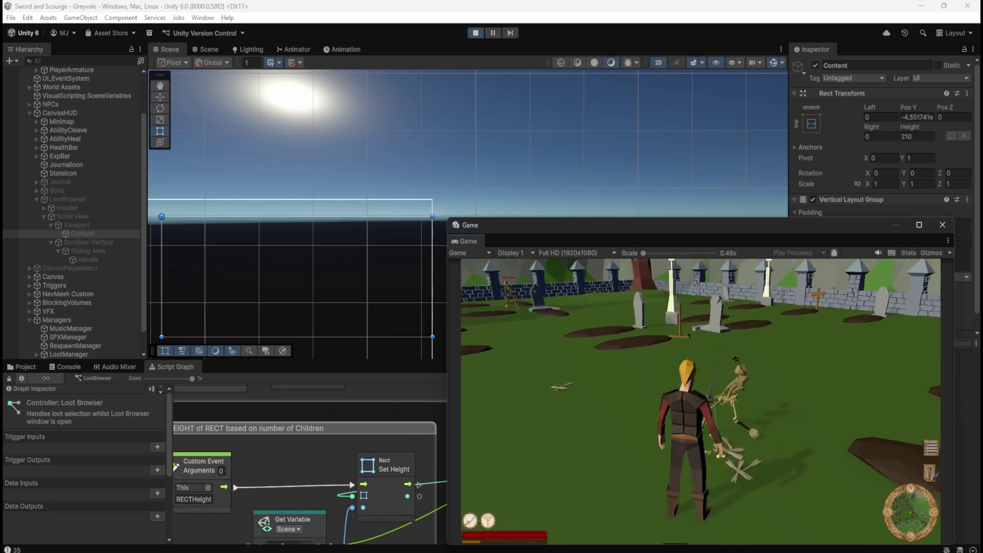
{"action": "key", "text": "Up"}
{"action": "key", "text": "Down"}
{"action": "key", "text": "Up"}
{"action": "key", "text": "Down"}
{"action": "key", "text": "Up"}
{"action": "key", "text": "Down"}
{"action": "key", "text": "w"}
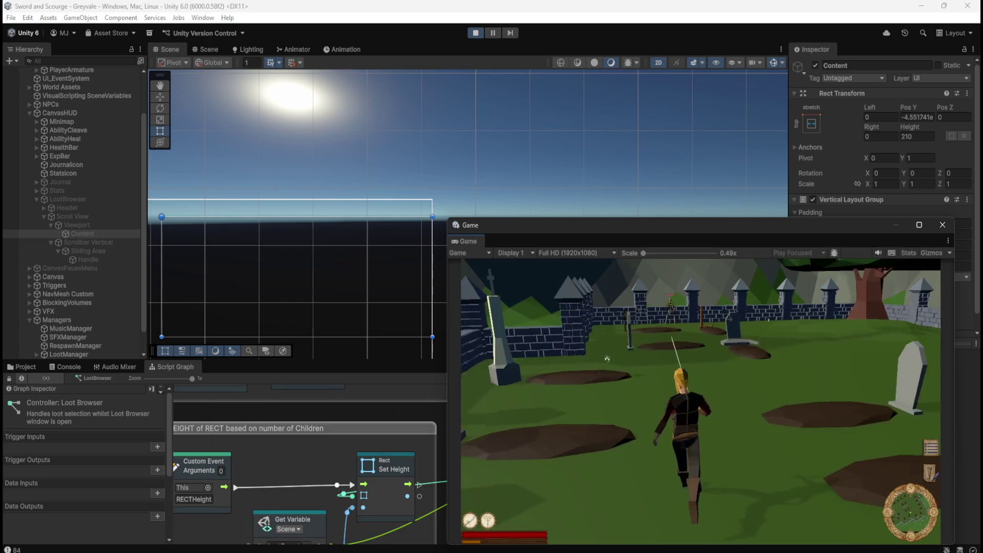
Turn the character around, step between the Bones rows, and take items with Return
{"action": "key", "text": "s"}
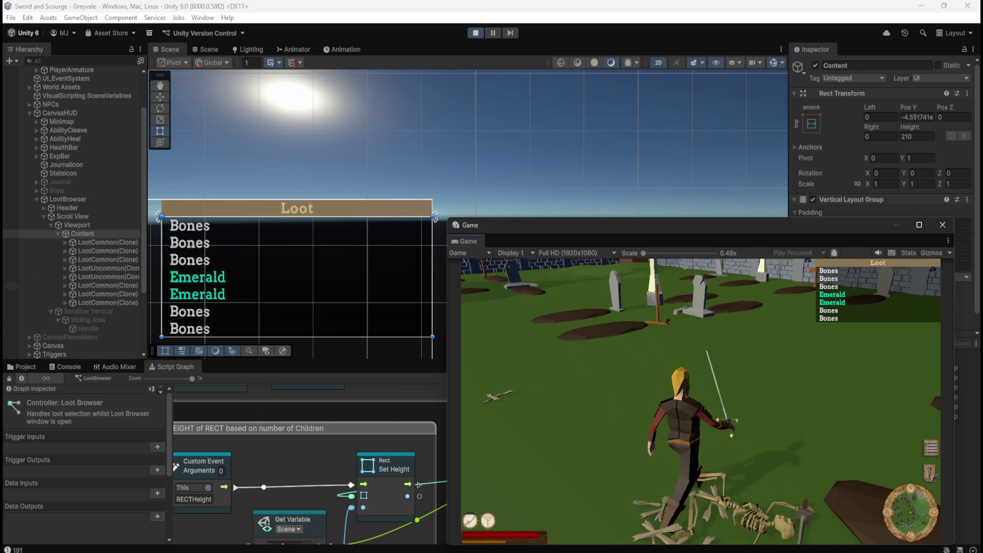
{"action": "key", "text": "Up"}
{"action": "key", "text": "Down"}
{"action": "key", "text": "Up"}
{"action": "key", "text": "Down"}
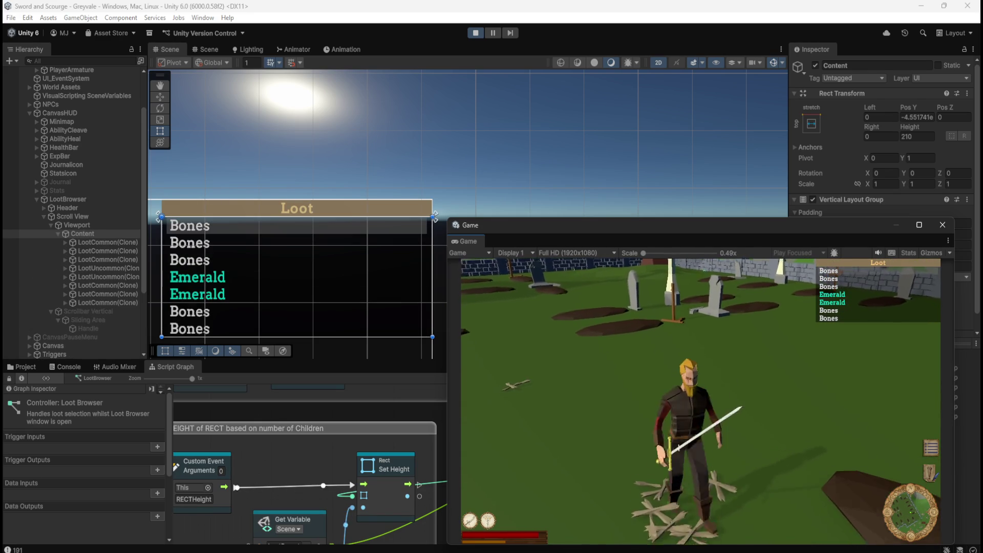
{"action": "key", "text": "Return"}
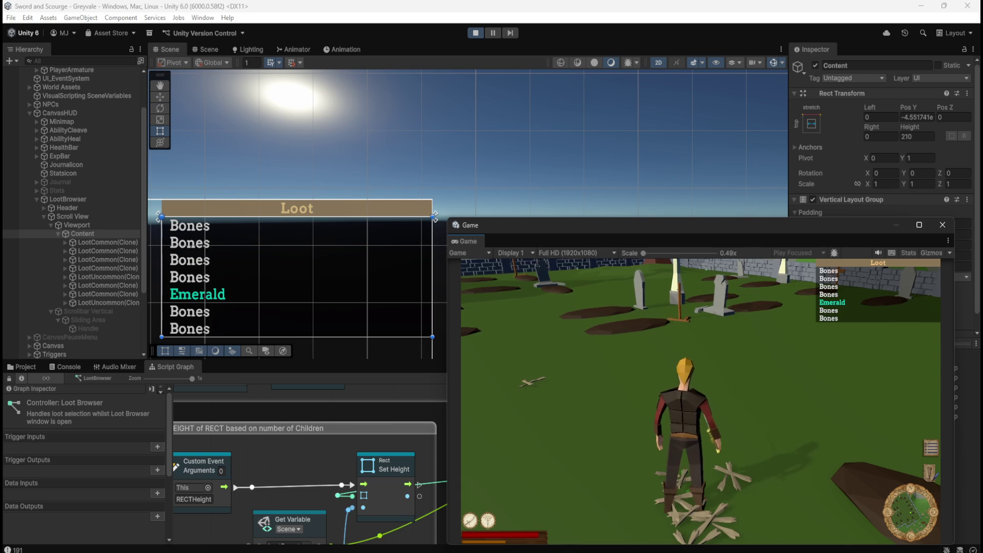
{"action": "key", "text": "Return"}
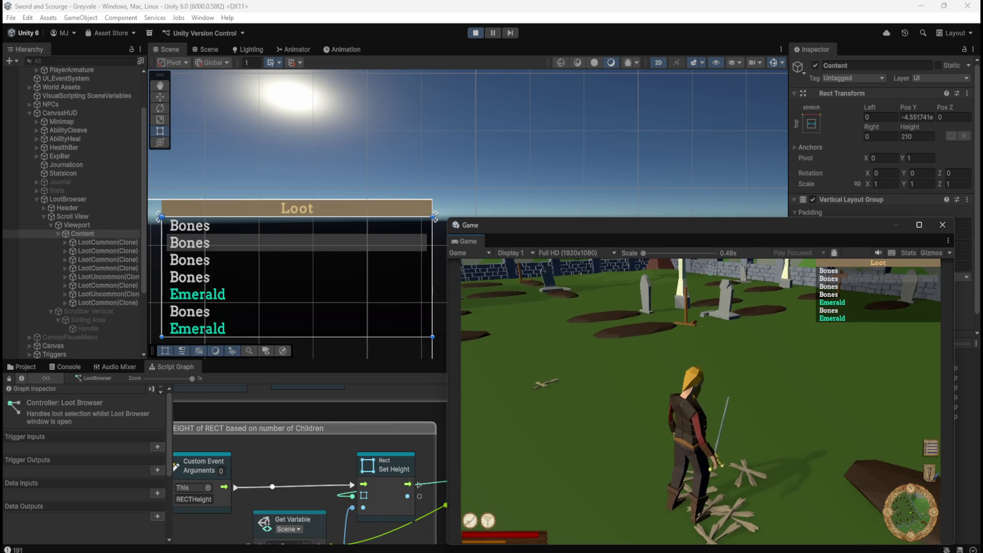
Move the Loot highlight up and down between the Emerald and Bones rows, then pause with Escape
{"action": "key", "text": "Down"}
{"action": "key", "text": "Down"}
{"action": "key", "text": "Down"}
{"action": "key", "text": "Up"}
{"action": "key", "text": "Up"}
{"action": "key", "text": "Down"}
{"action": "key", "text": "Down"}
{"action": "key", "text": "Up"}
{"action": "key", "text": "Up"}
{"action": "key", "text": "Up"}
{"action": "key", "text": "Down"}
{"action": "key", "text": "Up"}
{"action": "key", "text": "Down"}
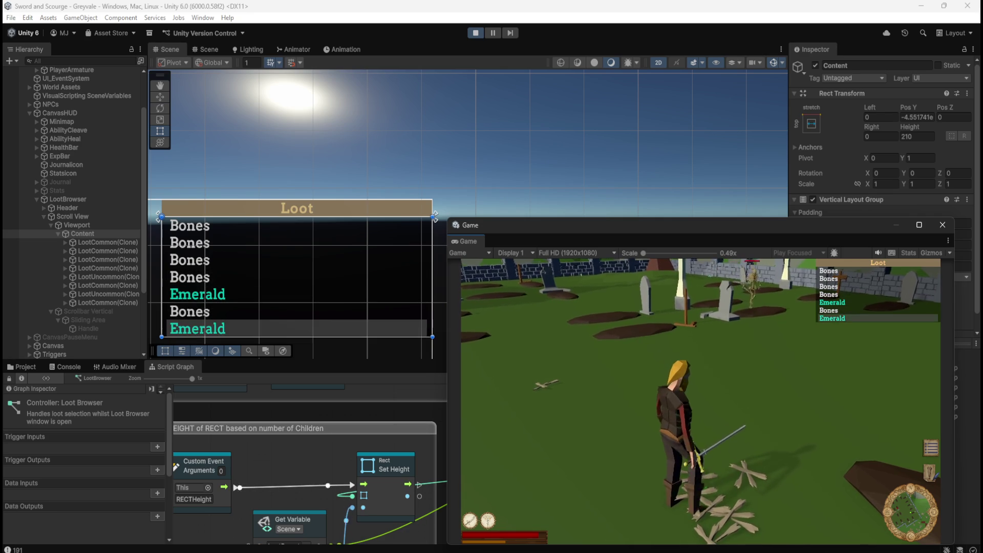
{"action": "key", "text": "Up"}
{"action": "key", "text": "Up"}
{"action": "key", "text": "Up"}
{"action": "key", "text": "Down"}
{"action": "key", "text": "Down"}
{"action": "key", "text": "Down"}
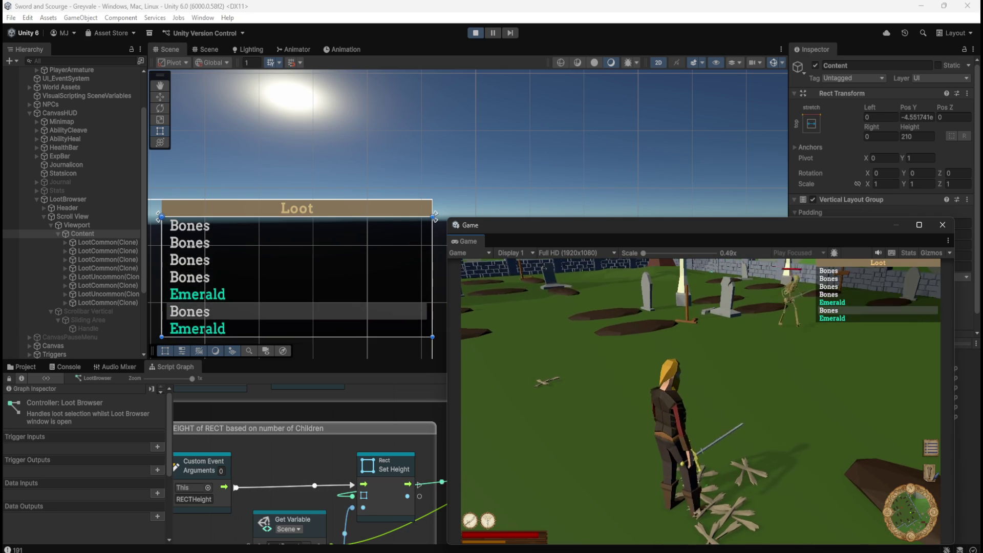
{"action": "key", "text": "Up"}
{"action": "key", "text": "Up"}
{"action": "key", "text": "Up"}
{"action": "key", "text": "Down"}
{"action": "key", "text": "Down"}
{"action": "key", "text": "Down"}
{"action": "key", "text": "Up"}
{"action": "key", "text": "Up"}
{"action": "key", "text": "Up"}
{"action": "key", "text": "Up"}
{"action": "key", "text": "Down"}
{"action": "key", "text": "Down"}
{"action": "key", "text": "Down"}
{"action": "key", "text": "Up"}
{"action": "key", "text": "Up"}
{"action": "key", "text": "Up"}
{"action": "key", "text": "Down"}
{"action": "key", "text": "Down"}
{"action": "key", "text": "Down"}
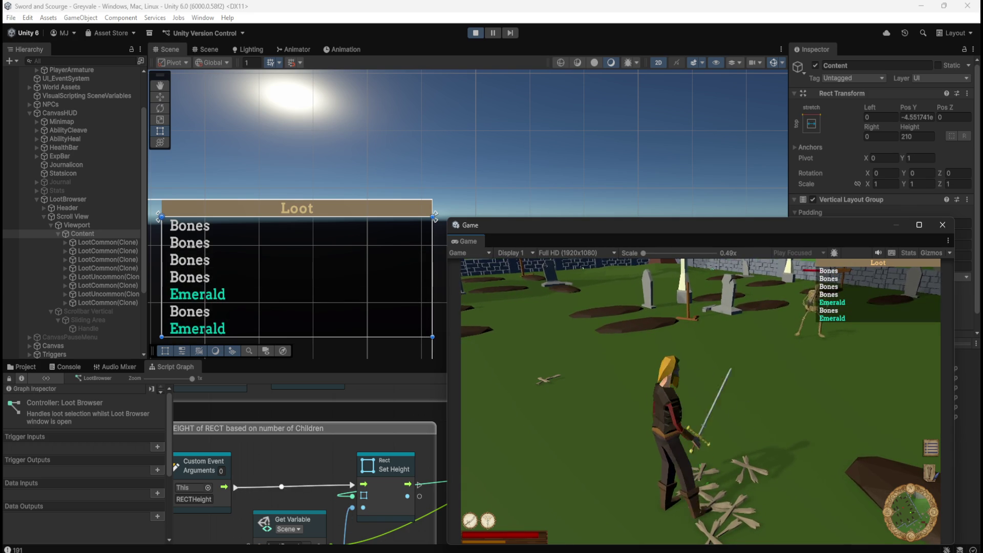
{"action": "key", "text": "Up"}
{"action": "key", "text": "Up"}
{"action": "key", "text": "Up"}
{"action": "key", "text": "Up"}
{"action": "key", "text": "Up"}
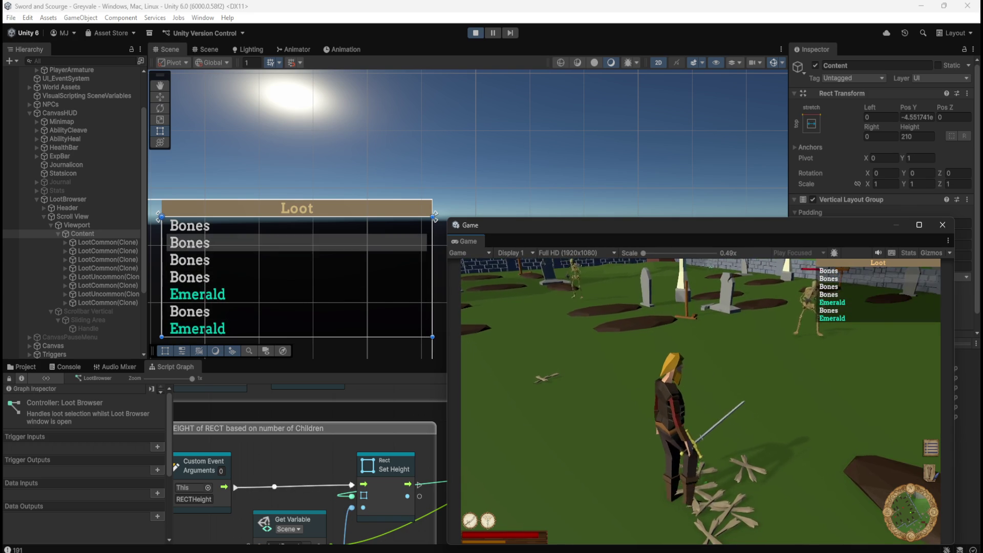
{"action": "key", "text": "Up"}
{"action": "key", "text": "Up"}
{"action": "key", "text": "Down"}
{"action": "key", "text": "Down"}
{"action": "key", "text": "Up"}
{"action": "key", "text": "Up"}
{"action": "key", "text": "Up"}
{"action": "key", "text": "Up"}
{"action": "key", "text": "Up"}
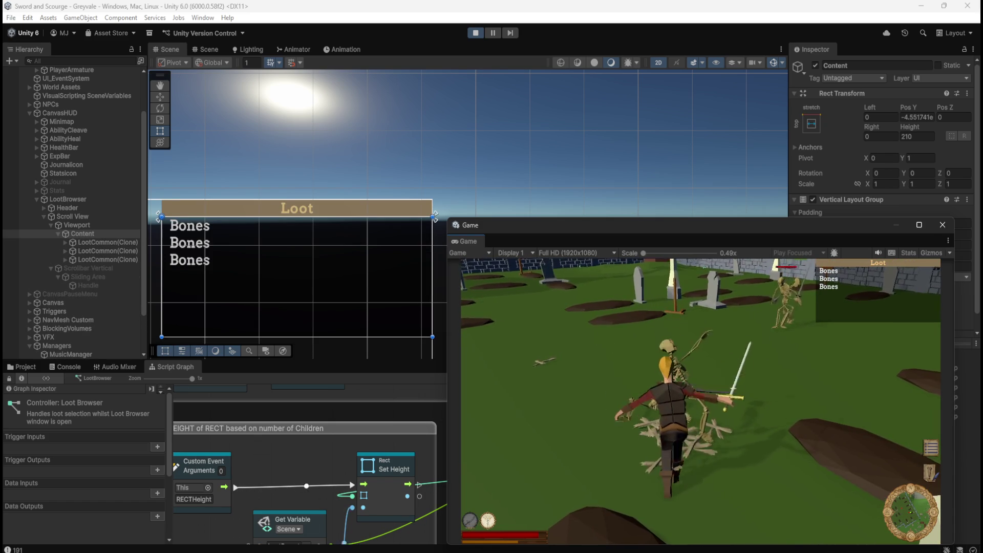
{"action": "key", "text": "Escape"}
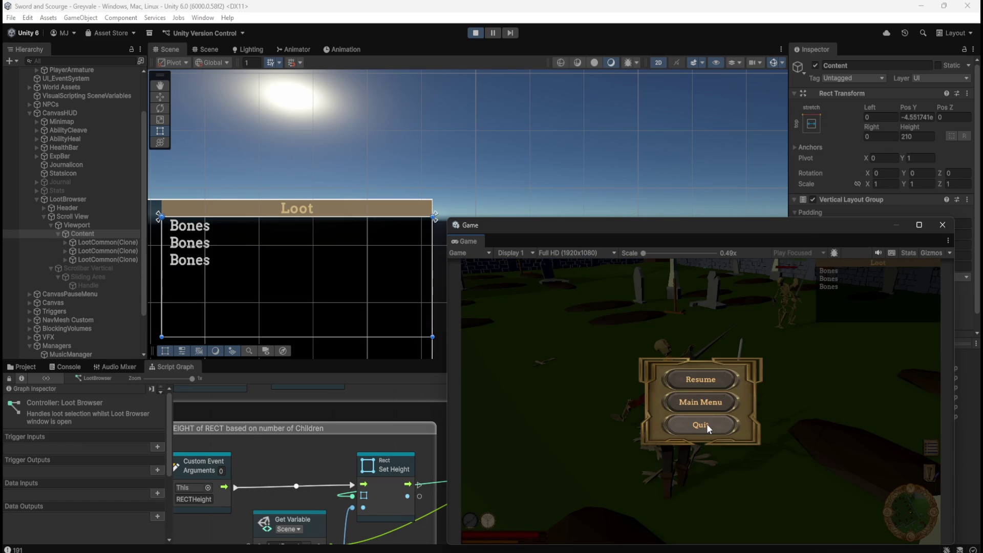
Stop Play mode, maximize the script graph, and delete the Expose Rect Transform node
{"action": "left_click", "coordinate": [475, 33]}
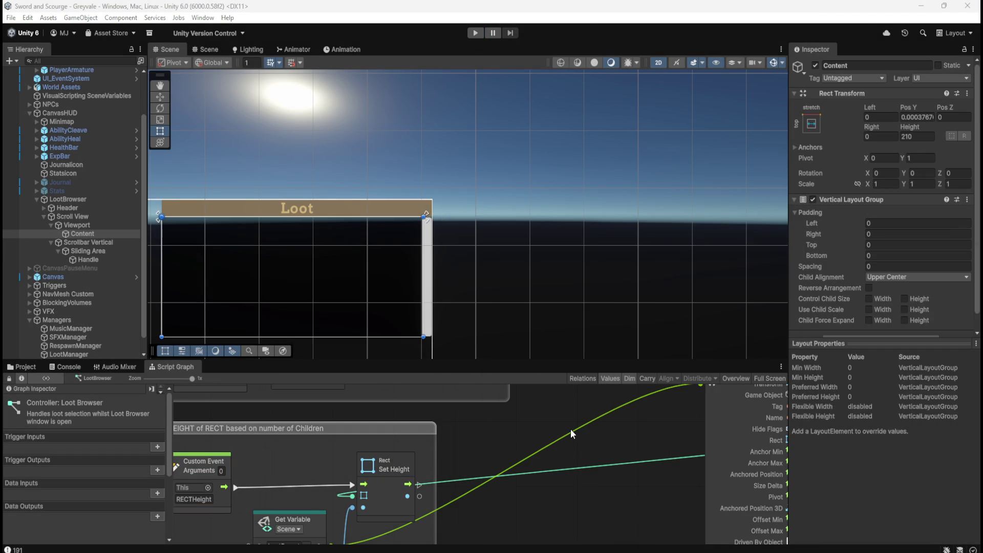
{"action": "key", "text": "shift+space"}
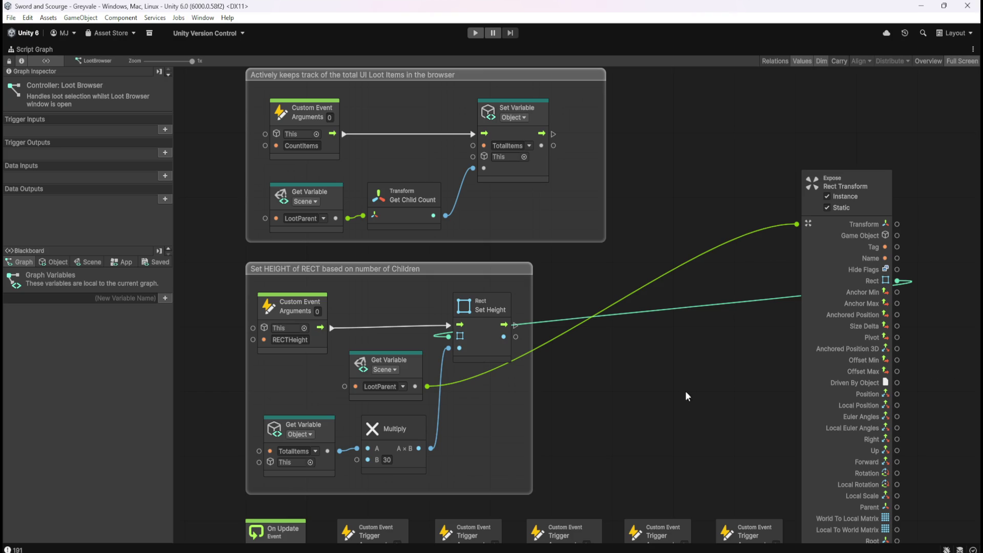
{"action": "scroll", "coordinate": [638, 369], "scroll_direction": "down", "scroll_amount": 3}
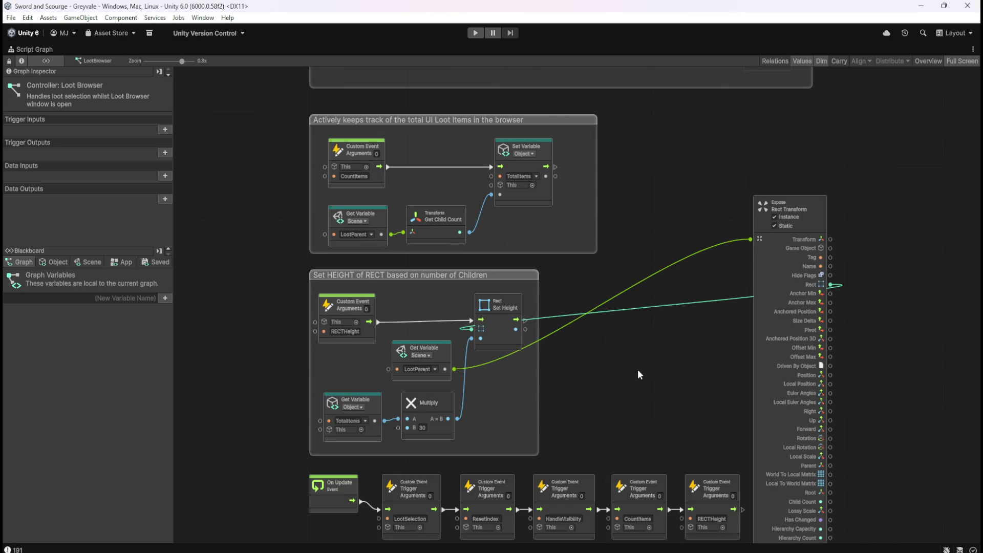
{"action": "scroll", "coordinate": [609, 348], "scroll_direction": "up", "scroll_amount": 2}
{"action": "left_click", "coordinate": [768, 178]}
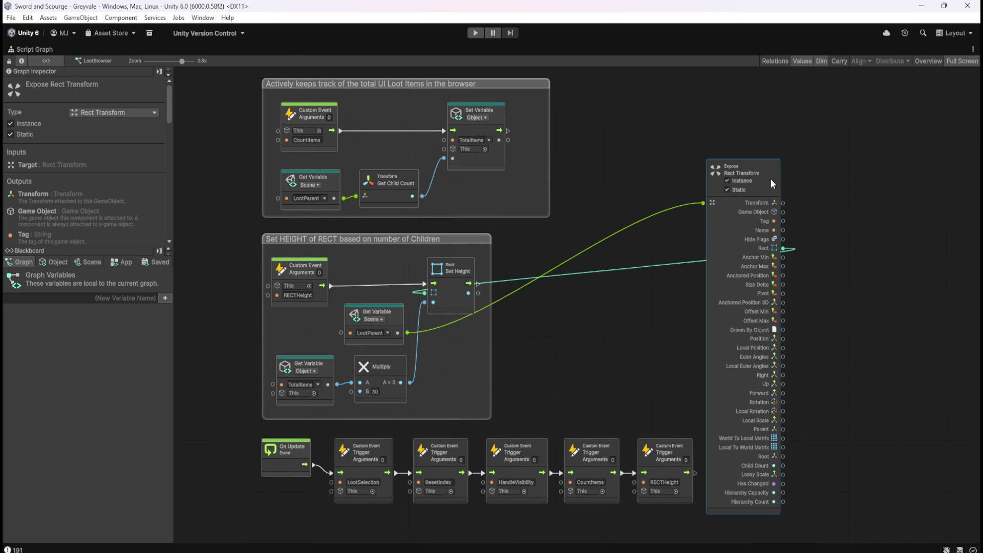
{"action": "scroll", "coordinate": [623, 323], "scroll_direction": "up", "scroll_amount": 1}
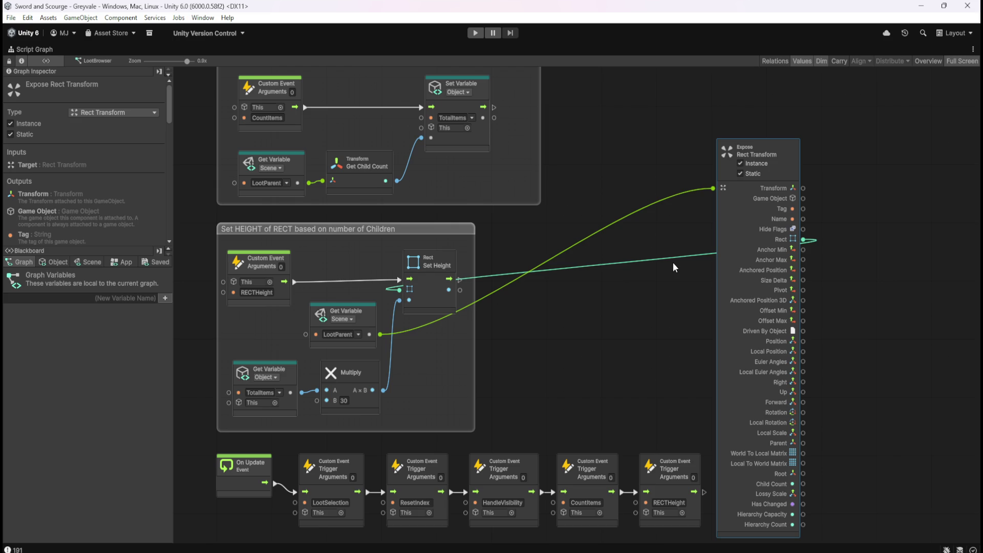
{"action": "key", "text": "Delete"}
Box-select and delete the Set HEIGHT group, then delete the RECTHeight trigger node
{"action": "left_click", "coordinate": [58, 262]}
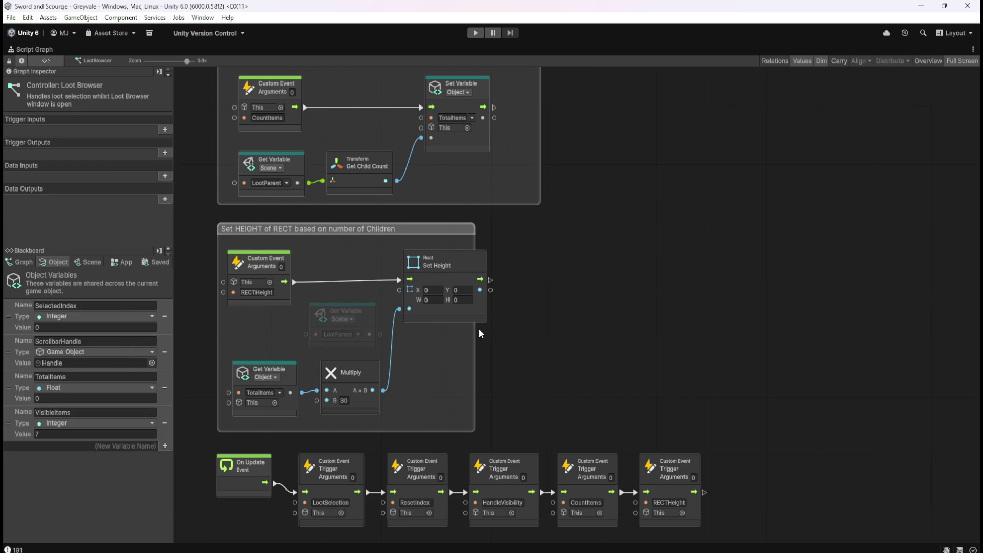
{"action": "mouse_move", "coordinate": [204, 217]}
{"action": "left_mouse_down"}
{"action": "mouse_move", "coordinate": [487, 434]}
{"action": "mouse_move", "coordinate": [522, 428]}
{"action": "mouse_move", "coordinate": [522, 444]}
{"action": "left_mouse_up"}
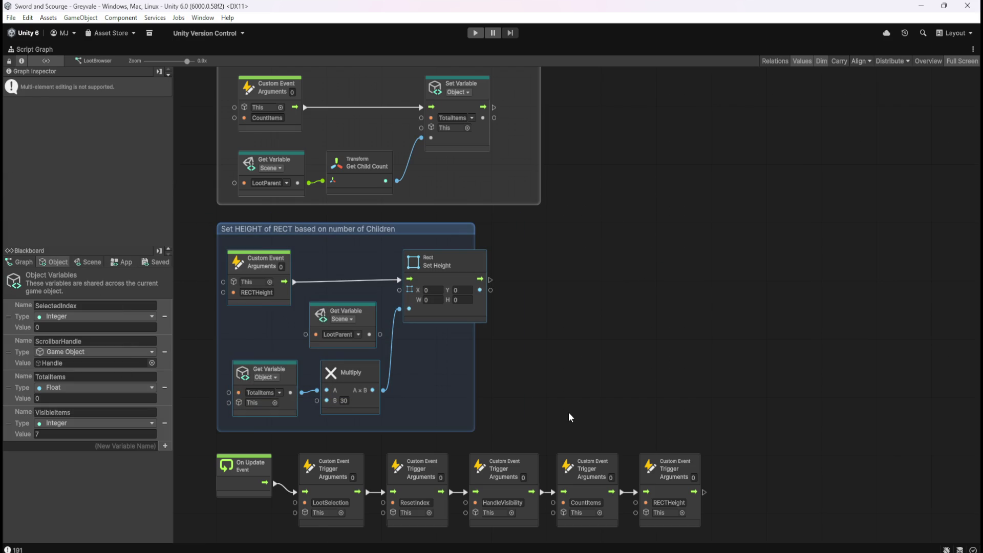
{"action": "key", "text": "Delete"}
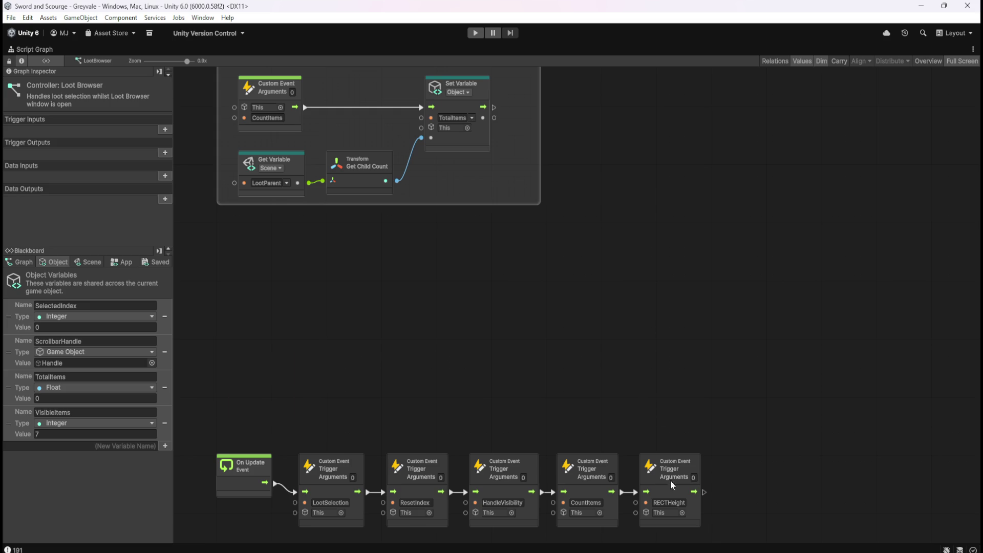
{"action": "left_click", "coordinate": [670, 497]}
{"action": "key", "text": "Delete"}
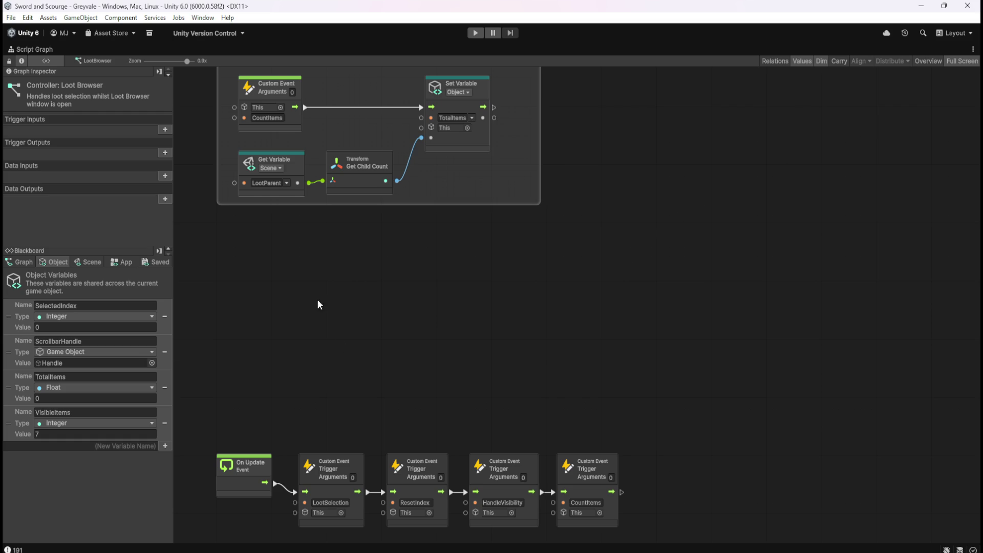
Restore the docked layout and select Viewport, then Content, to check its height of 210
{"action": "key", "text": "shift+space"}
{"action": "left_click", "coordinate": [105, 228]}
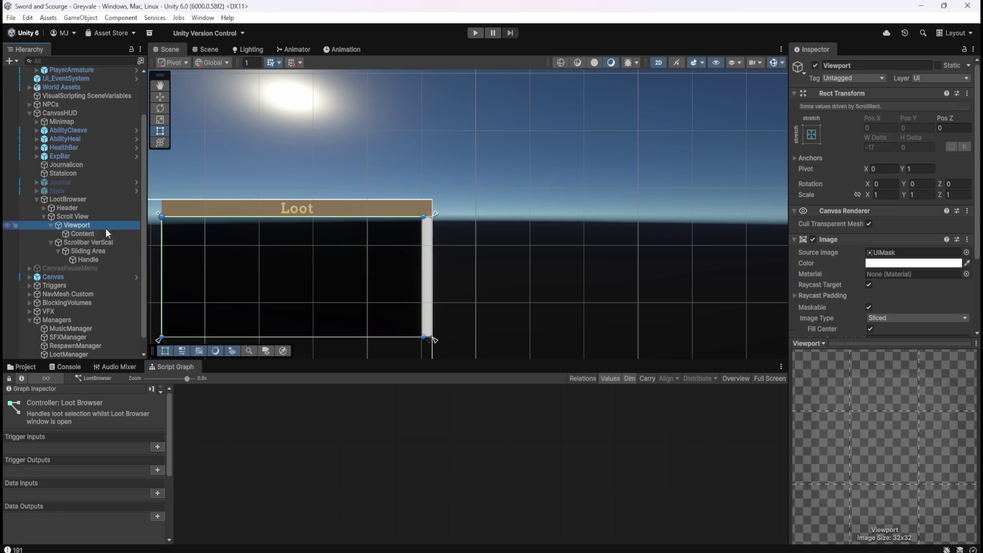
{"action": "left_click", "coordinate": [101, 235]}
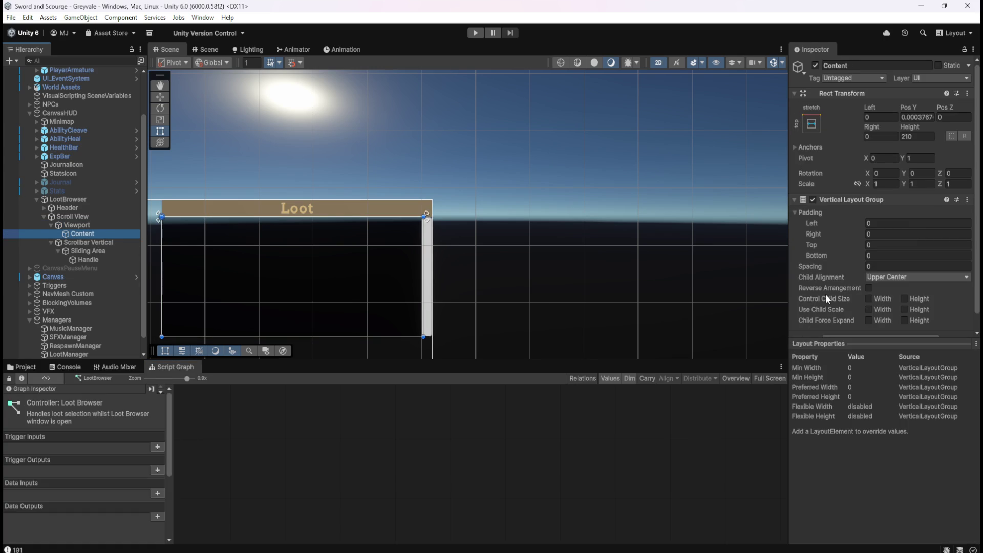
{"action": "scroll", "coordinate": [824, 318], "scroll_direction": "down", "scroll_amount": 2}
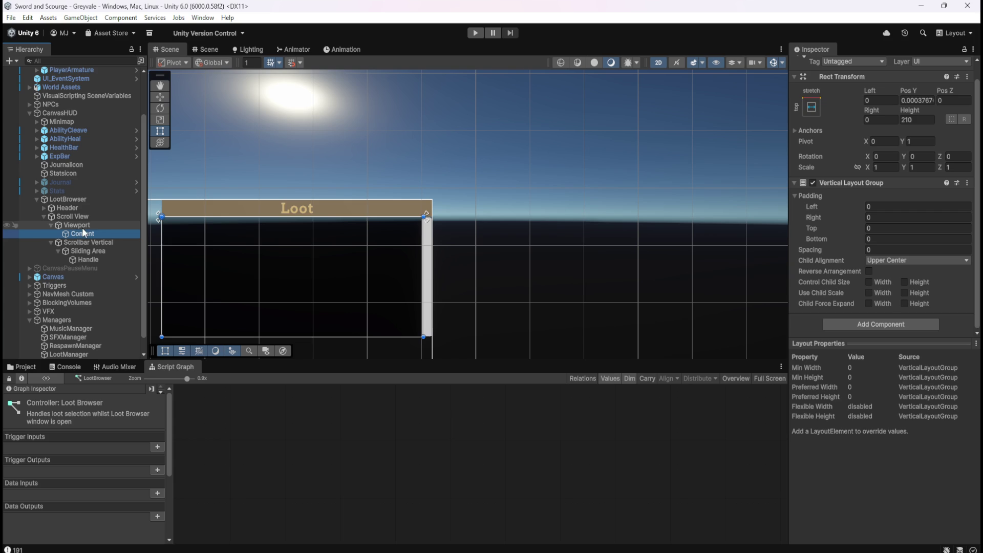
{"action": "left_click", "coordinate": [89, 199]}
{"action": "scroll", "coordinate": [819, 261], "scroll_direction": "down", "scroll_amount": 3}
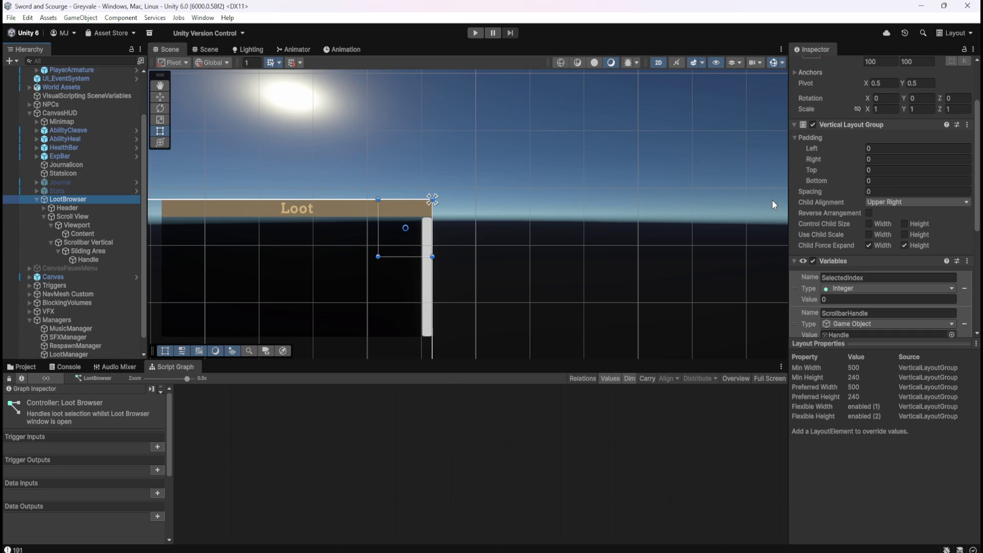
{"action": "left_click", "coordinate": [76, 216]}
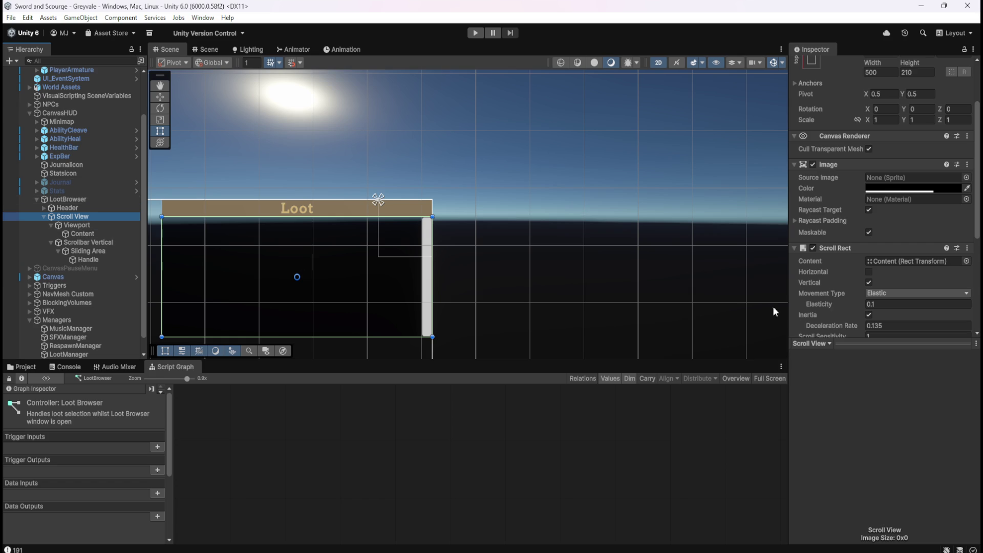
{"action": "scroll", "coordinate": [844, 306], "scroll_direction": "down", "scroll_amount": 8}
{"action": "scroll", "coordinate": [844, 306], "scroll_direction": "up", "scroll_amount": 6}
{"action": "scroll", "coordinate": [845, 306], "scroll_direction": "up", "scroll_amount": 6}
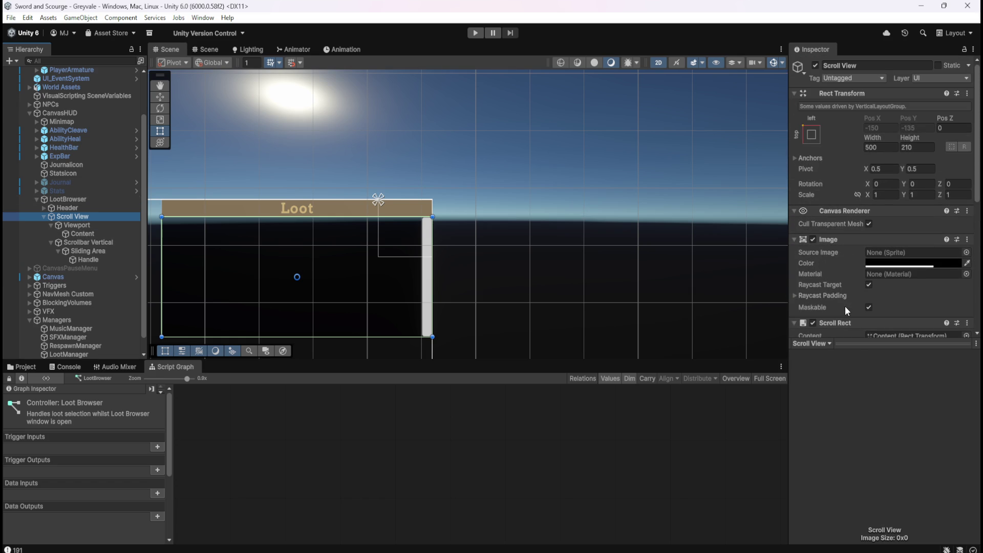
{"action": "left_click", "coordinate": [91, 234]}
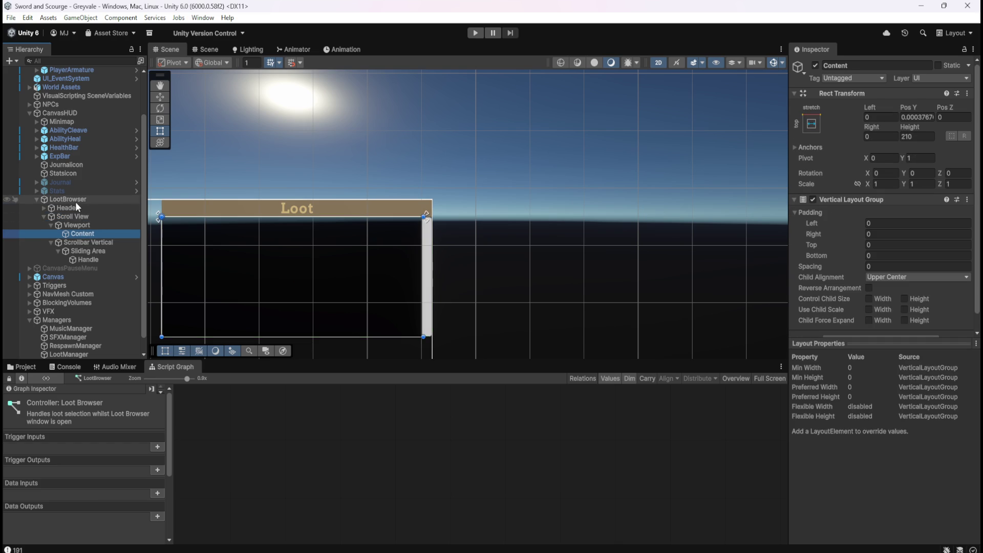
{"action": "left_click", "coordinate": [78, 226]}
{"action": "left_click", "coordinate": [80, 234]}
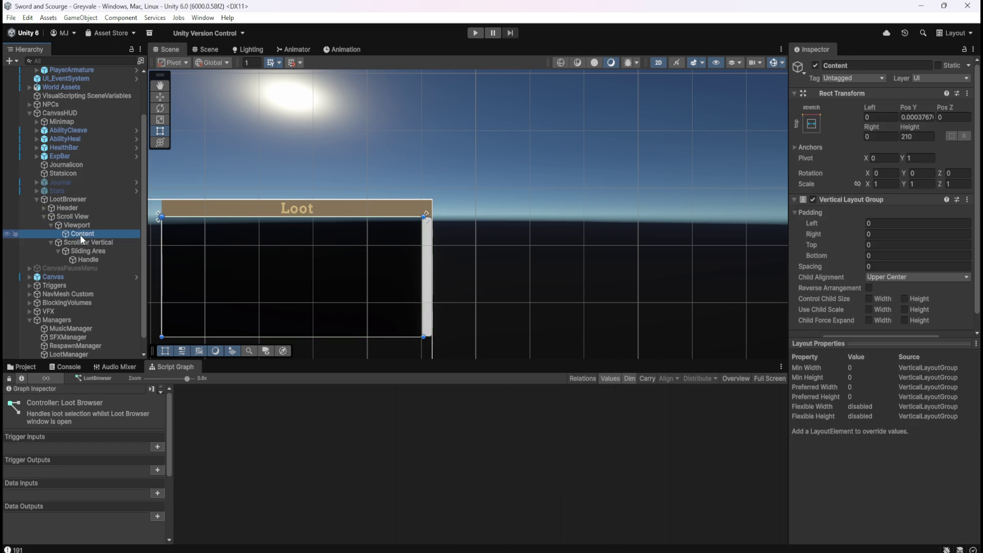
{"action": "left_click", "coordinate": [82, 201]}
{"action": "scroll", "coordinate": [837, 258], "scroll_direction": "down", "scroll_amount": 5}
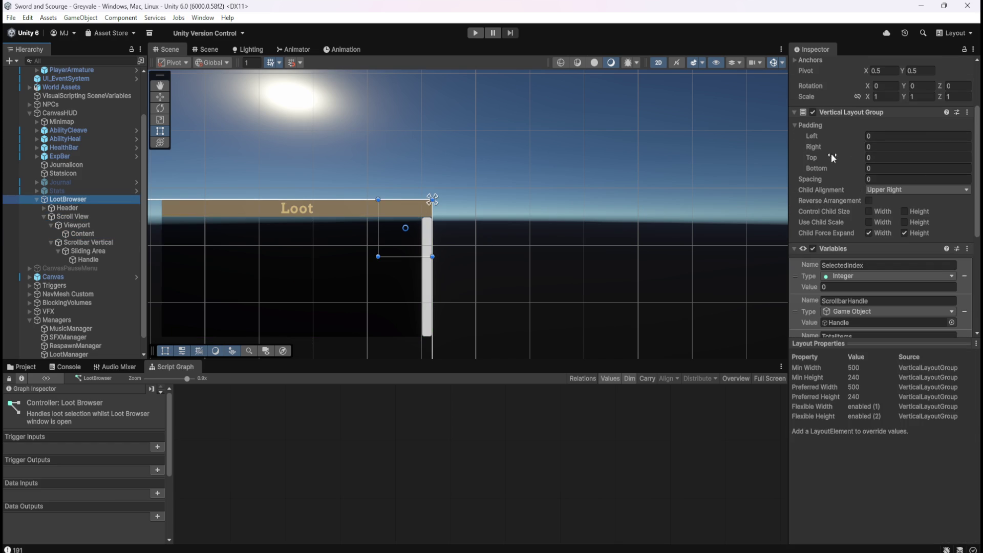
{"action": "left_click", "coordinate": [75, 233]}
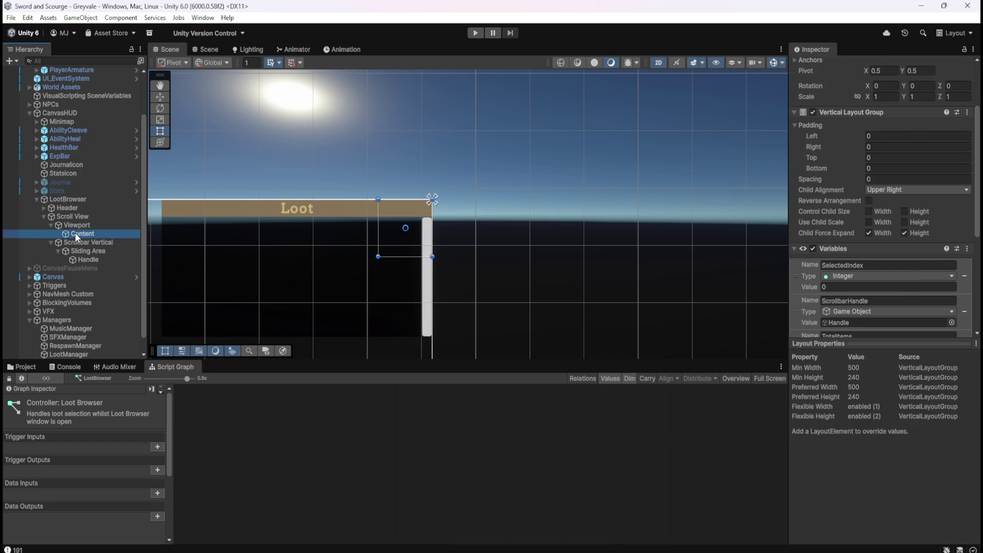
{"action": "left_click", "coordinate": [880, 324]}
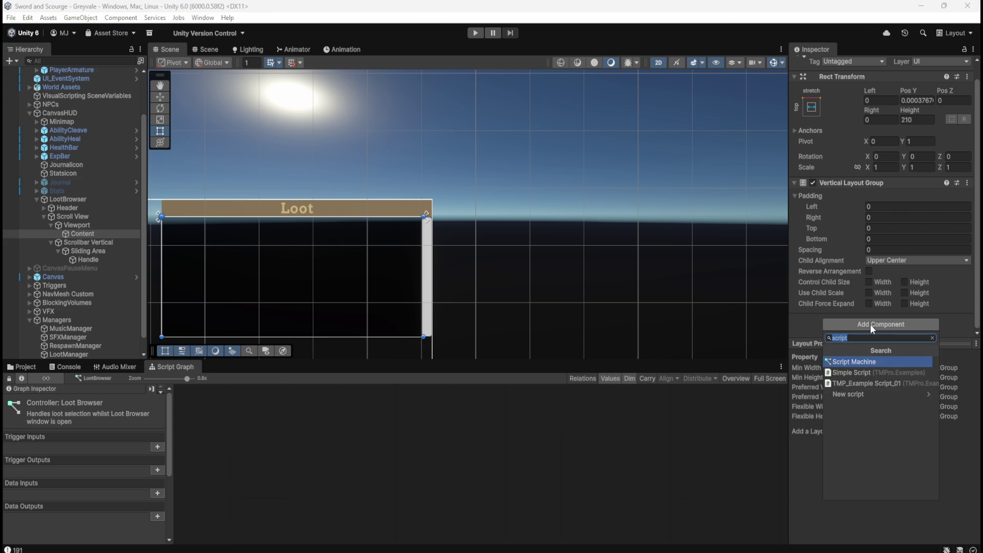
Add a Content Size Fitter through the 'size' search and set Vertical Fit to Preferred Size
{"action": "type", "text": "size"}
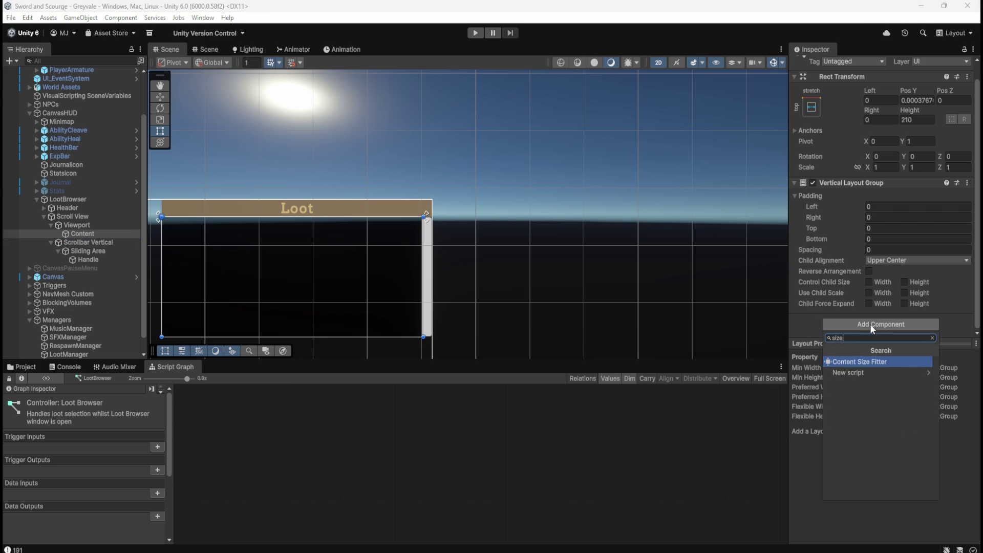
{"action": "key", "text": "Return"}
{"action": "scroll", "coordinate": [863, 317], "scroll_direction": "down", "scroll_amount": 3}
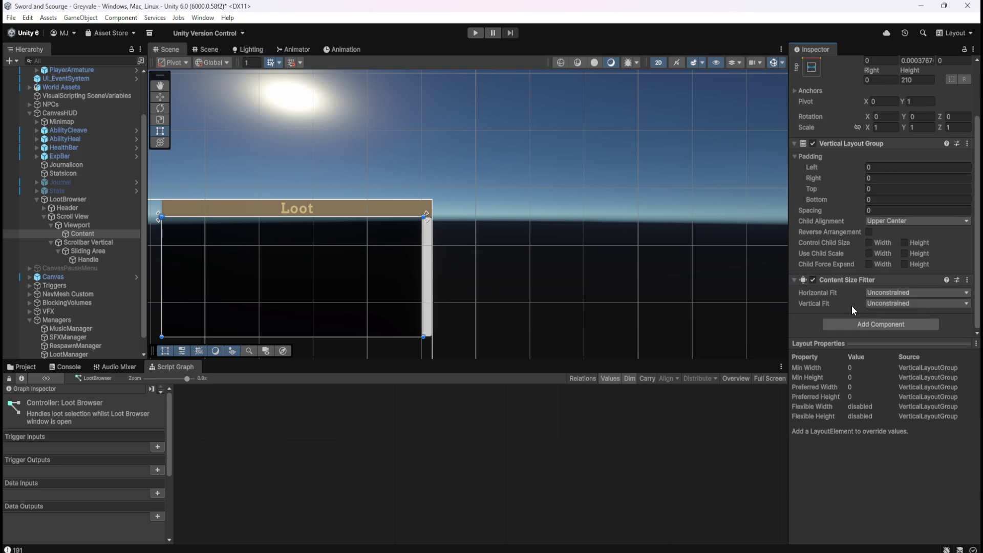
{"action": "left_click", "coordinate": [889, 304]}
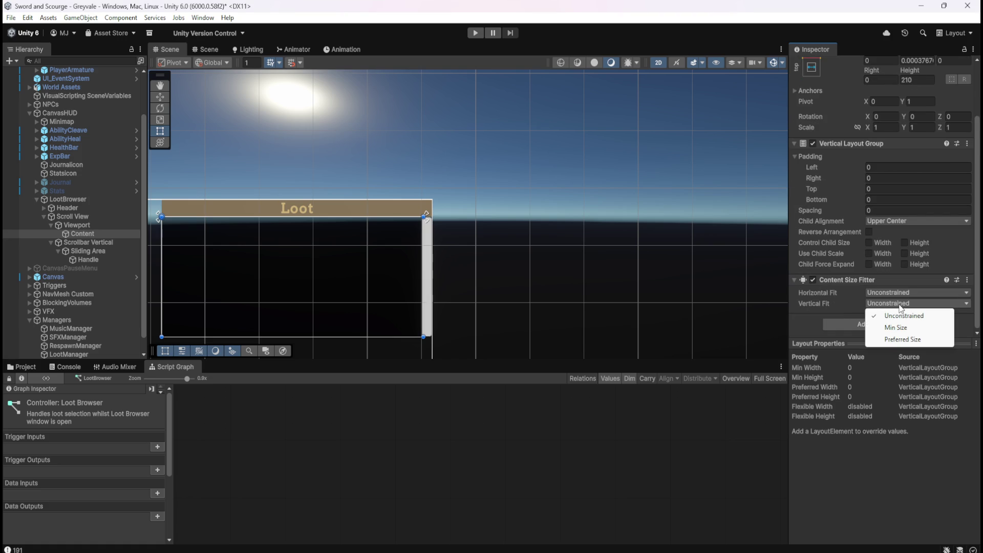
{"action": "left_click", "coordinate": [903, 339]}
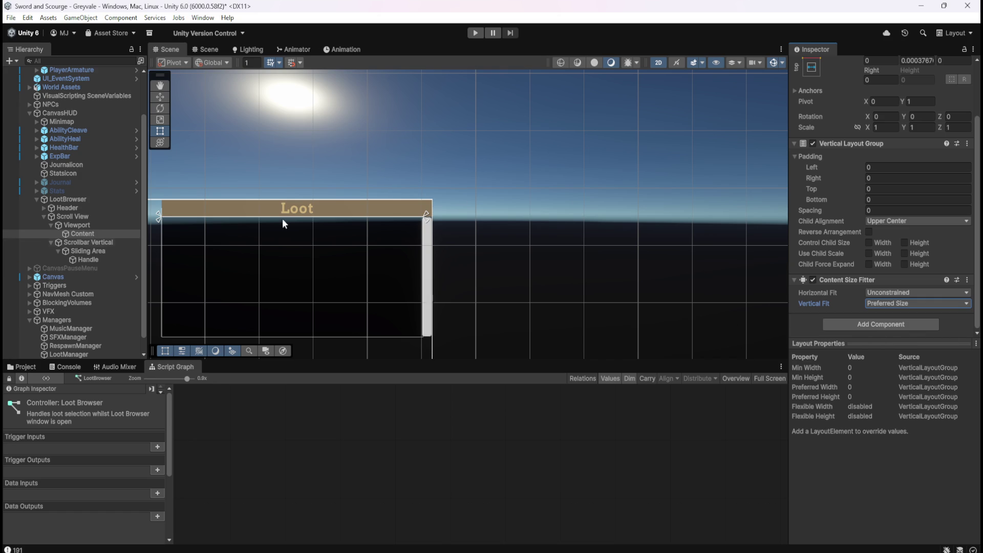
Scroll through the Inspector and reselect Viewport, then Content, in the Hierarchy
{"action": "scroll", "coordinate": [874, 212], "scroll_direction": "up", "scroll_amount": 3}
{"action": "scroll", "coordinate": [844, 265], "scroll_direction": "down", "scroll_amount": 3}
{"action": "scroll", "coordinate": [854, 306], "scroll_direction": "up", "scroll_amount": 3}
{"action": "scroll", "coordinate": [854, 299], "scroll_direction": "down", "scroll_amount": 1}
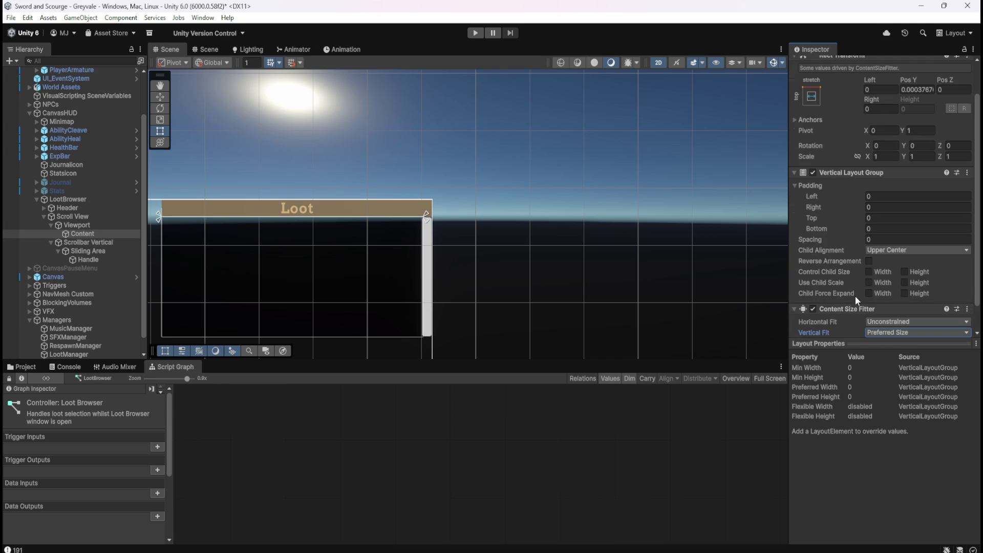
{"action": "scroll", "coordinate": [855, 289], "scroll_direction": "down", "scroll_amount": 1}
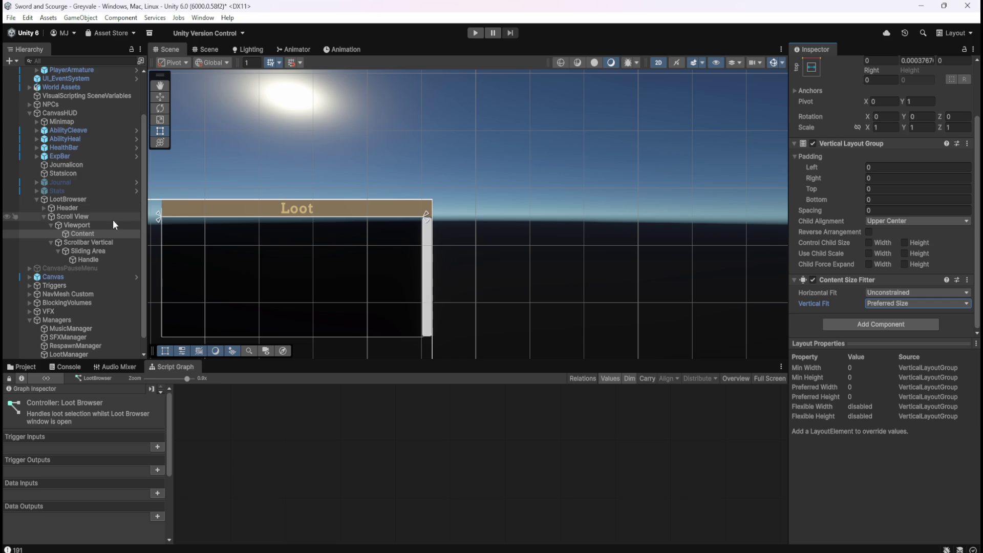
{"action": "left_click", "coordinate": [91, 226]}
{"action": "left_click", "coordinate": [89, 234]}
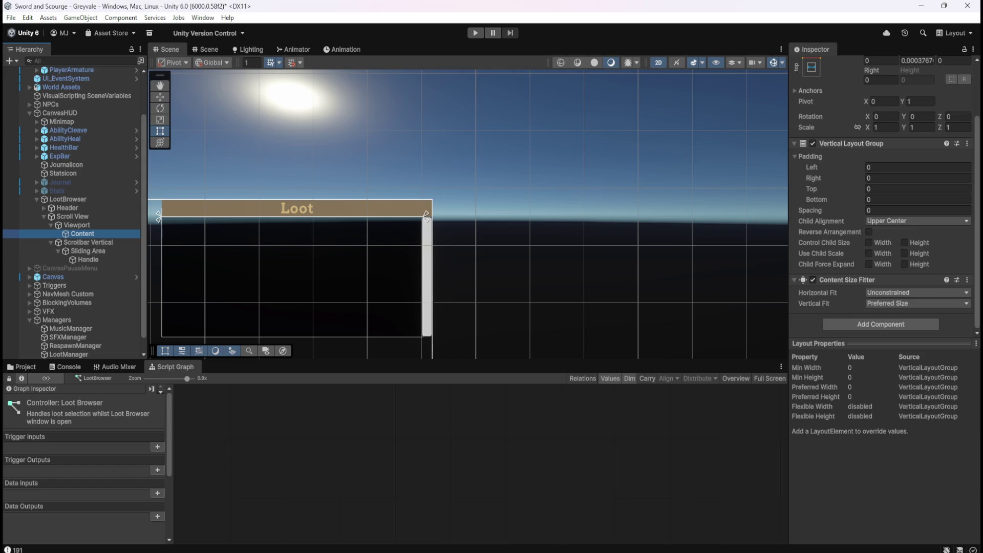
Bring the floating Game view back, enter Play mode and run the hero across the bridge into the village
{"action": "left_click_drag", "start_coordinate": [982, 202], "coordinate": [600, 215]}
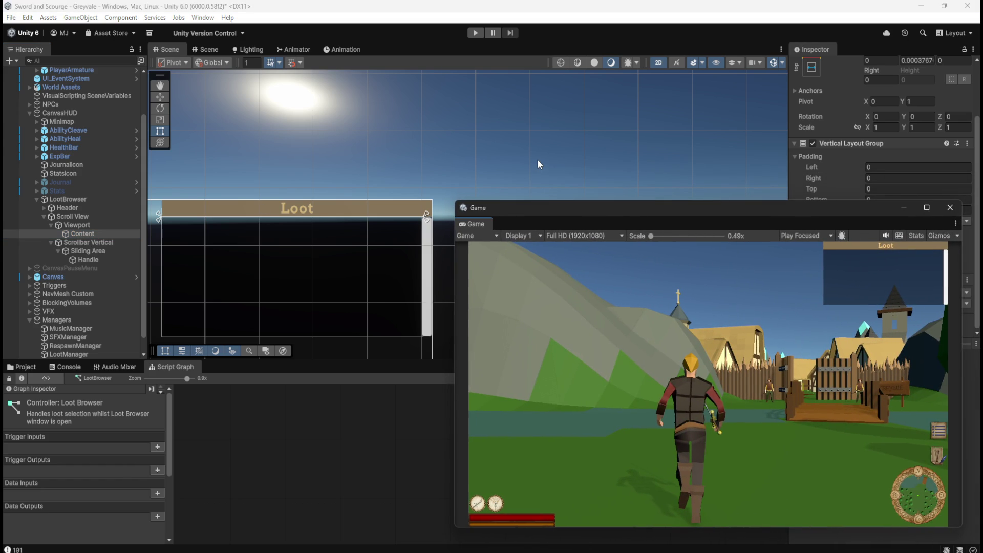
{"action": "left_click", "coordinate": [474, 33]}
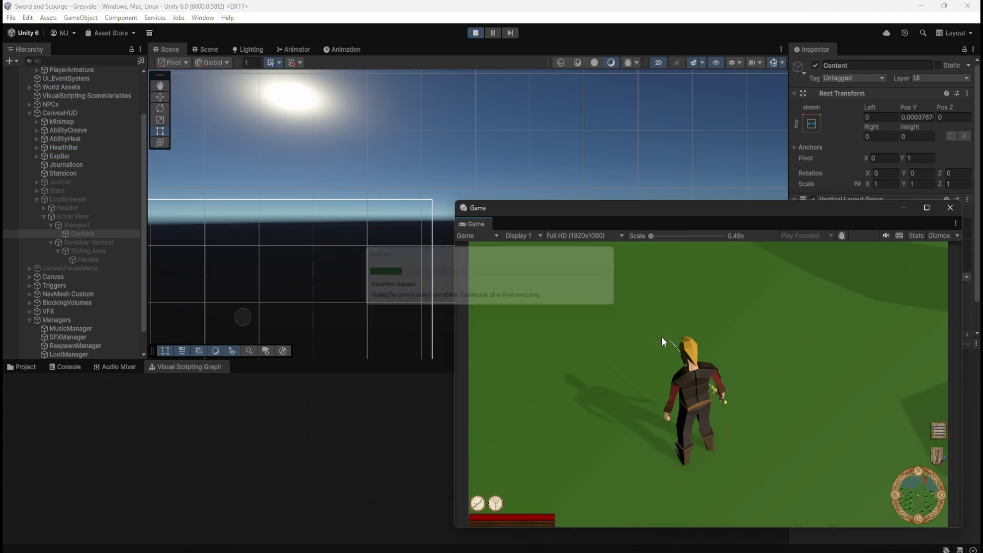
{"action": "key", "text": "w"}
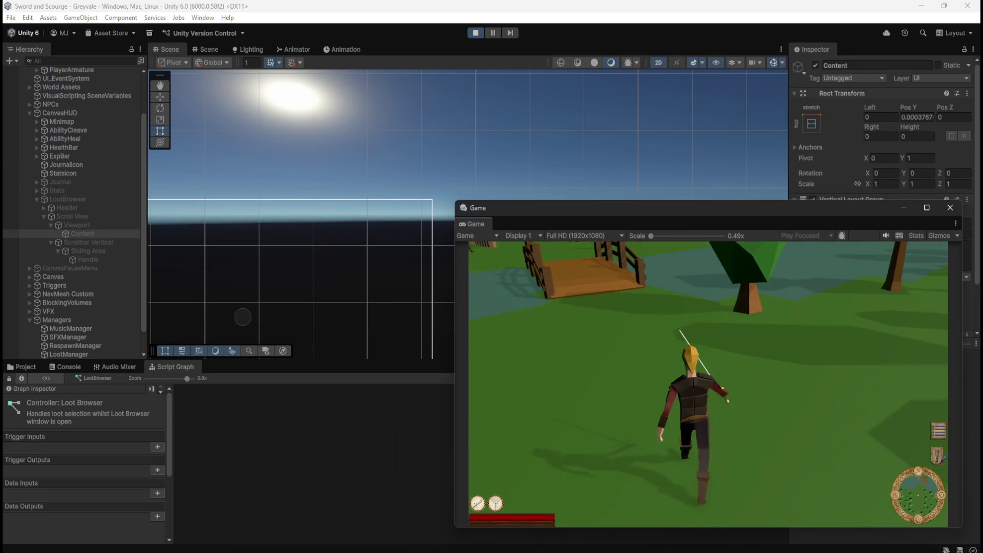
{"action": "key", "text": "w"}
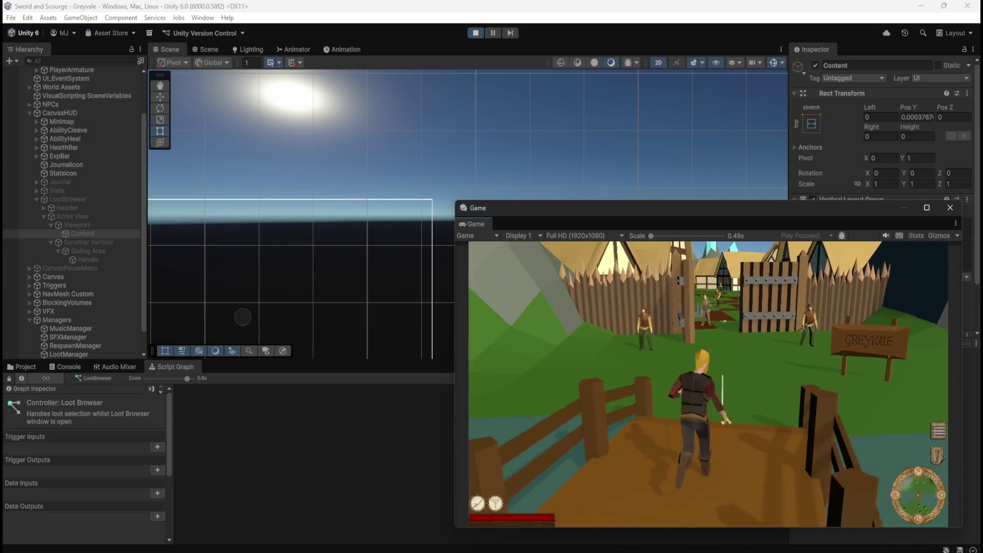
{"action": "key", "text": "w"}
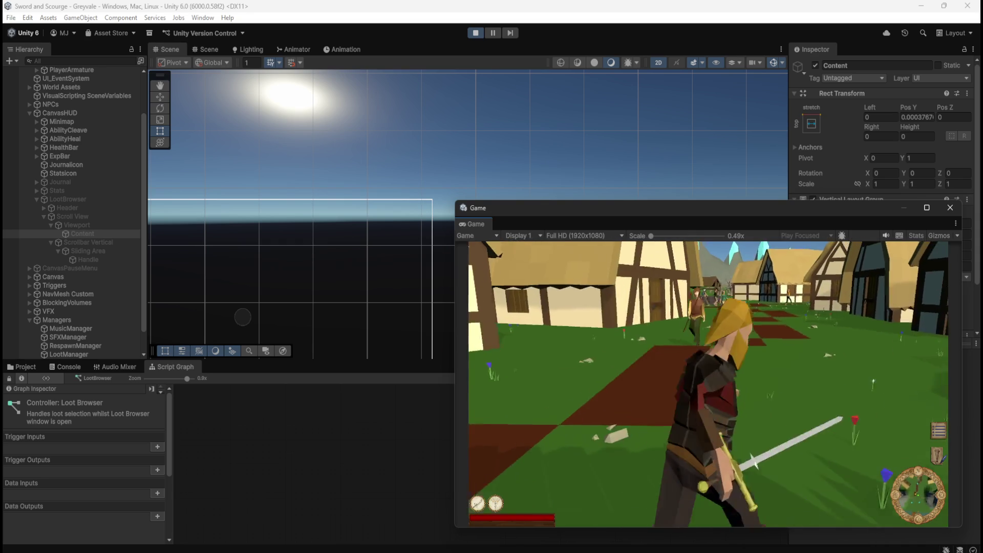
{"action": "key", "text": "w"}
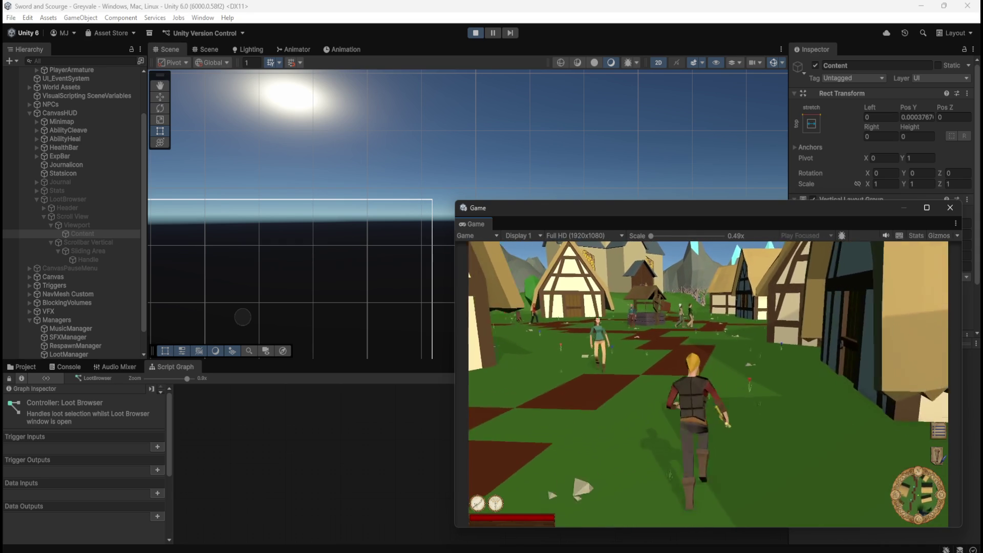
Run the hero past the trees and through the graveyard gate toward the skeletons
{"action": "key", "text": "w"}
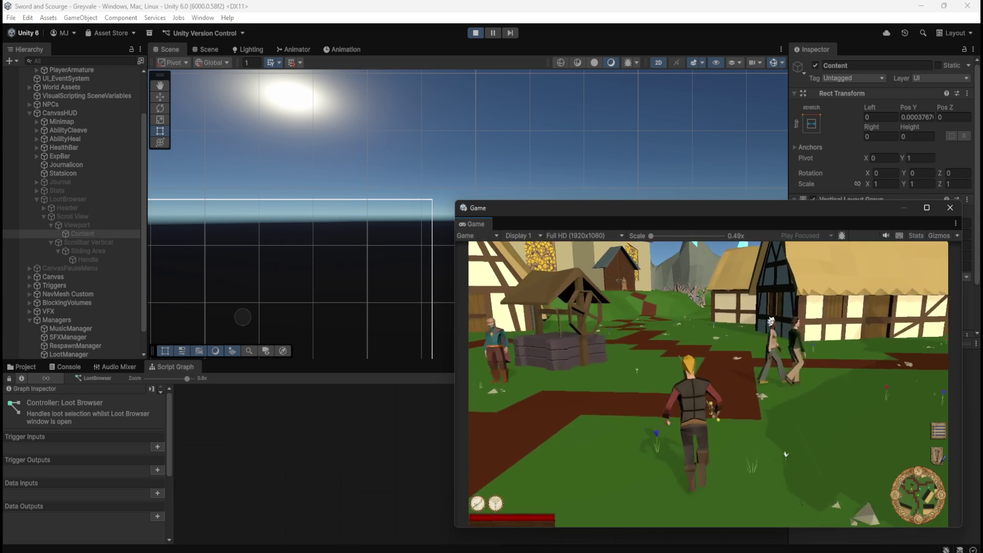
{"action": "key", "text": "w"}
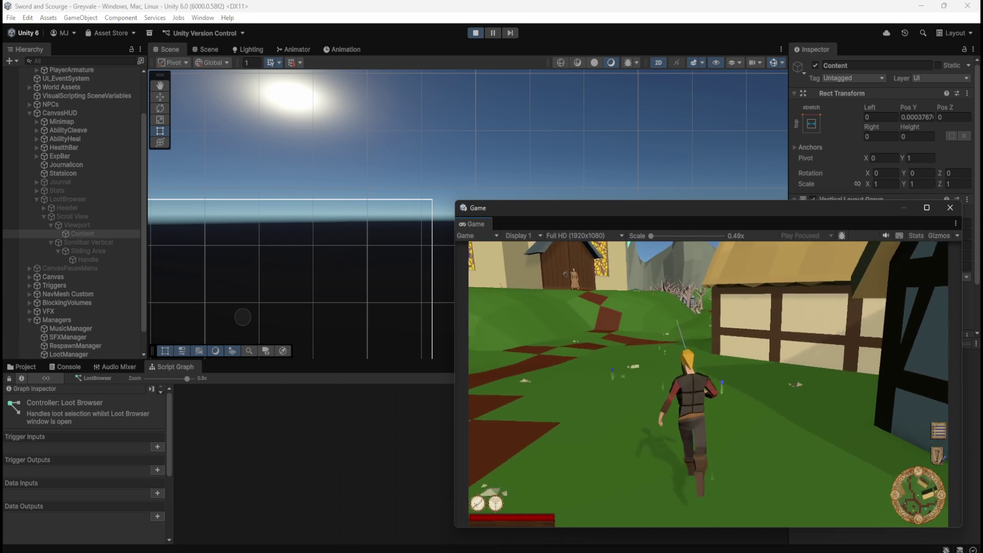
{"action": "key", "text": "w"}
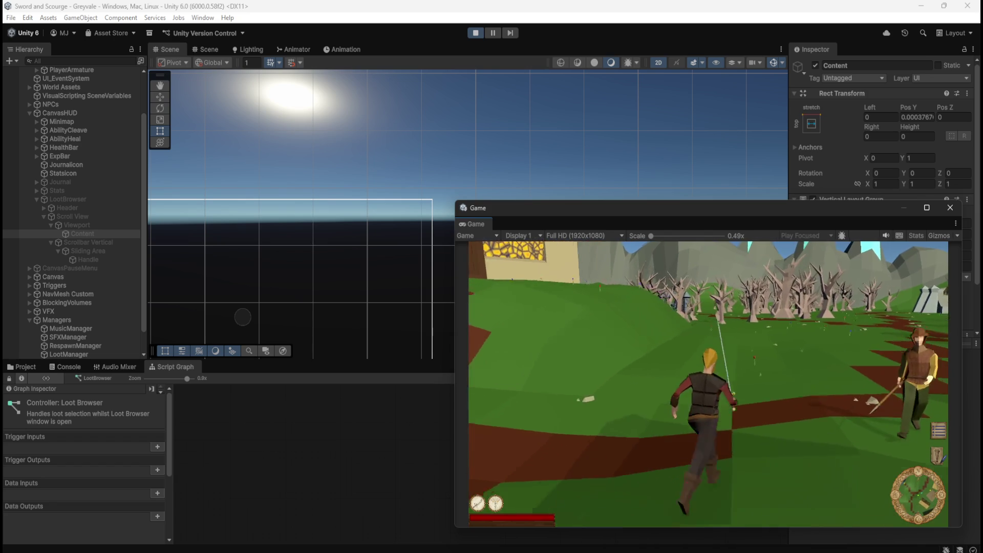
{"action": "key", "text": "w"}
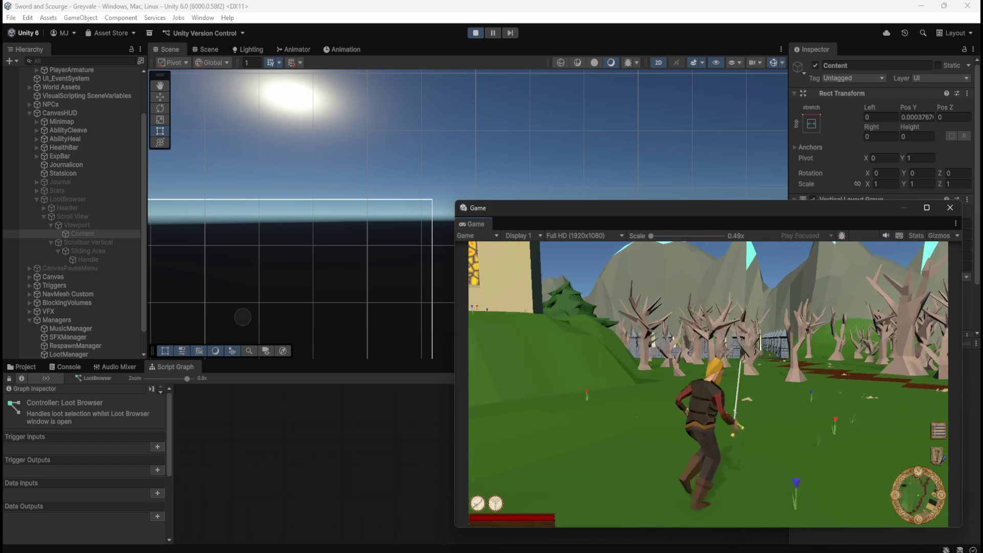
{"action": "key", "text": "w"}
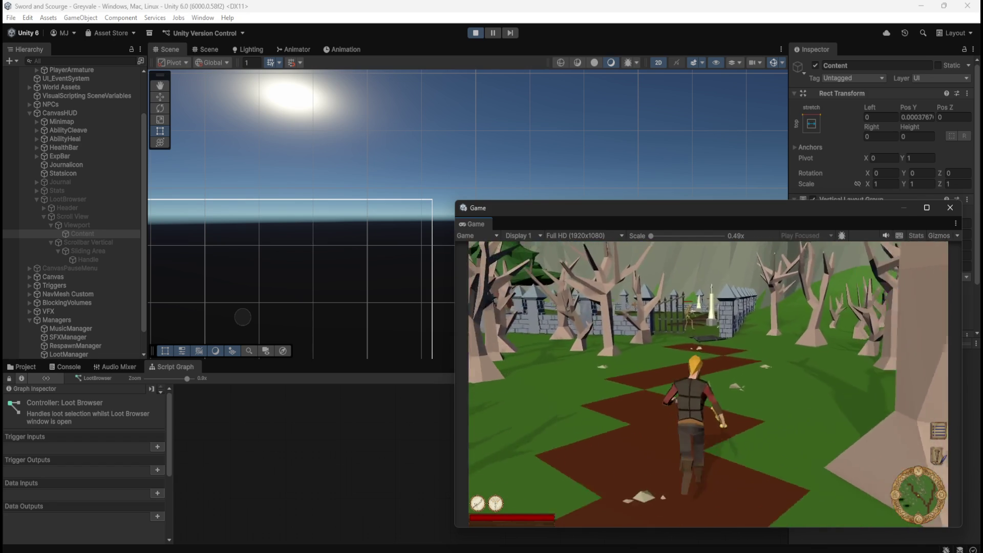
{"action": "key", "text": "w"}
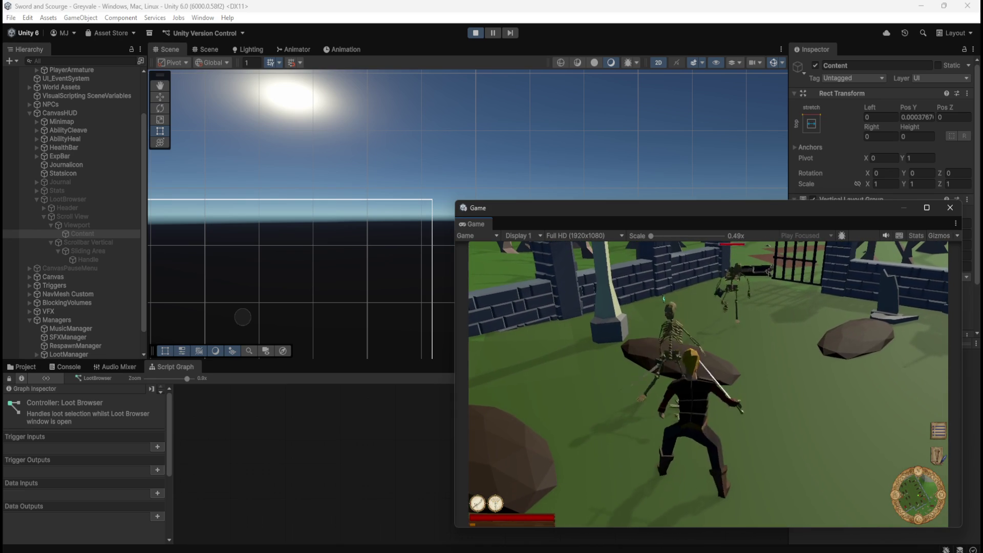
Kill graveyard skeletons to add Bones, Emerald and Topaz loot entries, then pause with Escape
{"action": "key", "text": "w"}
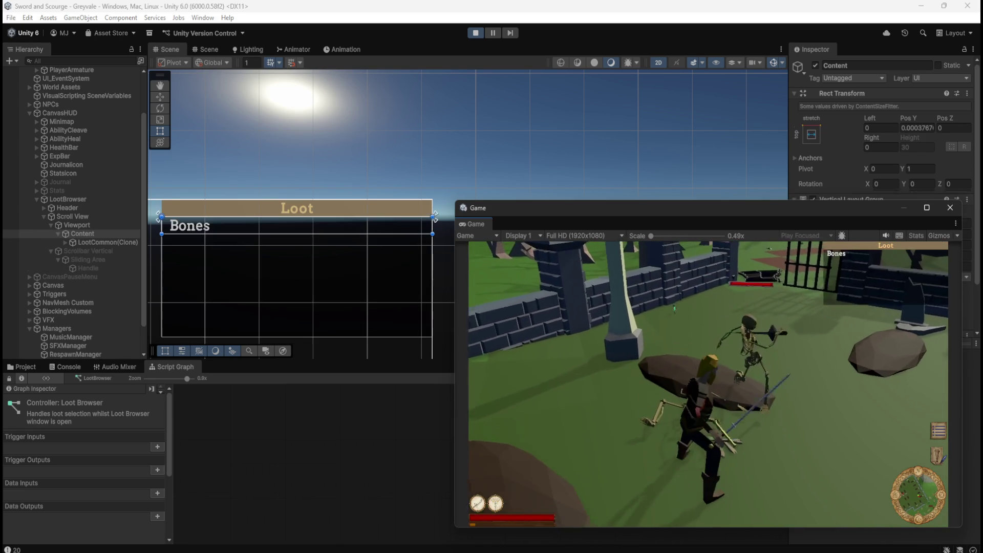
{"action": "left_click", "coordinate": [675, 309]}
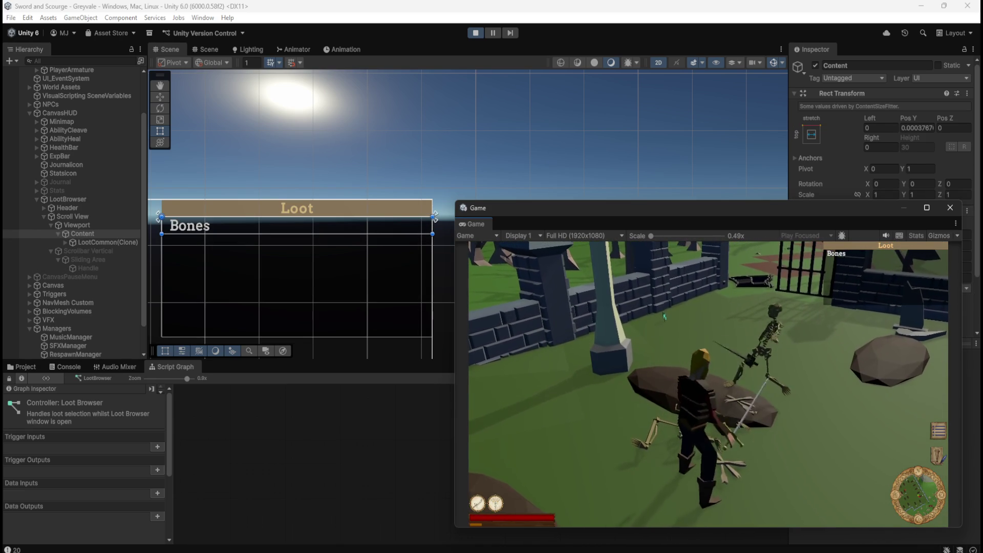
{"action": "left_click", "coordinate": [664, 316]}
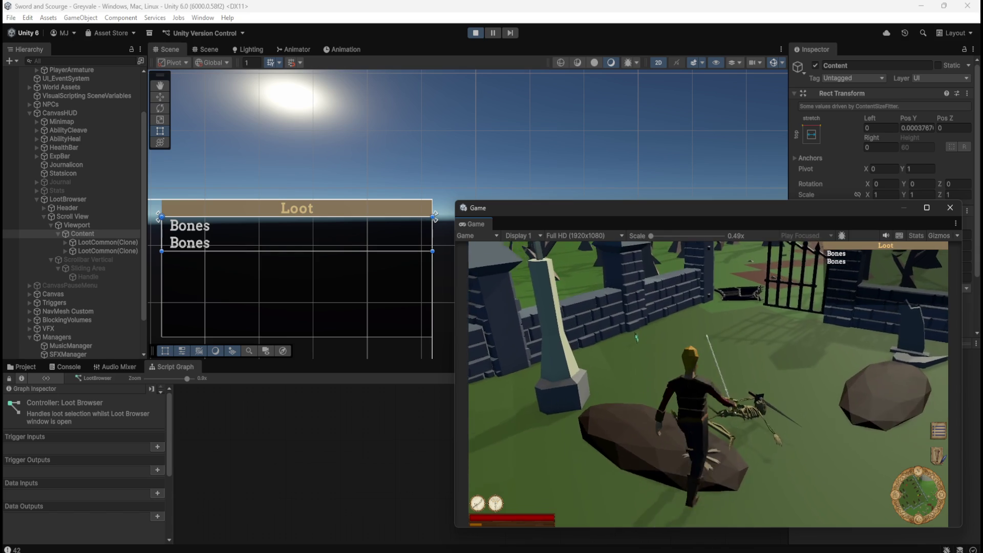
{"action": "left_click", "coordinate": [636, 337]}
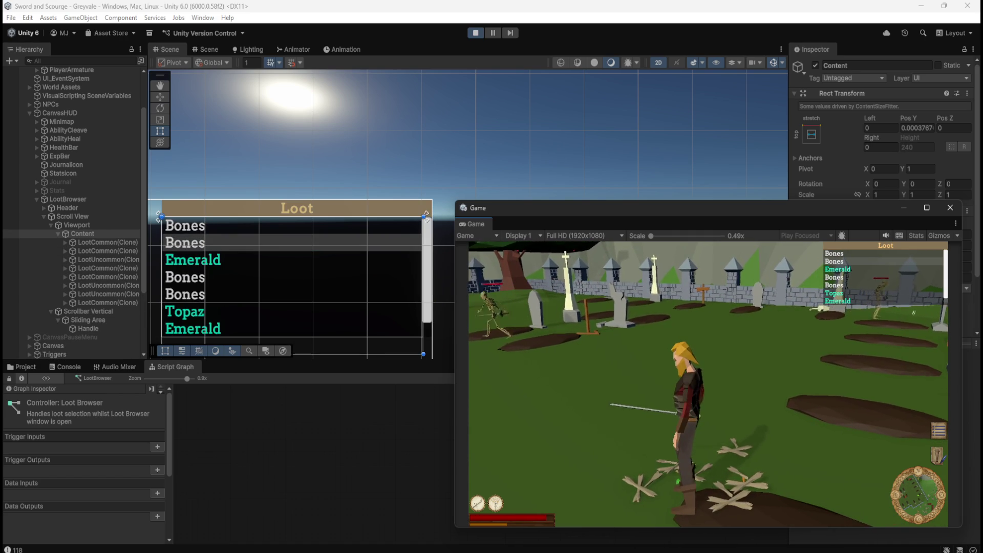
{"action": "key", "text": "Escape"}
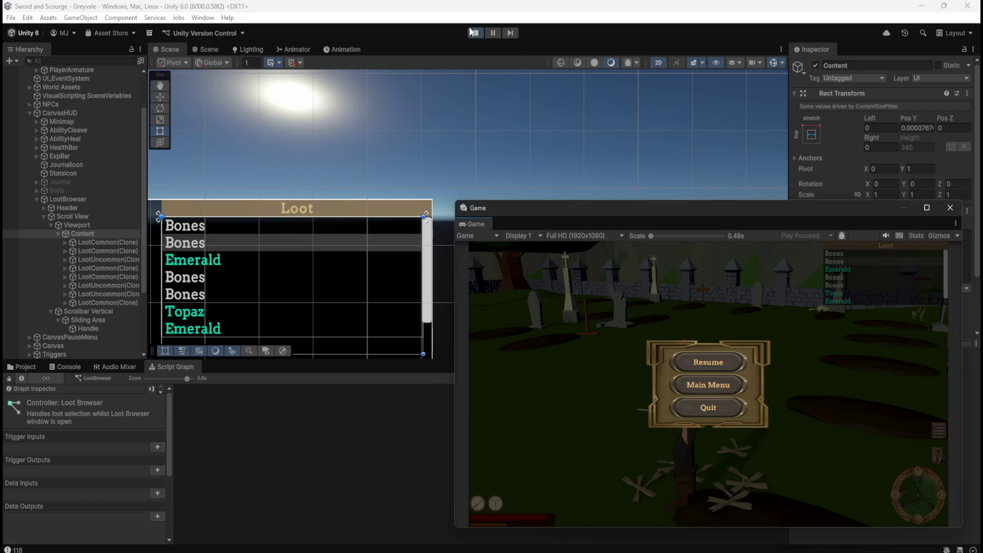
Stop Play mode, maximize the LootBrowser Script Graph and move the five bottom event nodes up
{"action": "left_click", "coordinate": [472, 32]}
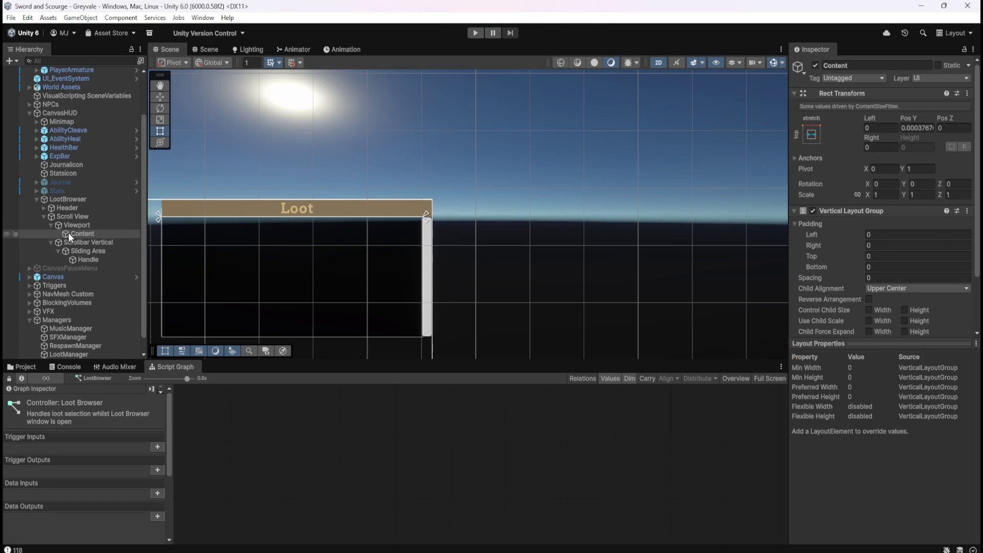
{"action": "left_click", "coordinate": [82, 199]}
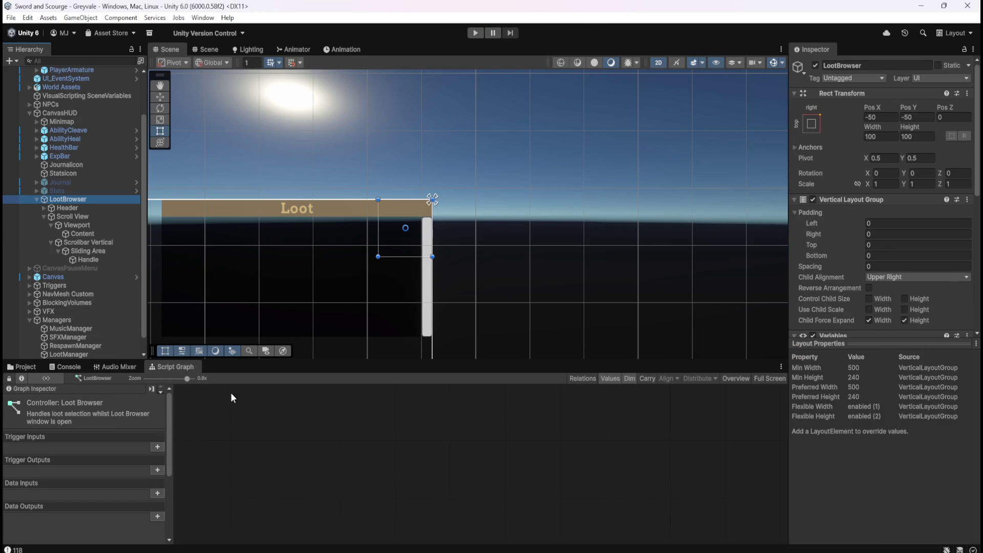
{"action": "key", "text": "shift+space"}
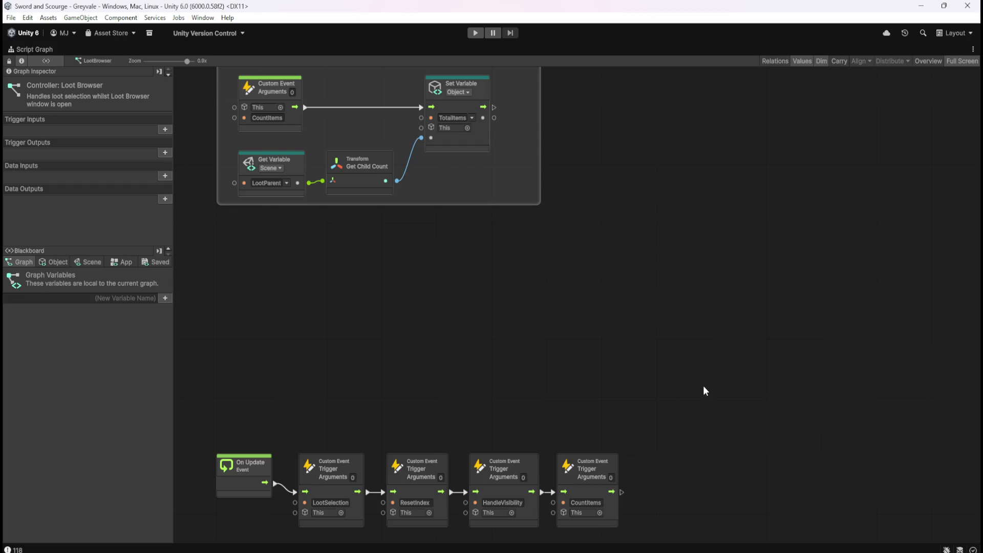
{"action": "left_click_drag", "start_coordinate": [299, 346], "coordinate": [755, 502]}
{"action": "left_click_drag", "start_coordinate": [652, 483], "coordinate": [649, 307]}
{"action": "left_click", "coordinate": [774, 165]}
Delete the HIDES Scrollbar Handle group and the HandleVisibility trigger node
{"action": "scroll", "coordinate": [774, 165], "scroll_direction": "up", "scroll_amount": 6}
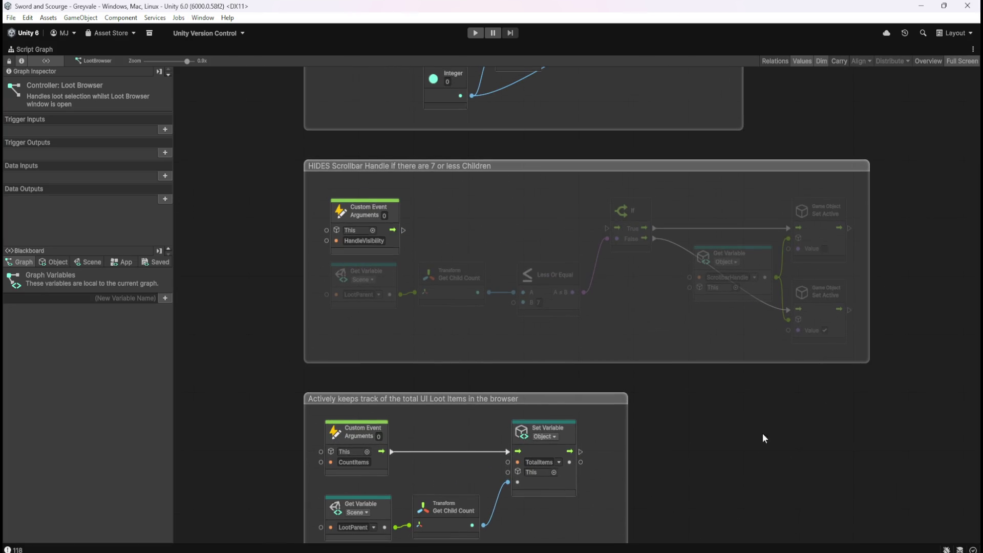
{"action": "mouse_move", "coordinate": [288, 146]}
{"action": "left_mouse_down"}
{"action": "mouse_move", "coordinate": [732, 241]}
{"action": "mouse_move", "coordinate": [890, 351]}
{"action": "mouse_move", "coordinate": [890, 370]}
{"action": "left_mouse_up"}
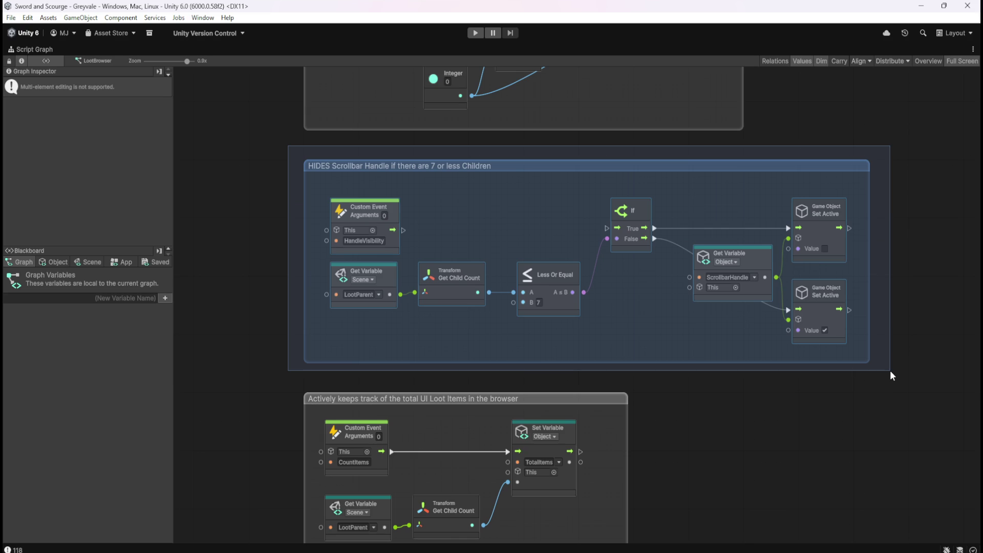
{"action": "left_click", "coordinate": [305, 172]}
{"action": "mouse_move", "coordinate": [292, 152]}
{"action": "left_mouse_down"}
{"action": "mouse_move", "coordinate": [876, 306]}
{"action": "mouse_move", "coordinate": [894, 372]}
{"action": "left_mouse_up"}
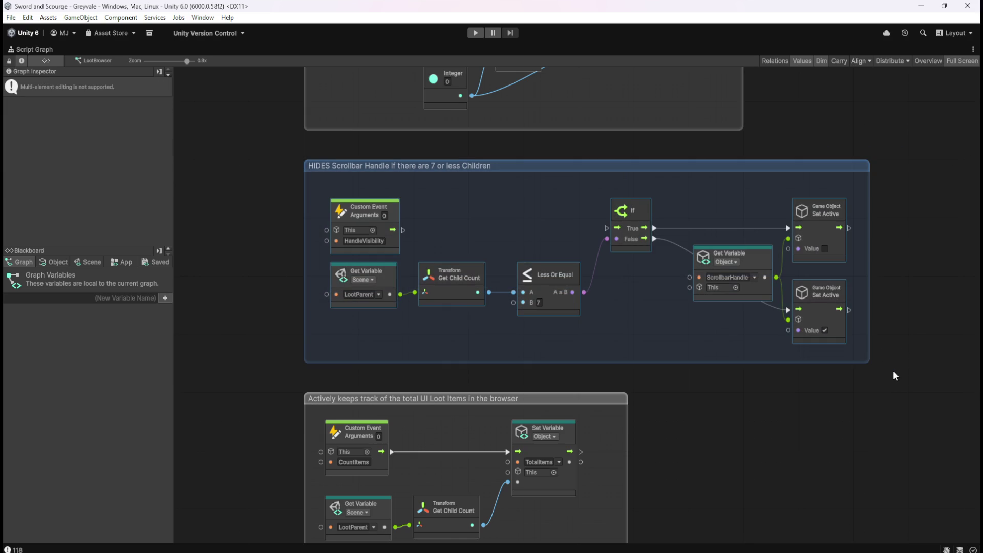
{"action": "key", "text": "Delete"}
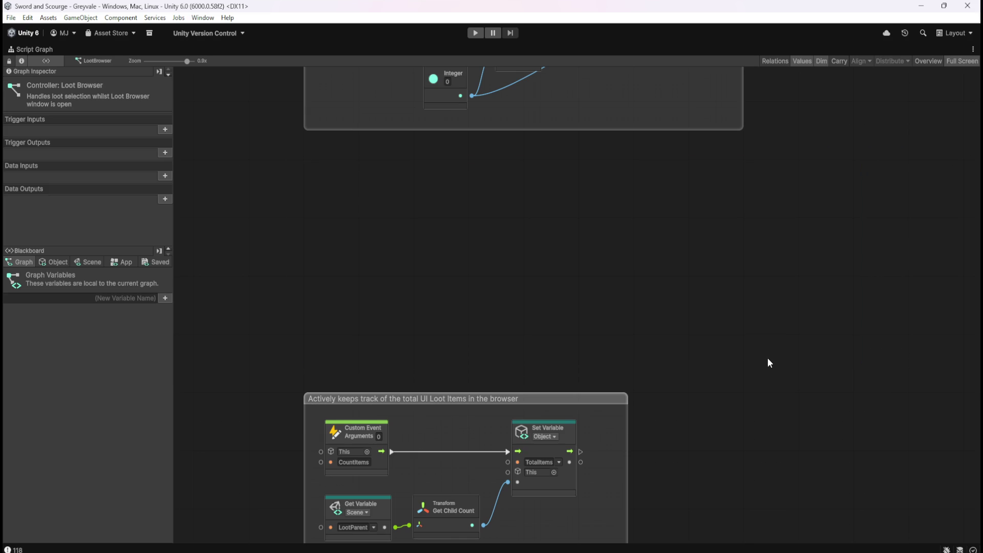
{"action": "left_click_drag", "start_coordinate": [767, 357], "coordinate": [721, 158]}
{"action": "left_click", "coordinate": [573, 443]}
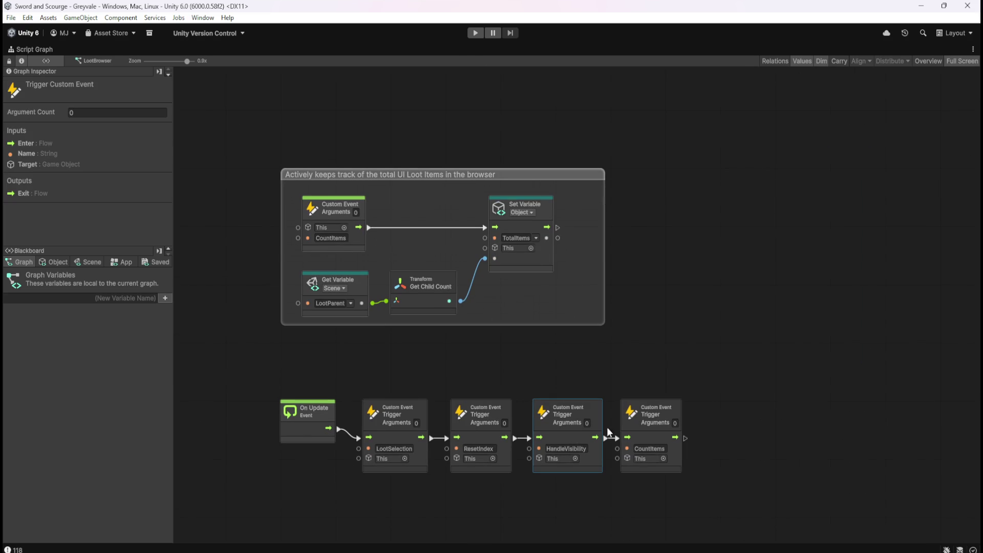
{"action": "key", "text": "Delete"}
{"action": "scroll", "coordinate": [505, 463], "scroll_direction": "up", "scroll_amount": 1}
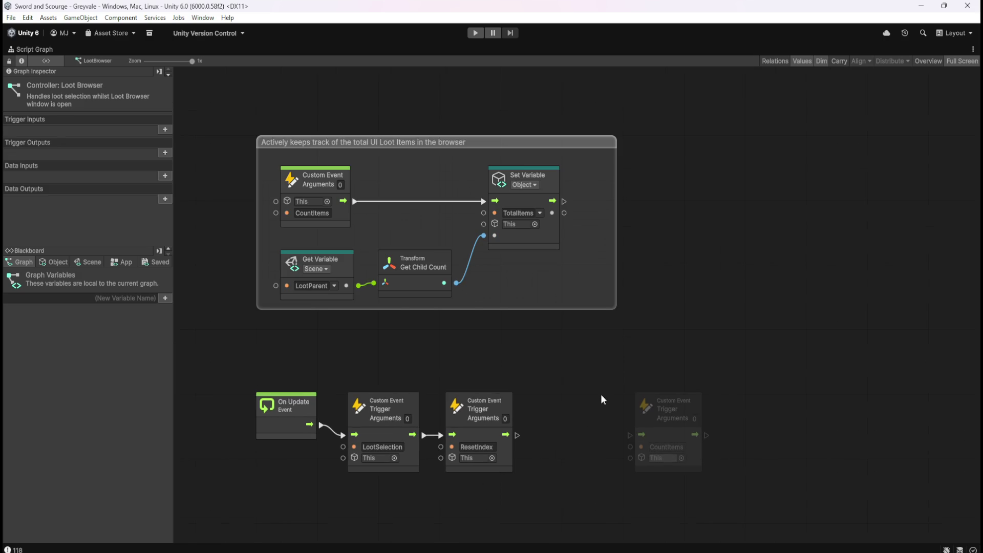
Place the CountItems trigger beside ResetIndex and move the item-counting group up
{"action": "left_click", "coordinate": [678, 436]}
{"action": "left_click_drag", "start_coordinate": [679, 436], "coordinate": [578, 442]}
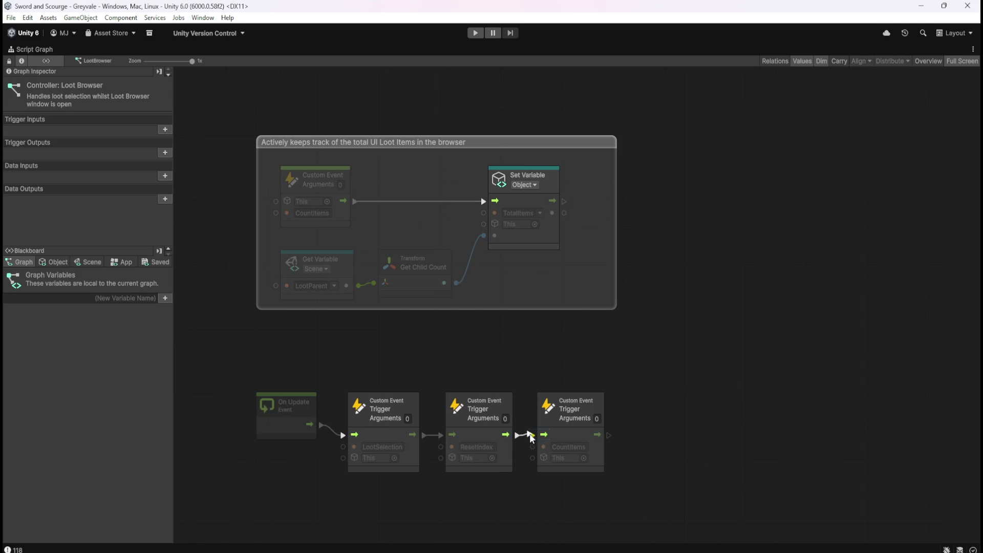
{"action": "mouse_move", "coordinate": [747, 346]}
{"action": "left_mouse_down"}
{"action": "mouse_move", "coordinate": [725, 232]}
{"action": "mouse_move", "coordinate": [696, 190]}
{"action": "left_mouse_up"}
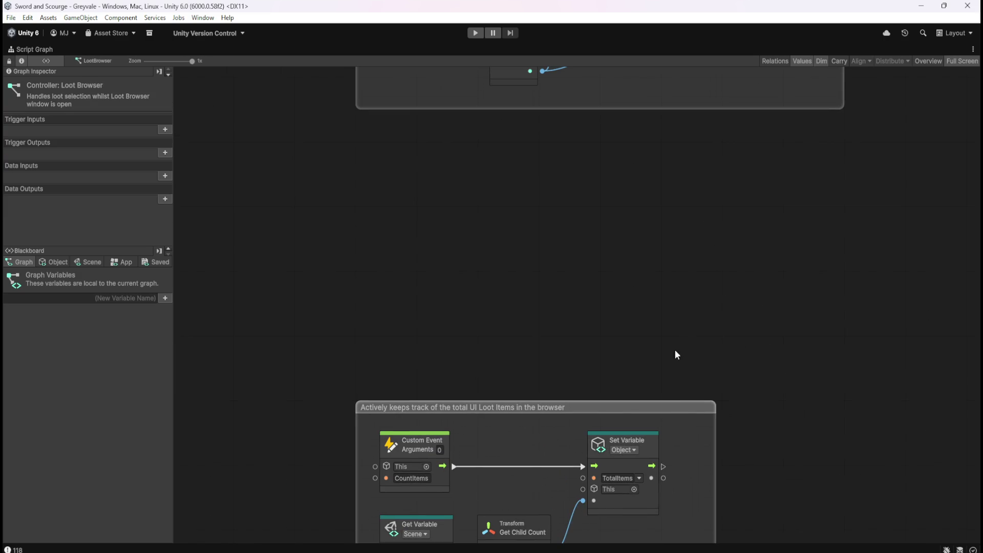
{"action": "left_click", "coordinate": [665, 409]}
{"action": "left_click_drag", "start_coordinate": [672, 407], "coordinate": [673, 152]}
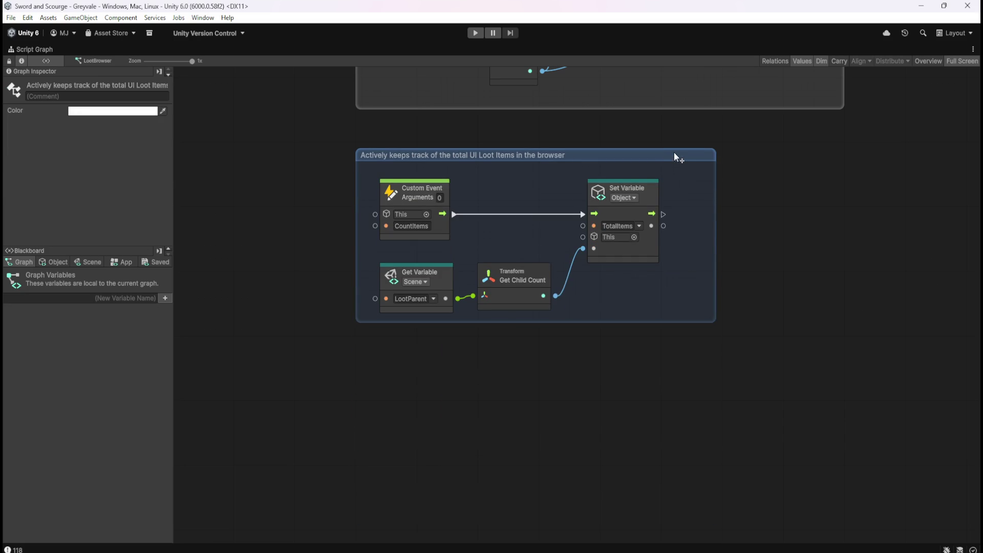
Move the four bottom event nodes up under the group and restore the docked layout with Shift+Space
{"action": "left_click", "coordinate": [735, 444]}
{"action": "scroll", "coordinate": [361, 337], "scroll_direction": "down", "scroll_amount": 5}
{"action": "mouse_move", "coordinate": [302, 330]}
{"action": "left_mouse_down"}
{"action": "mouse_move", "coordinate": [723, 527]}
{"action": "mouse_move", "coordinate": [714, 317]}
{"action": "left_mouse_up"}
{"action": "scroll", "coordinate": [727, 213], "scroll_direction": "up", "scroll_amount": 4}
{"action": "left_click_drag", "start_coordinate": [337, 286], "coordinate": [856, 500]}
{"action": "scroll", "coordinate": [639, 281], "scroll_direction": "up", "scroll_amount": 2}
{"action": "left_click_drag", "start_coordinate": [441, 475], "coordinate": [447, 225]}
{"action": "left_click", "coordinate": [777, 169]}
{"action": "left_click_drag", "start_coordinate": [777, 169], "coordinate": [643, 369]}
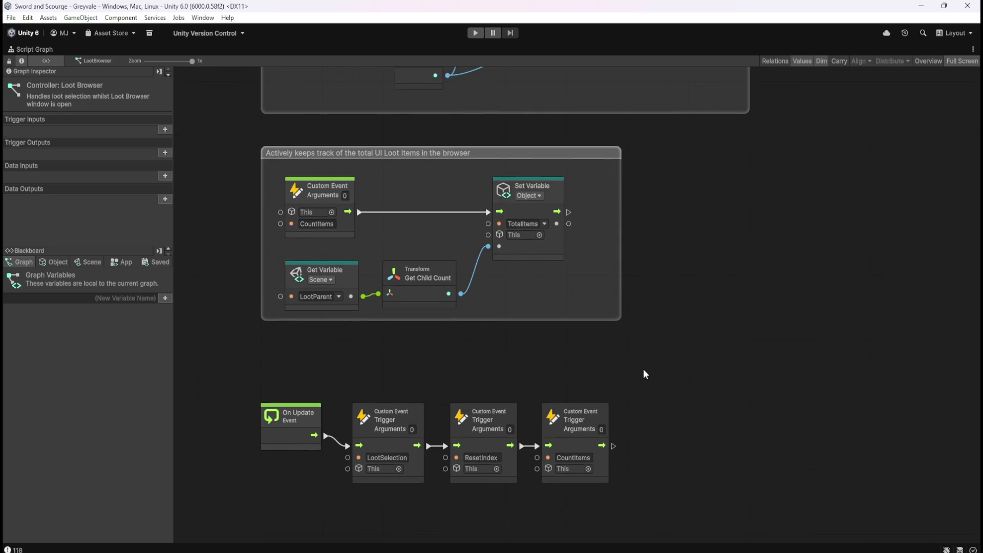
{"action": "scroll", "coordinate": [711, 371], "scroll_direction": "up", "scroll_amount": 3}
{"action": "scroll", "coordinate": [681, 372], "scroll_direction": "up", "scroll_amount": 3}
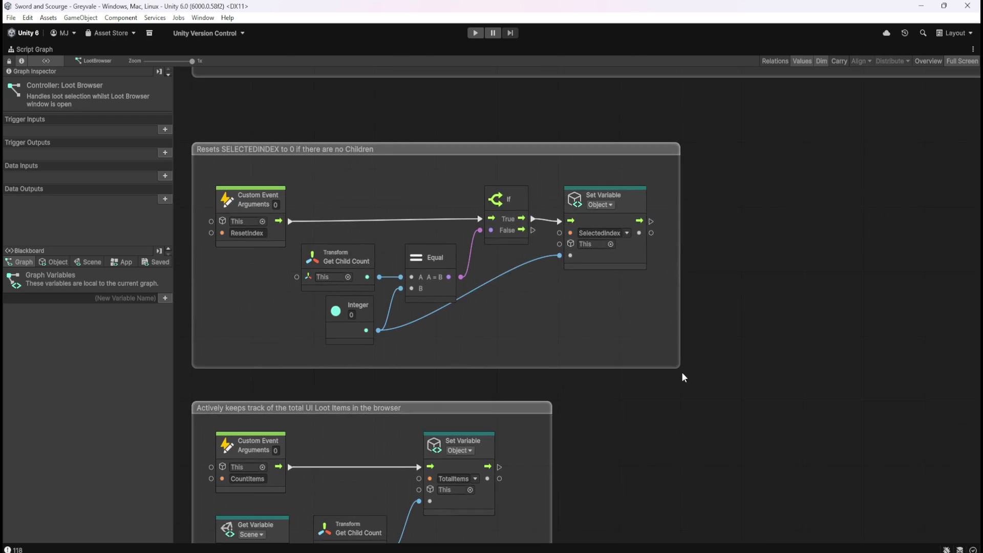
{"action": "key", "text": "shift+space"}
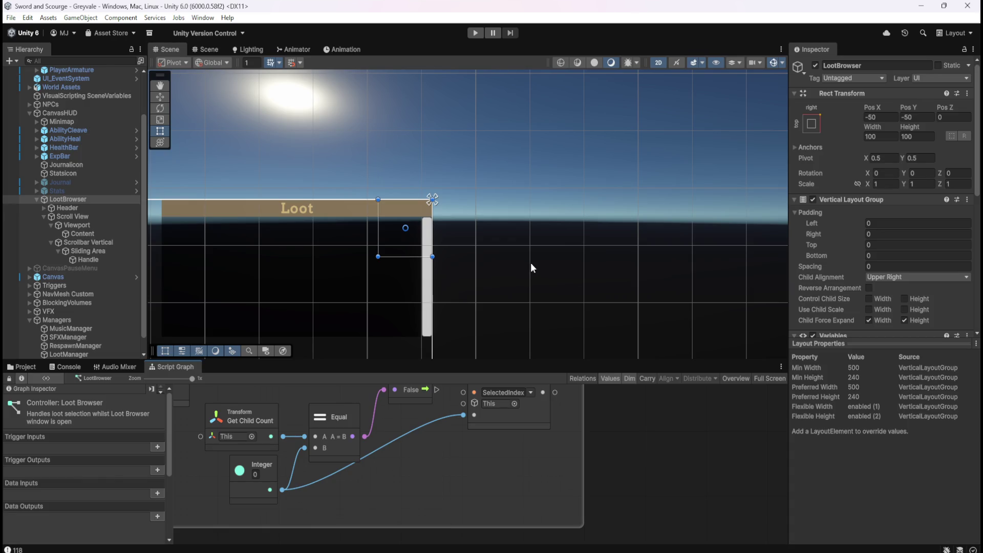
Set the scrollbar Handle's Rect Transform Scale X to 0.5
{"action": "left_click", "coordinate": [102, 260]}
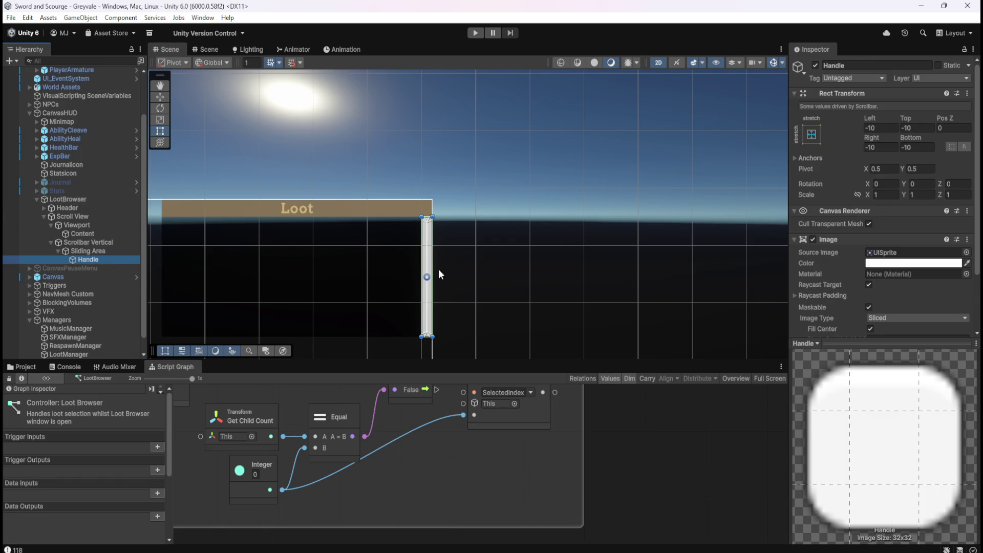
{"action": "scroll", "coordinate": [855, 302], "scroll_direction": "down", "scroll_amount": 3}
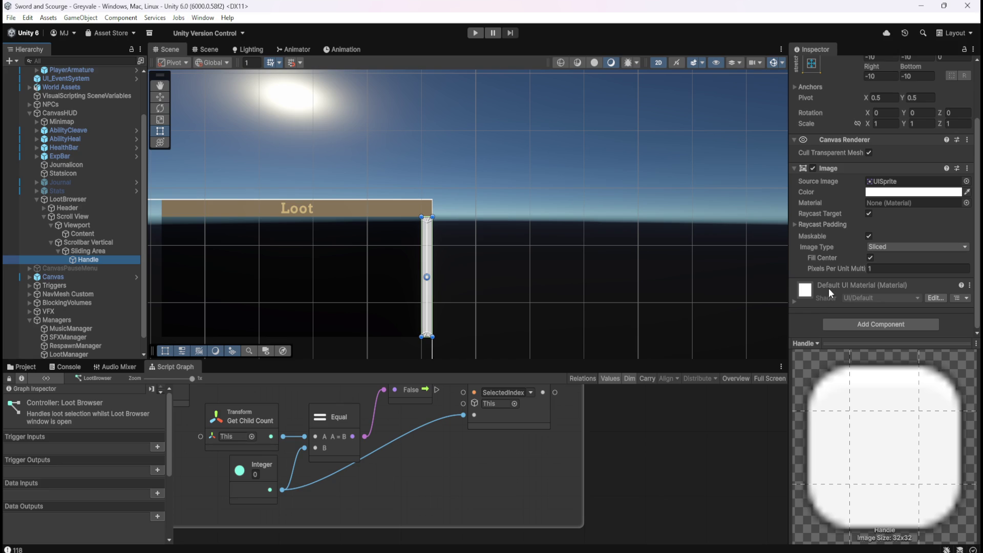
{"action": "scroll", "coordinate": [829, 287], "scroll_direction": "up", "scroll_amount": 3}
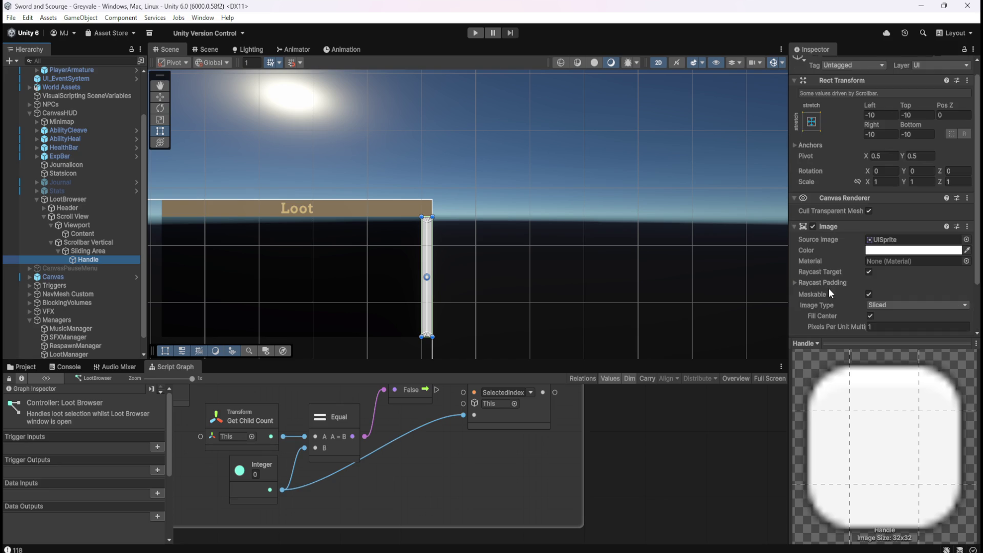
{"action": "left_click", "coordinate": [876, 182]}
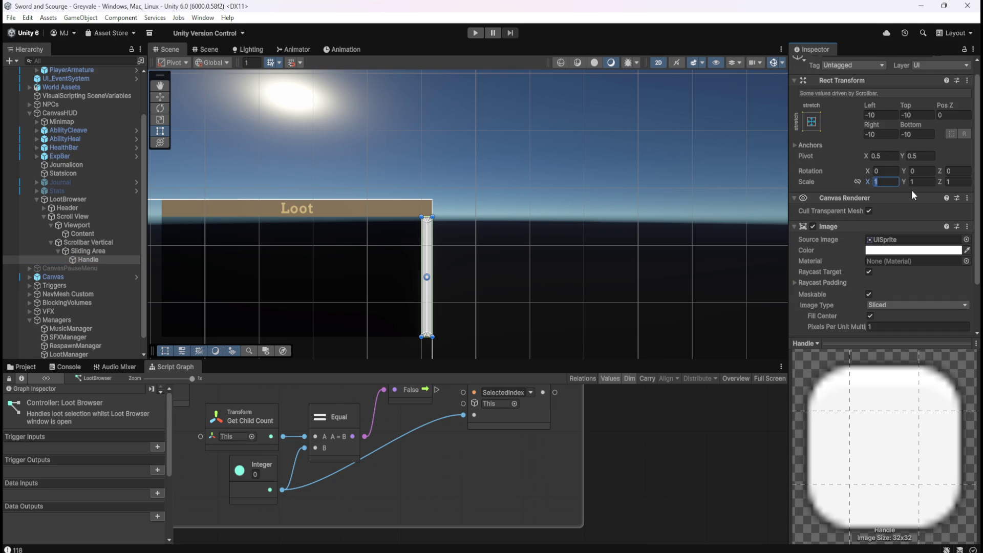
{"action": "type", "text": ".5"}
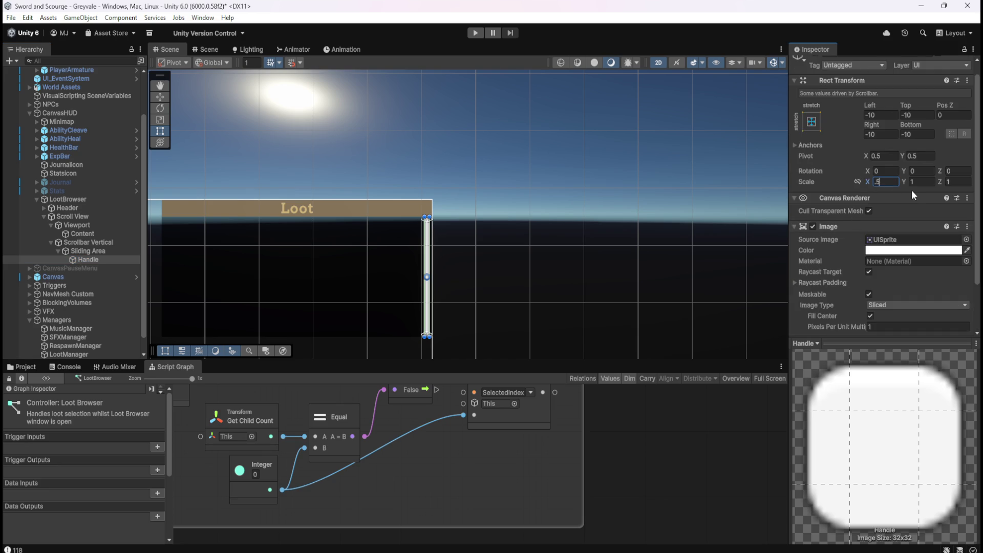
{"action": "left_click", "coordinate": [677, 452]}
Reselect the Handle, try Scale X 1, then cancel with Escape to keep 0.5
{"action": "left_click", "coordinate": [65, 202]}
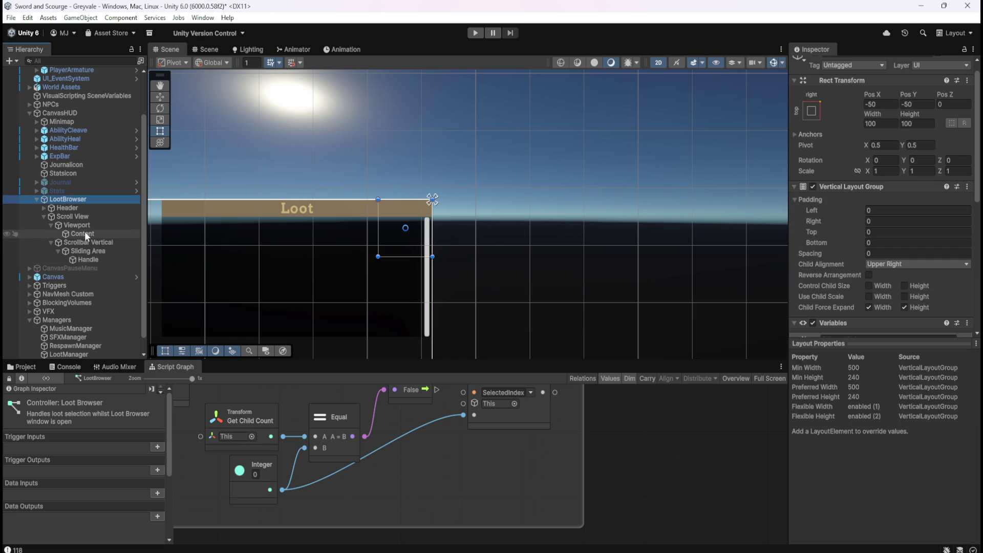
{"action": "left_click", "coordinate": [87, 259]}
{"action": "left_click", "coordinate": [888, 182]}
{"action": "type", "text": "1"}
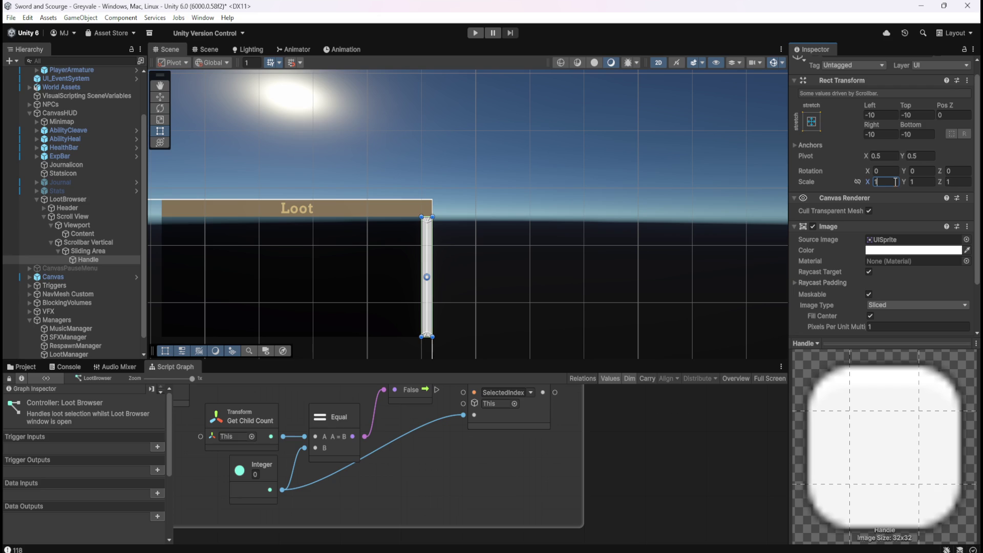
{"action": "key", "text": "Escape"}
{"action": "left_click", "coordinate": [84, 201]}
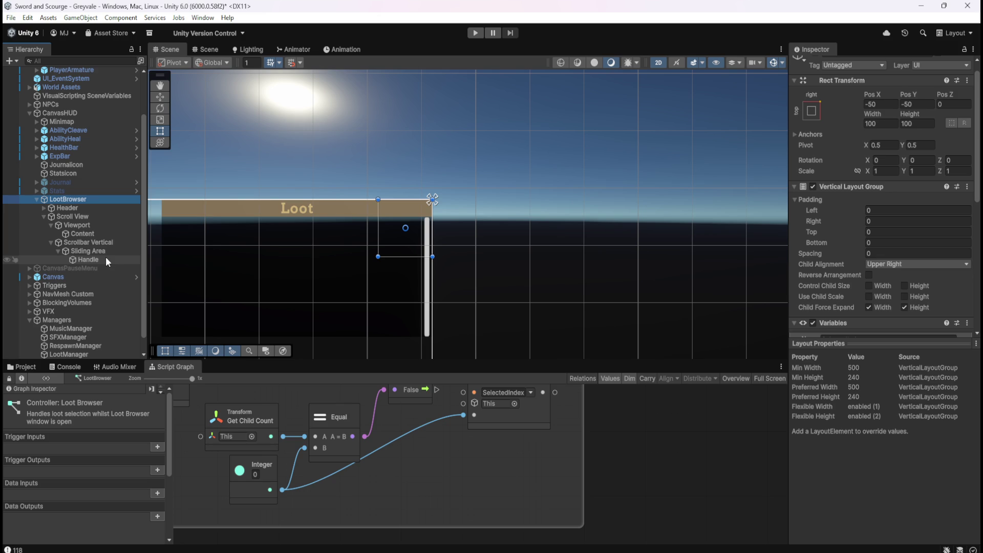
Expand Header and read the Text (TMP) vertex colour hex FFC97E
{"action": "left_click", "coordinate": [105, 259]}
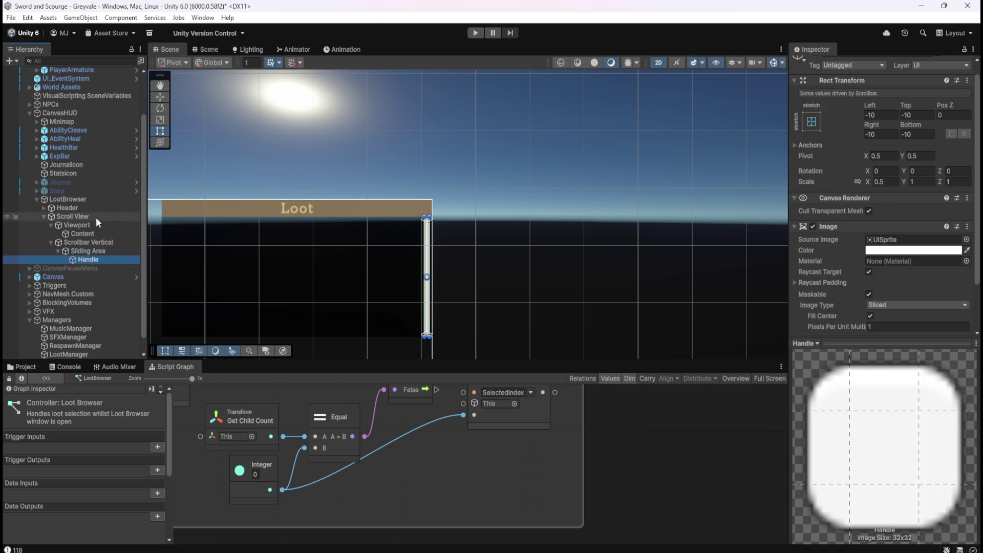
{"action": "left_click", "coordinate": [44, 208]}
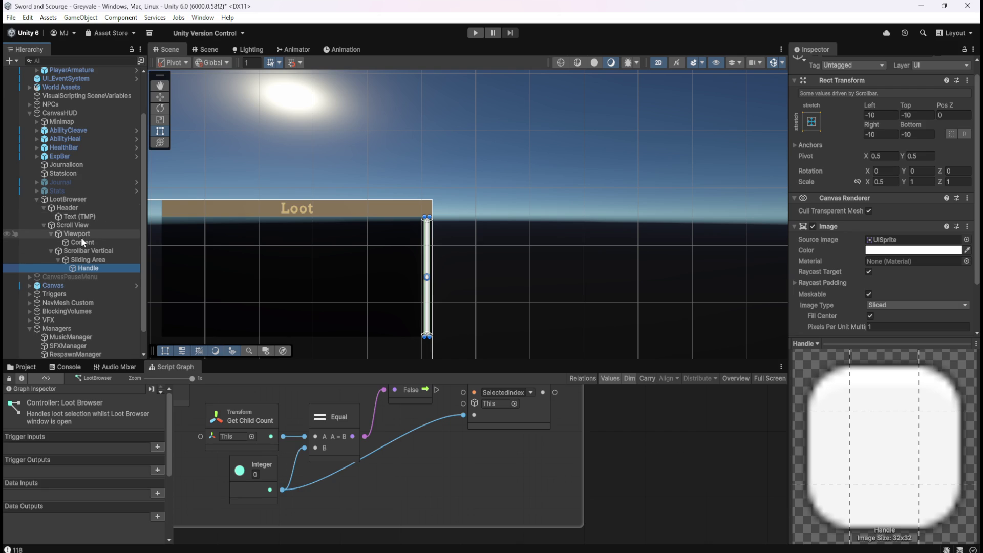
{"action": "left_click", "coordinate": [90, 216]}
{"action": "scroll", "coordinate": [899, 291], "scroll_direction": "down", "scroll_amount": 3}
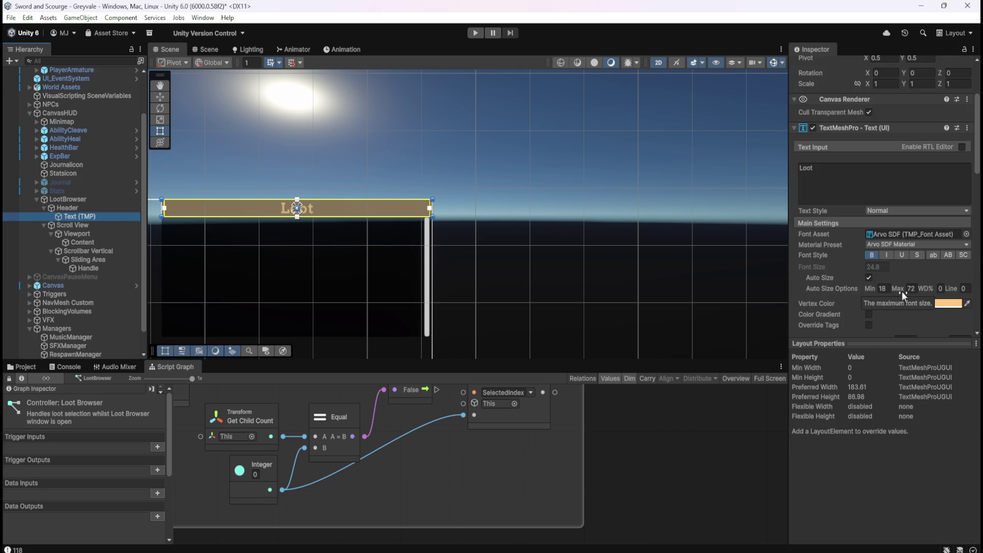
{"action": "left_click", "coordinate": [936, 305]}
{"action": "left_click", "coordinate": [960, 523]}
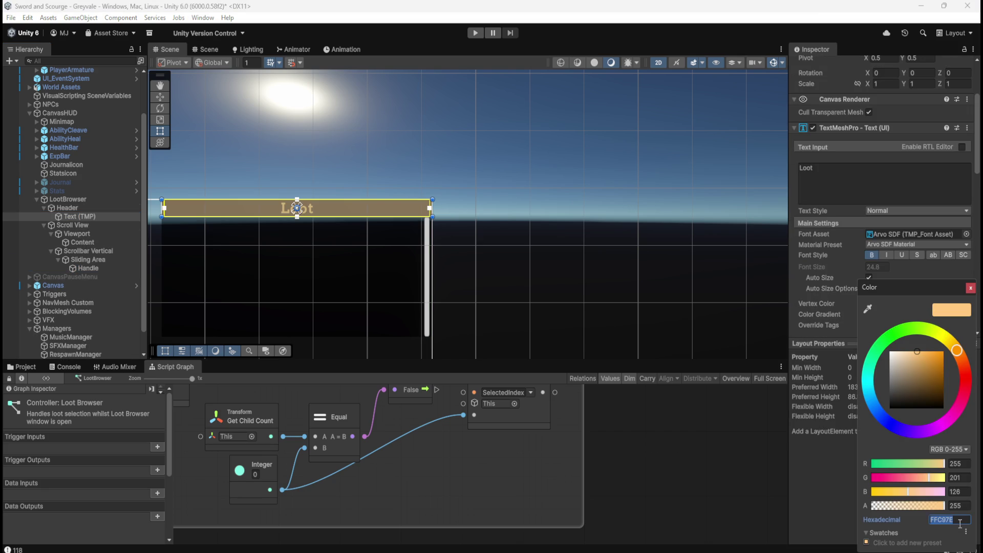
Return to the scrollbar's Handle and Sliding Area objects in the Hierarchy
{"action": "left_click", "coordinate": [88, 268]}
{"action": "scroll", "coordinate": [845, 252], "scroll_direction": "down", "scroll_amount": 1}
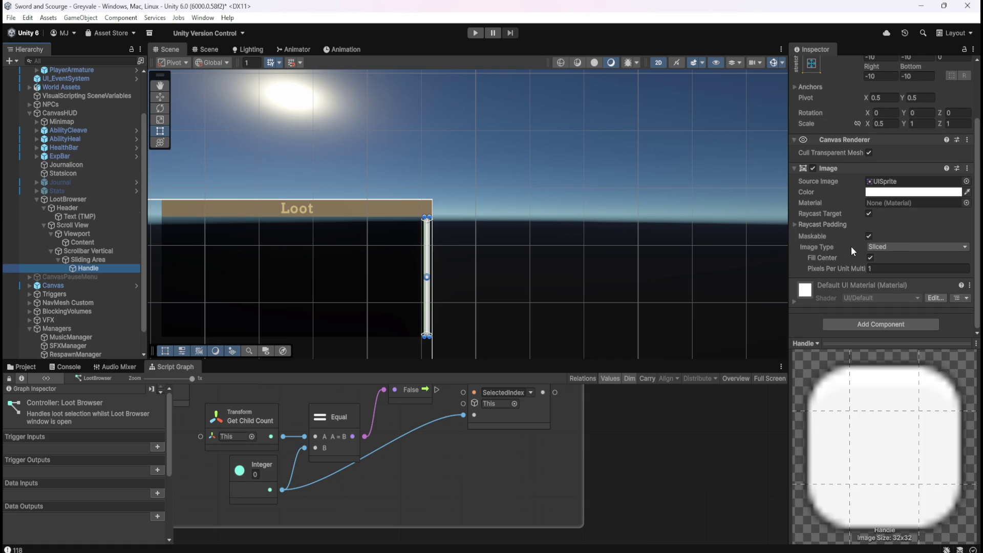
{"action": "left_click", "coordinate": [92, 262]}
{"action": "left_click", "coordinate": [119, 269]}
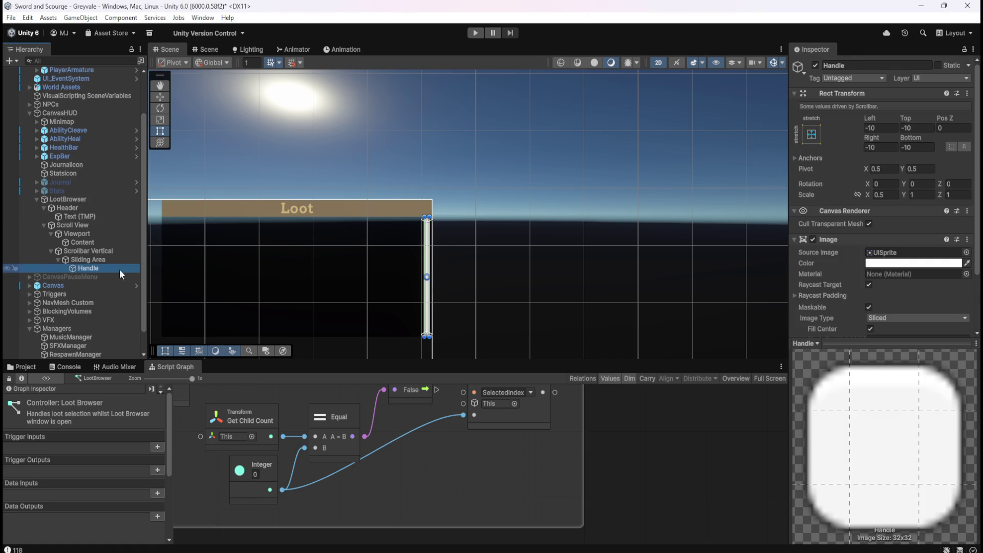
{"action": "scroll", "coordinate": [877, 297], "scroll_direction": "down", "scroll_amount": 3}
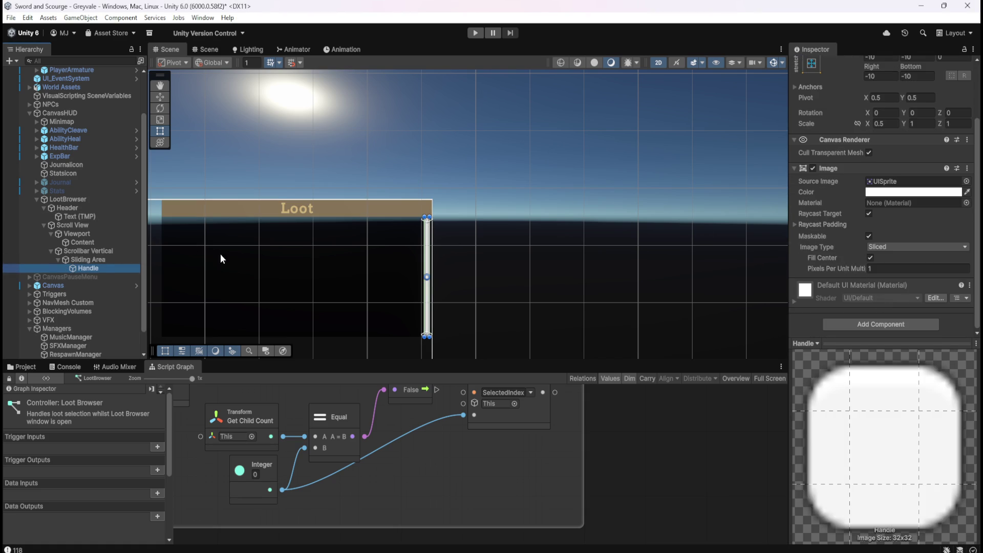
{"action": "left_click", "coordinate": [94, 259]}
Disable the Image component on Scrollbar Vertical to remove its background
{"action": "left_click", "coordinate": [98, 253]}
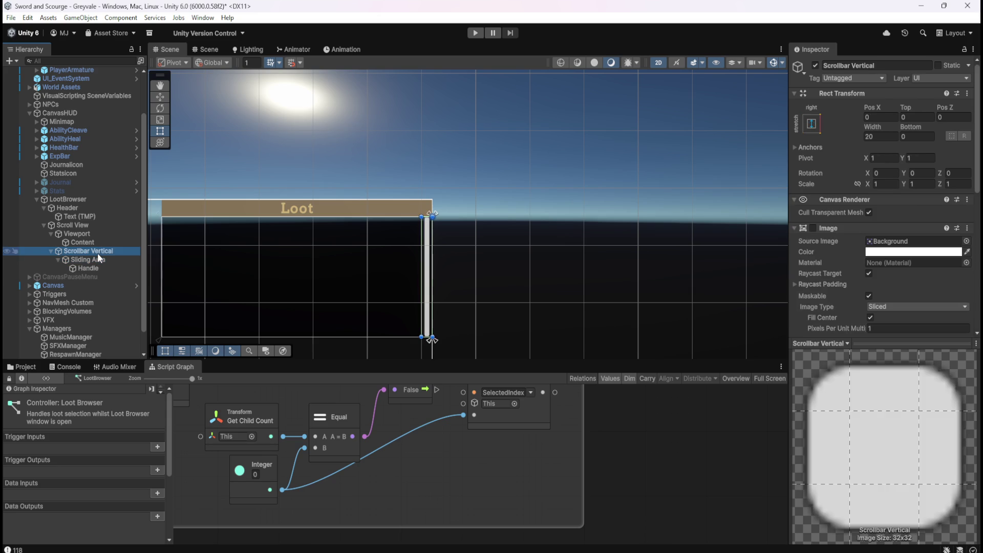
{"action": "scroll", "coordinate": [846, 271], "scroll_direction": "down", "scroll_amount": 3}
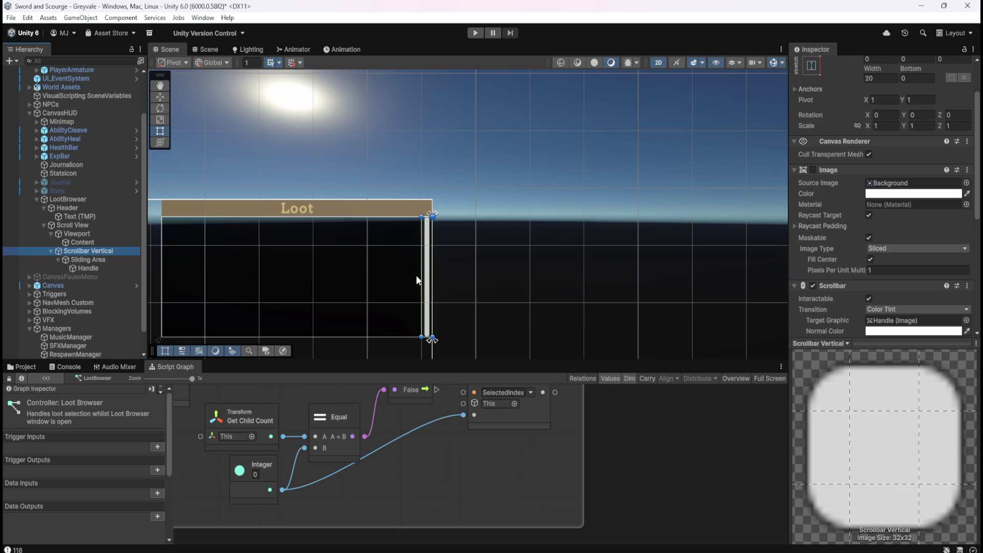
{"action": "scroll", "coordinate": [392, 312], "scroll_direction": "up", "scroll_amount": 5}
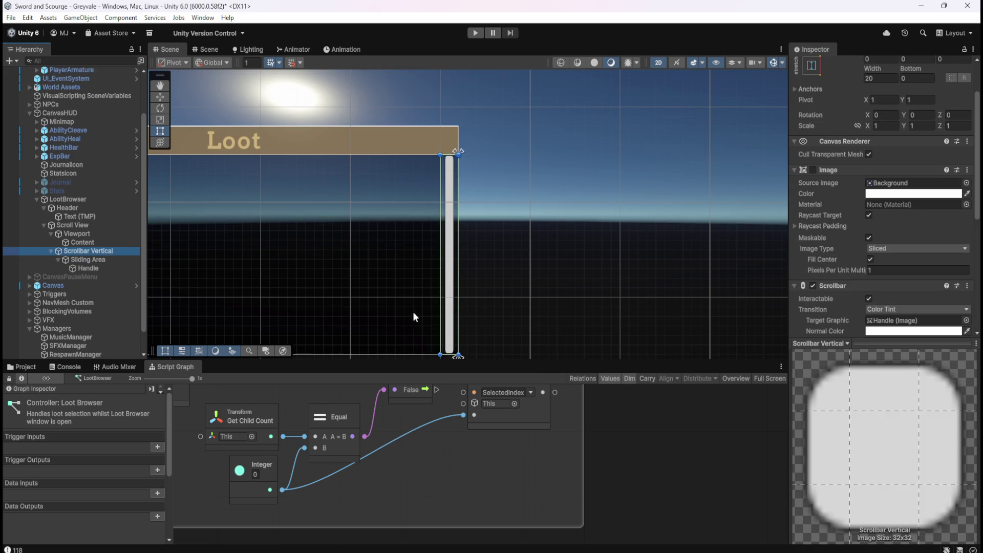
{"action": "scroll", "coordinate": [862, 252], "scroll_direction": "down", "scroll_amount": 3}
{"action": "scroll", "coordinate": [825, 272], "scroll_direction": "up", "scroll_amount": 3}
{"action": "left_click", "coordinate": [812, 170]}
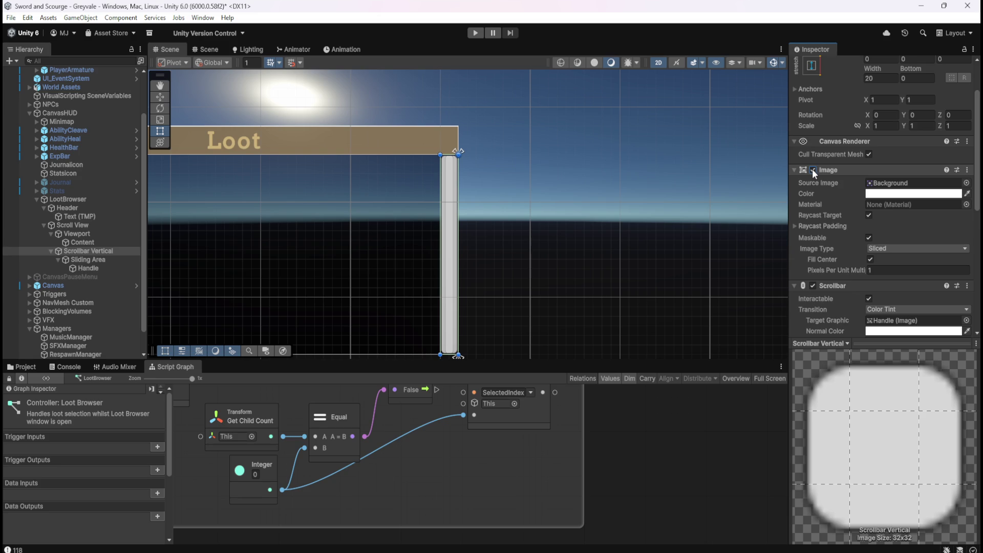
Set the Handle's Image colour to hex FFC97E
{"action": "left_click", "coordinate": [85, 259]}
{"action": "left_click", "coordinate": [82, 268]}
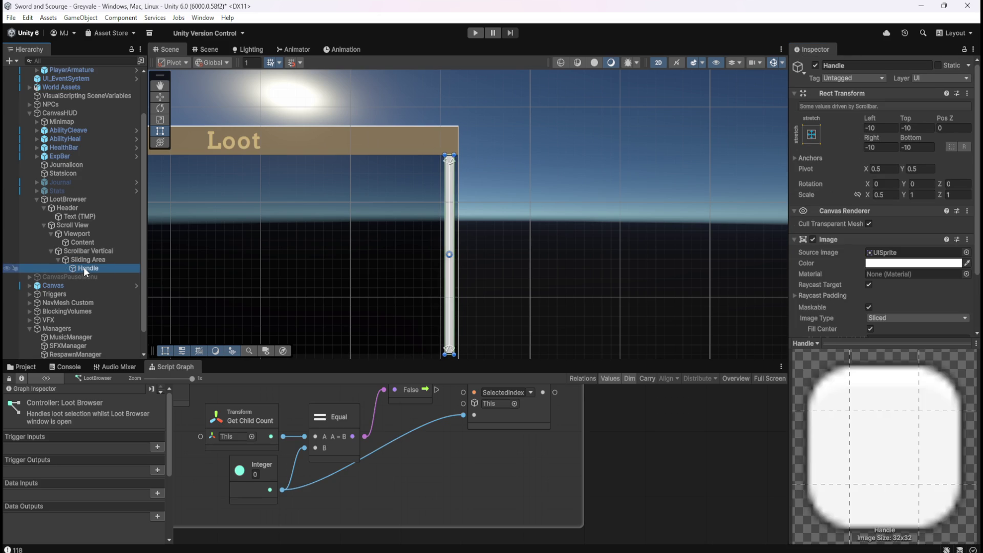
{"action": "left_click", "coordinate": [899, 264]}
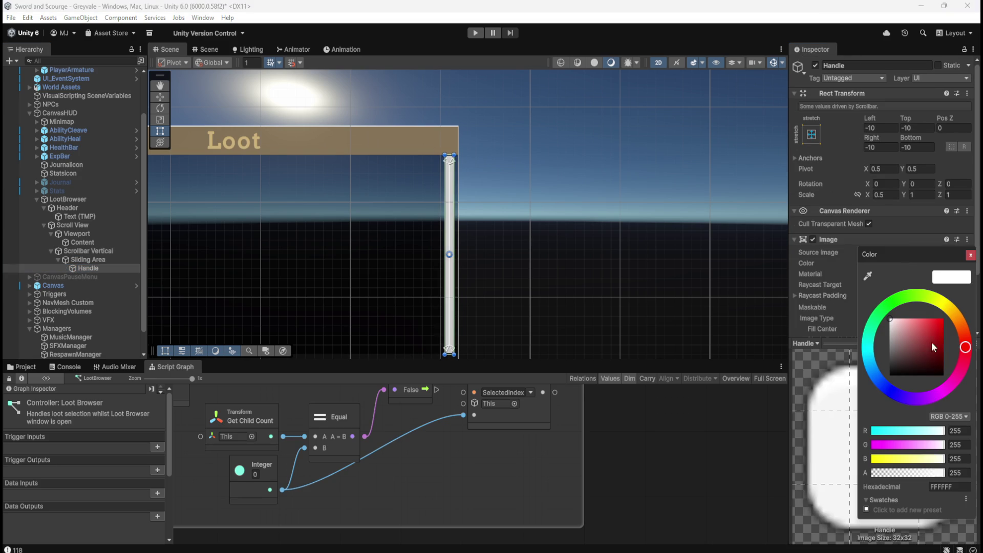
{"action": "left_click", "coordinate": [958, 487]}
{"action": "type", "text": "FFC97E"}
{"action": "left_click", "coordinate": [711, 483]}
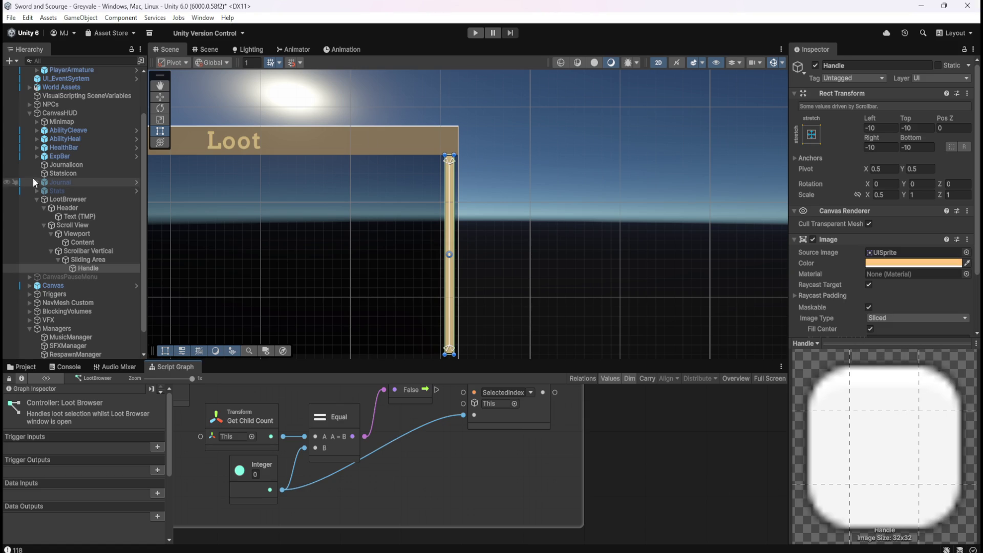
{"action": "left_click", "coordinate": [74, 202]}
Frame the LootBrowser panel in the Scene view with F and zoom in
{"action": "key", "text": "f"}
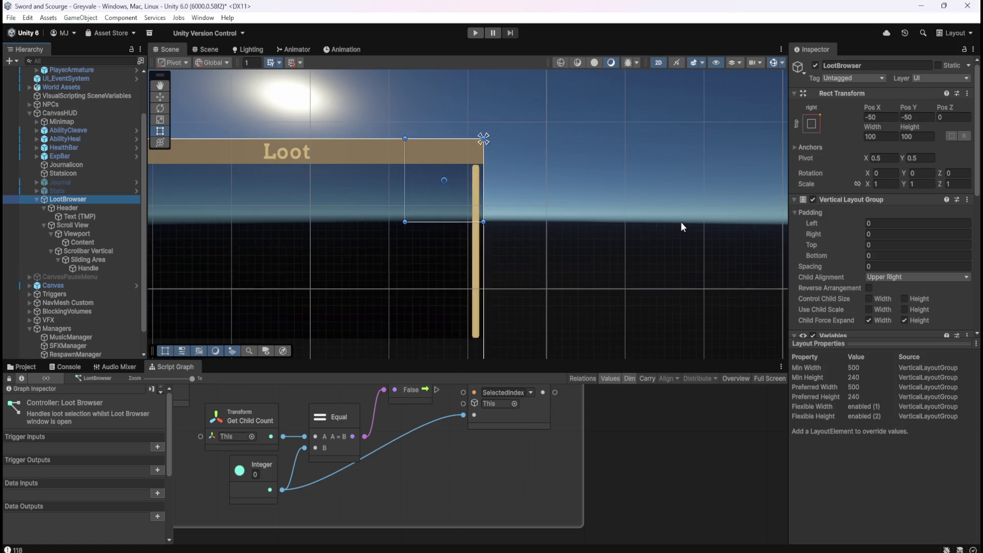
{"action": "scroll", "coordinate": [559, 277], "scroll_direction": "up", "scroll_amount": 5}
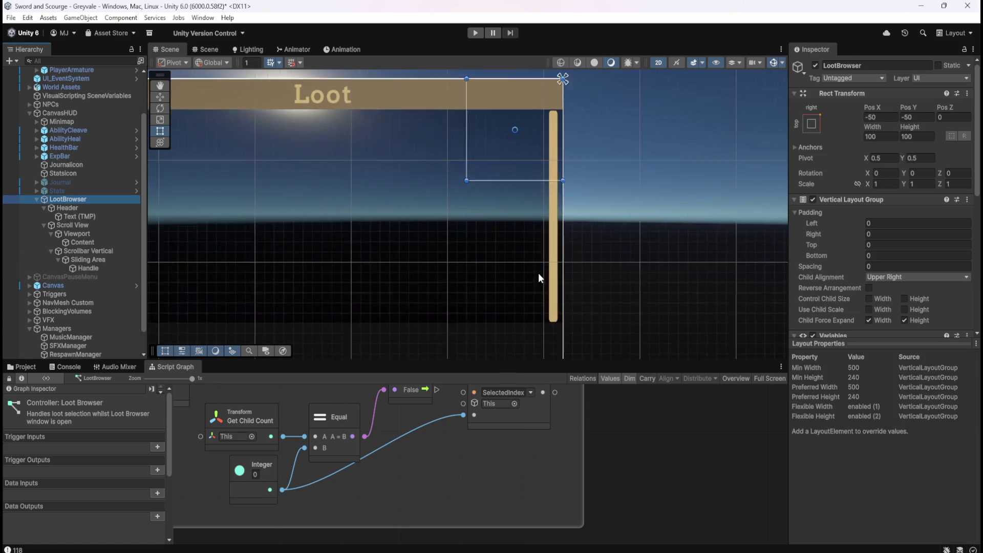
{"action": "scroll", "coordinate": [560, 128], "scroll_direction": "up", "scroll_amount": 2}
{"action": "scroll", "coordinate": [561, 128], "scroll_direction": "down", "scroll_amount": 5}
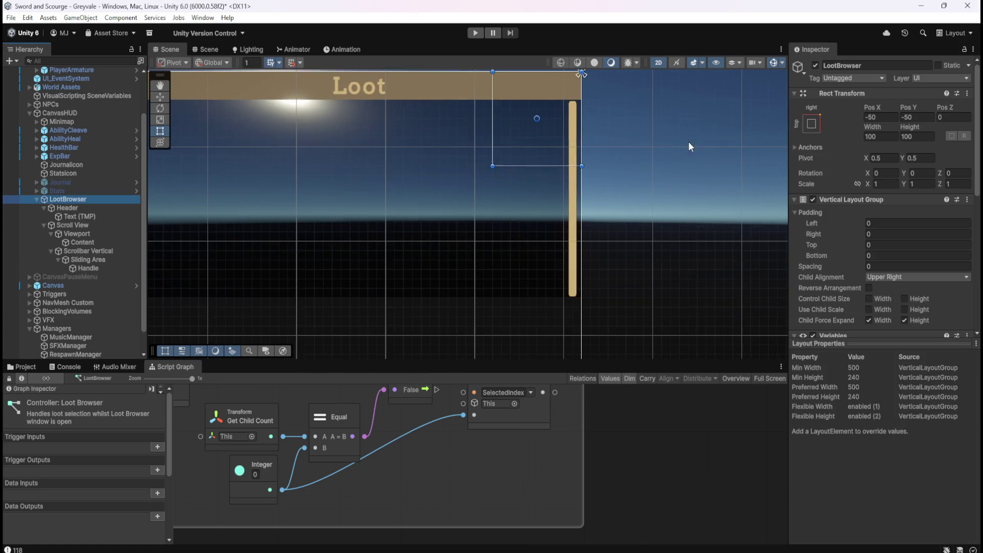
{"action": "scroll", "coordinate": [670, 181], "scroll_direction": "up", "scroll_amount": 1}
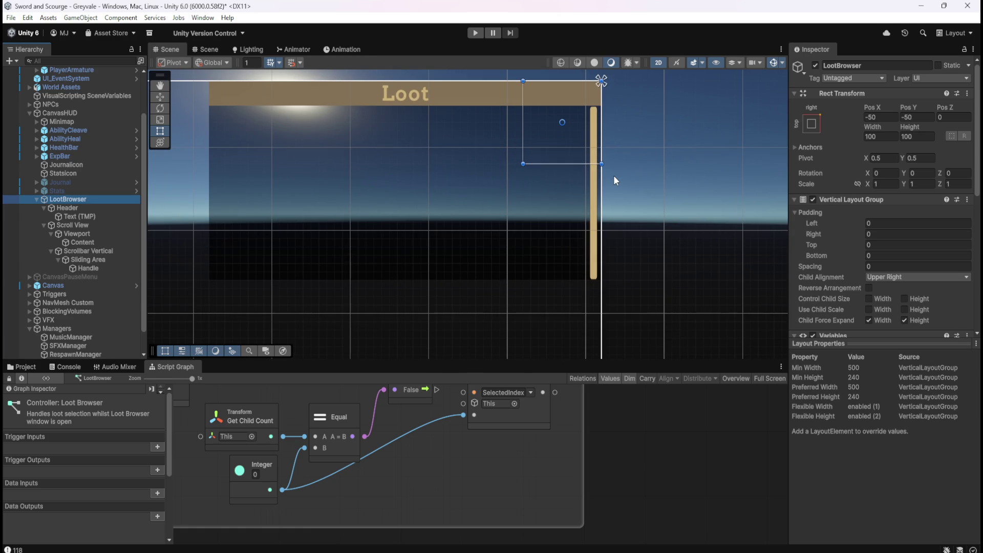
{"action": "scroll", "coordinate": [615, 181], "scroll_direction": "up", "scroll_amount": 1}
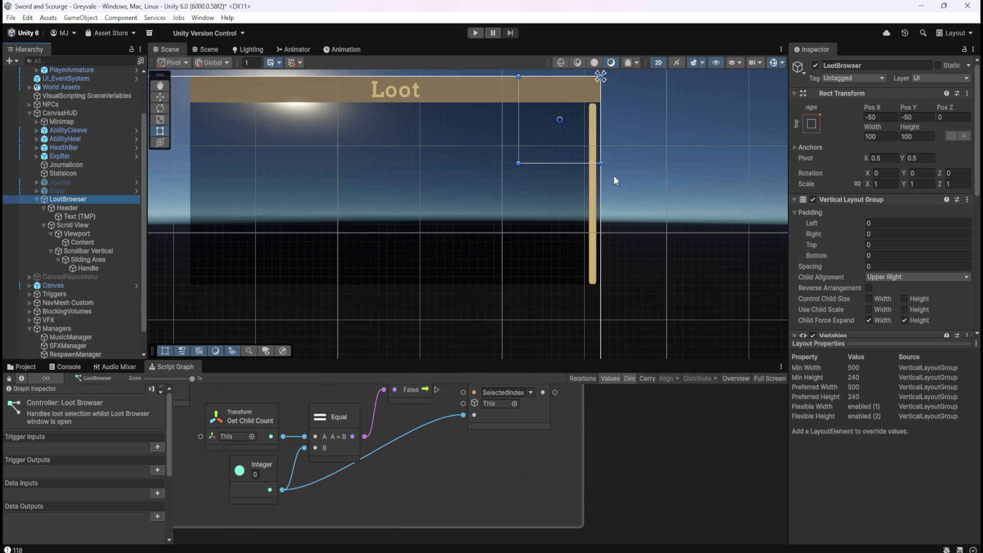
On the Handle, scrub Pixels Per Unit Multiplier and Scale X, then undo the scale change
{"action": "left_click", "coordinate": [90, 268]}
{"action": "scroll", "coordinate": [850, 287], "scroll_direction": "down", "scroll_amount": 2}
{"action": "scroll", "coordinate": [850, 286], "scroll_direction": "up", "scroll_amount": 2}
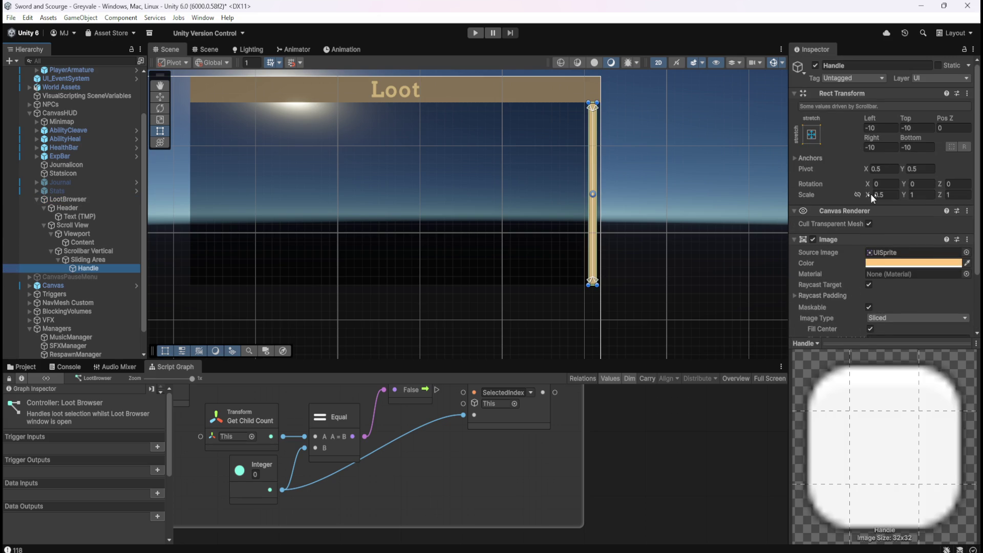
{"action": "scroll", "coordinate": [825, 291], "scroll_direction": "down", "scroll_amount": 3}
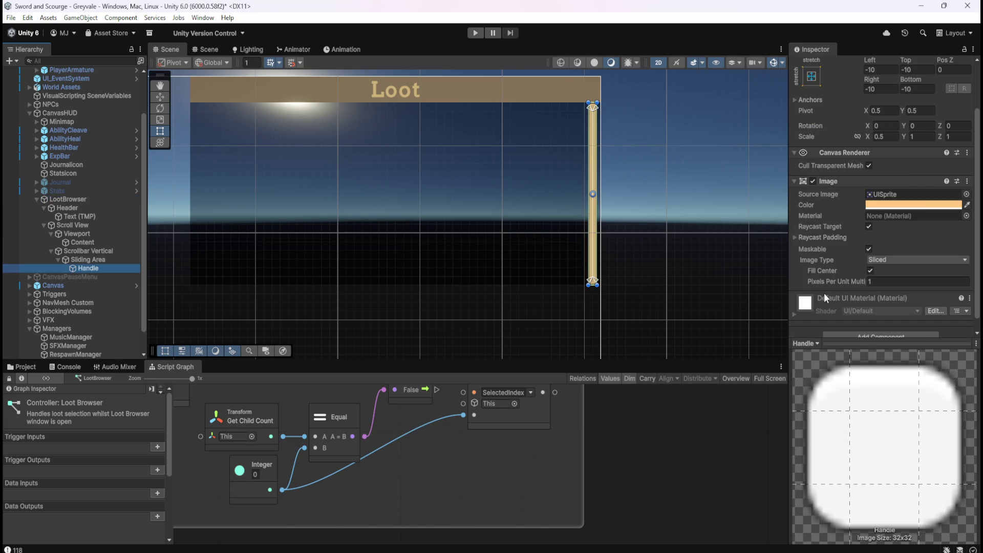
{"action": "left_click_drag", "start_coordinate": [856, 282], "coordinate": [834, 279]}
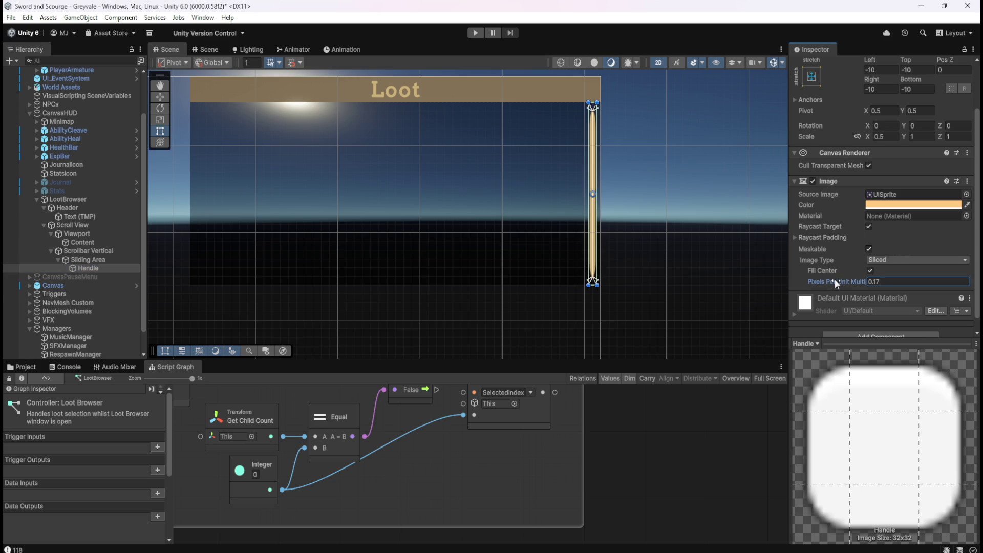
{"action": "scroll", "coordinate": [834, 279], "scroll_direction": "up", "scroll_amount": 1}
{"action": "left_click_drag", "start_coordinate": [869, 158], "coordinate": [954, 165]}
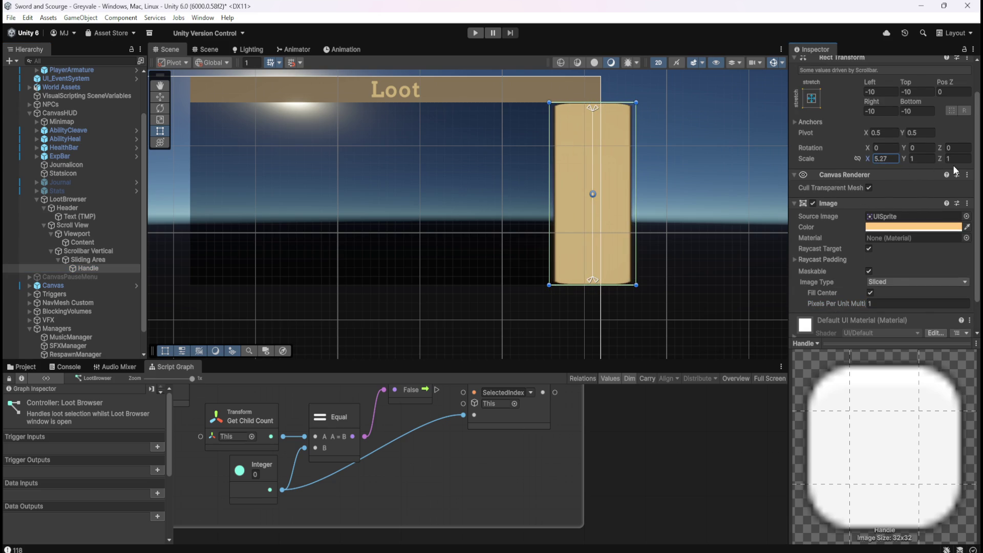
{"action": "key", "text": "ctrl+z"}
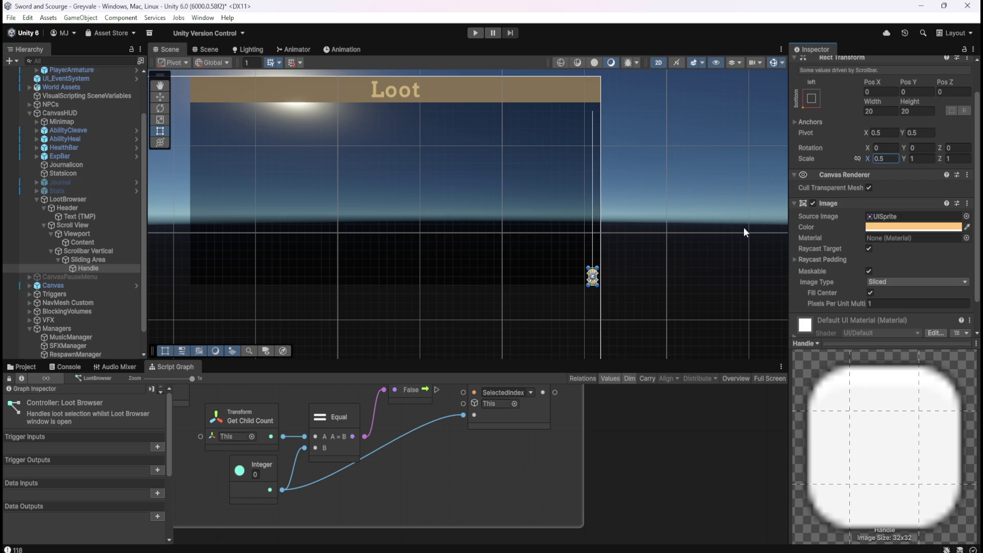